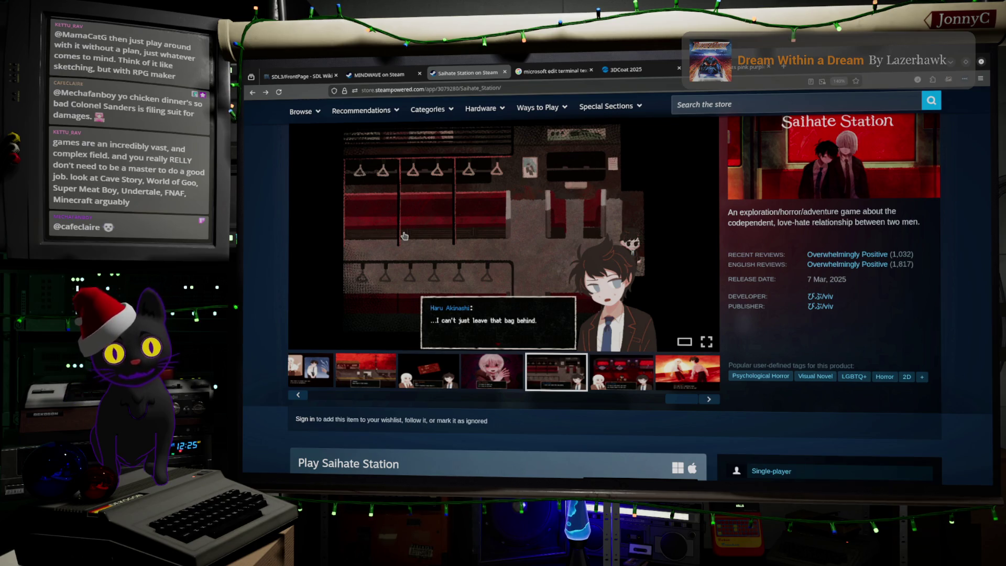
In a new tab, search Google for 'endings nier automata'.
{"action": "left_click", "coordinate": [784, 68]}
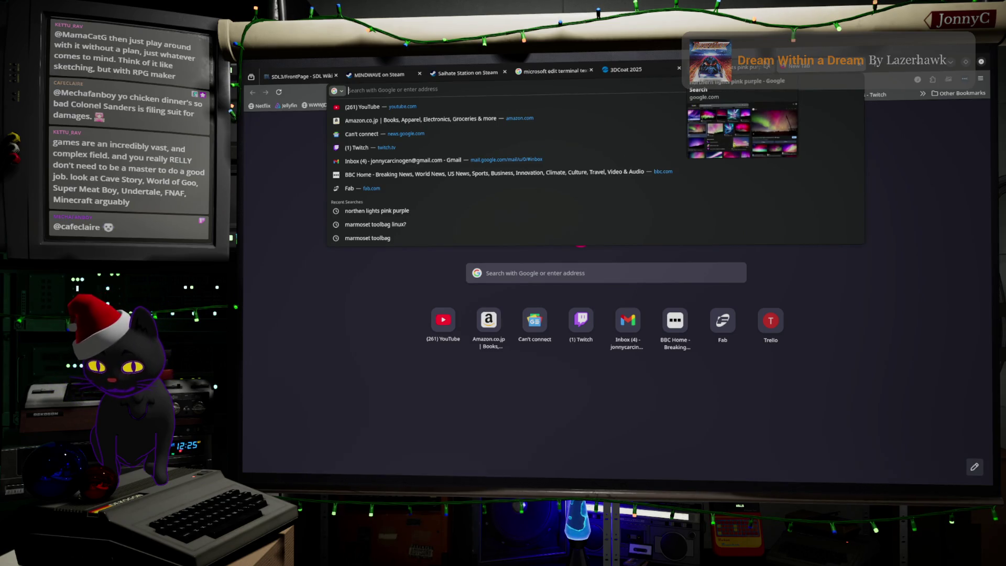
{"action": "type", "text": "ending"}
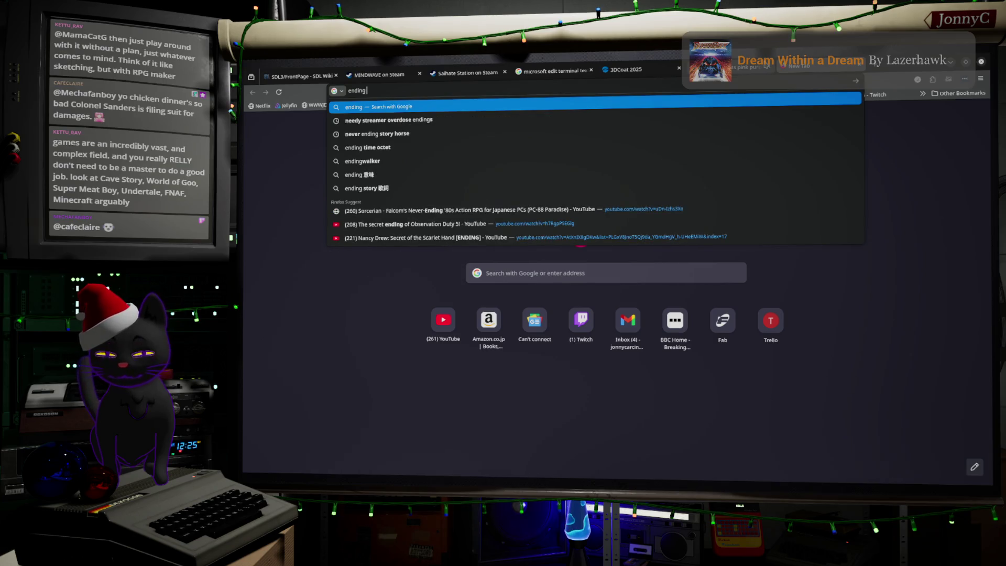
{"action": "type", "text": " nier"}
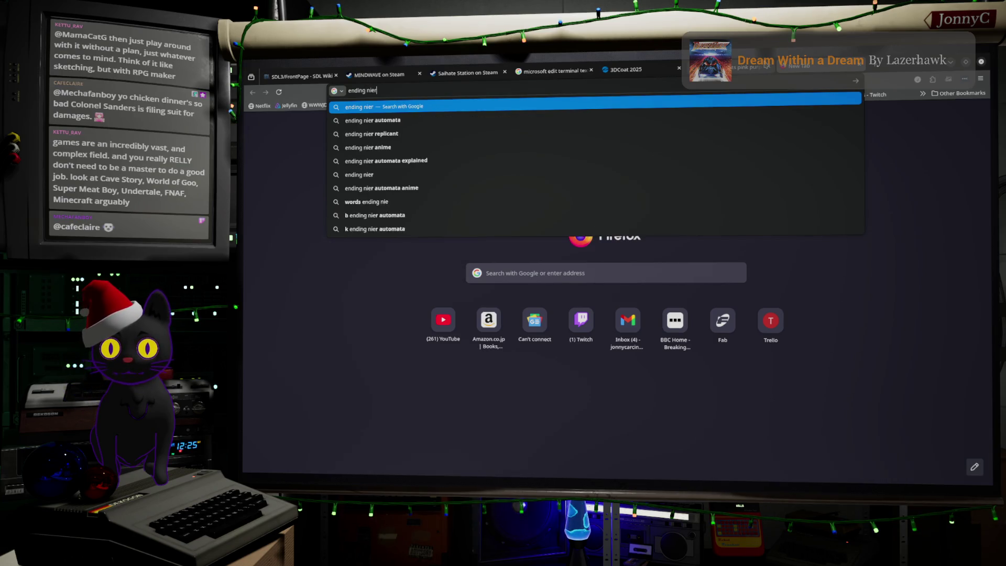
{"action": "key", "text": "Down"}
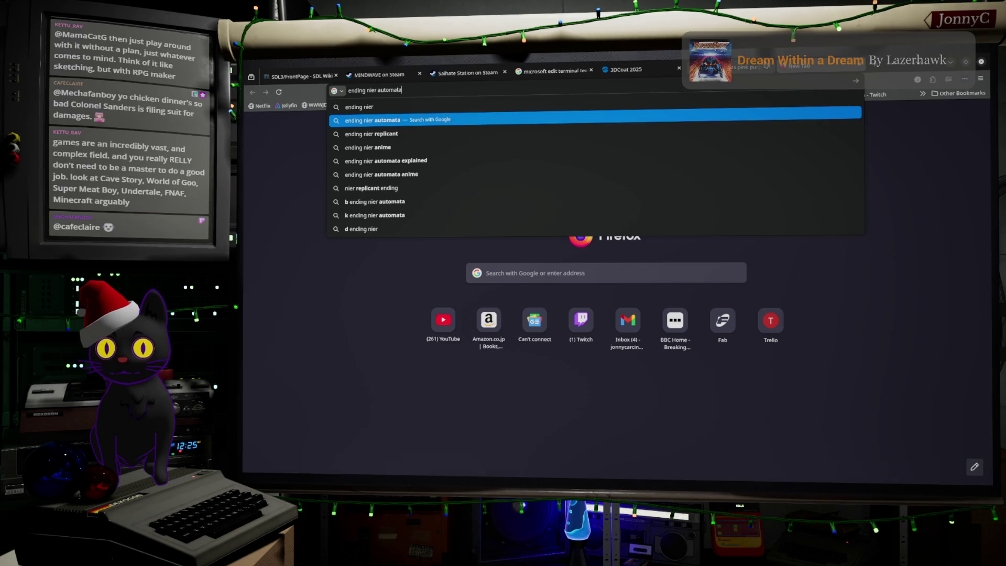
{"action": "left_click", "coordinate": [366, 90]}
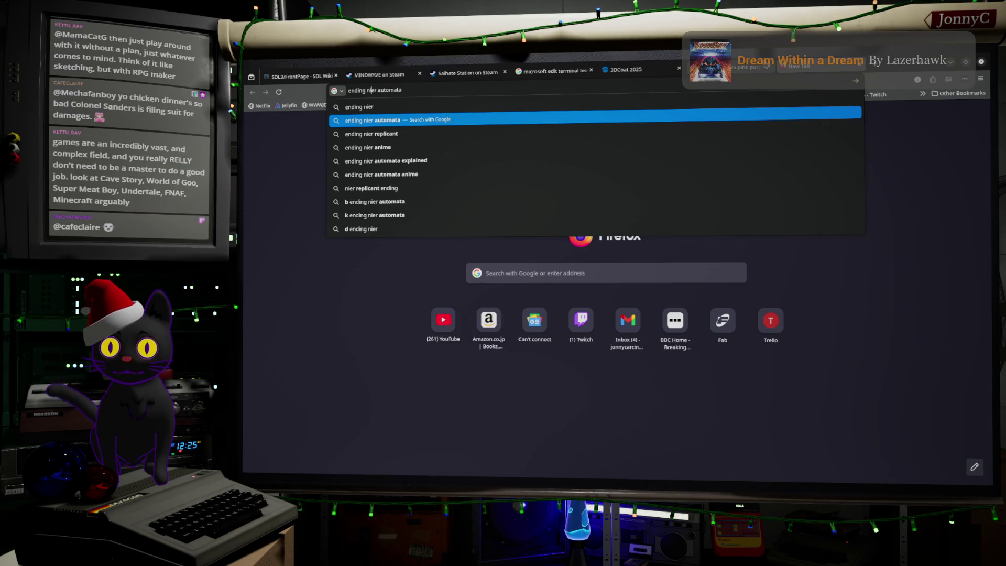
{"action": "type", "text": "s"}
{"action": "key", "text": "Return"}
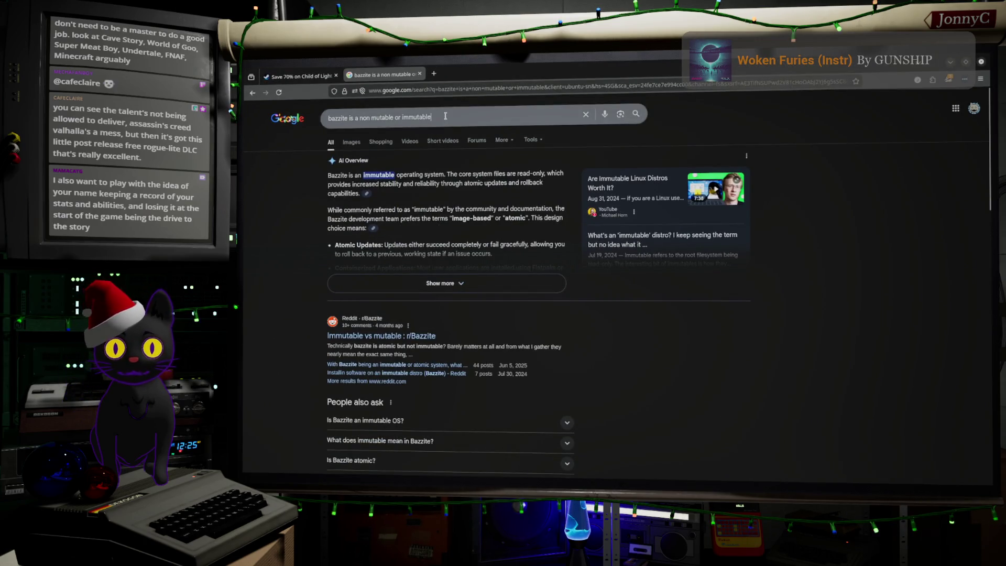
Replace the query with 'undertale endings', then trim it to search just 'undertale'.
{"action": "left_click", "coordinate": [445, 116]}
{"action": "triple_click", "coordinate": [446, 116]}
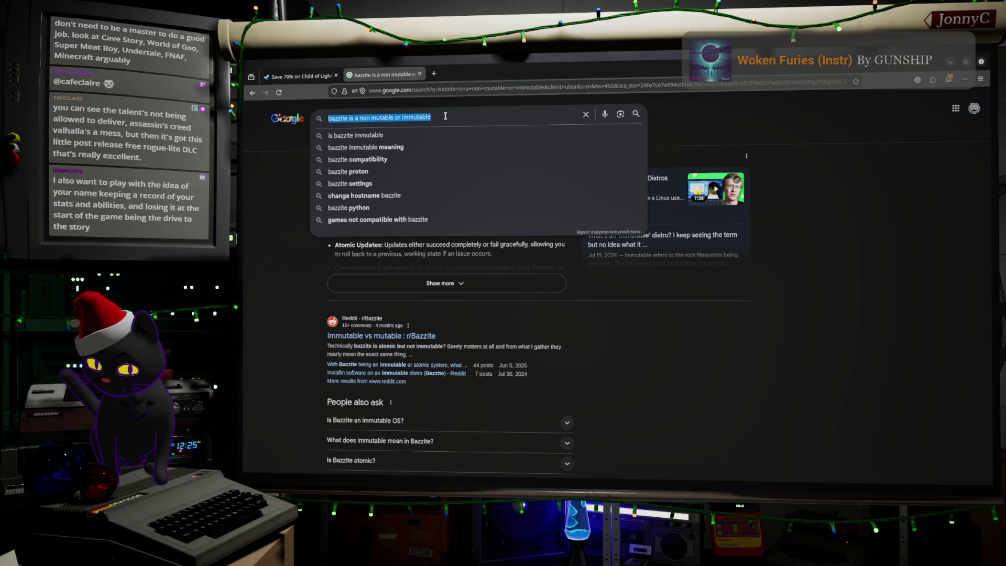
{"action": "type", "text": "undertale"}
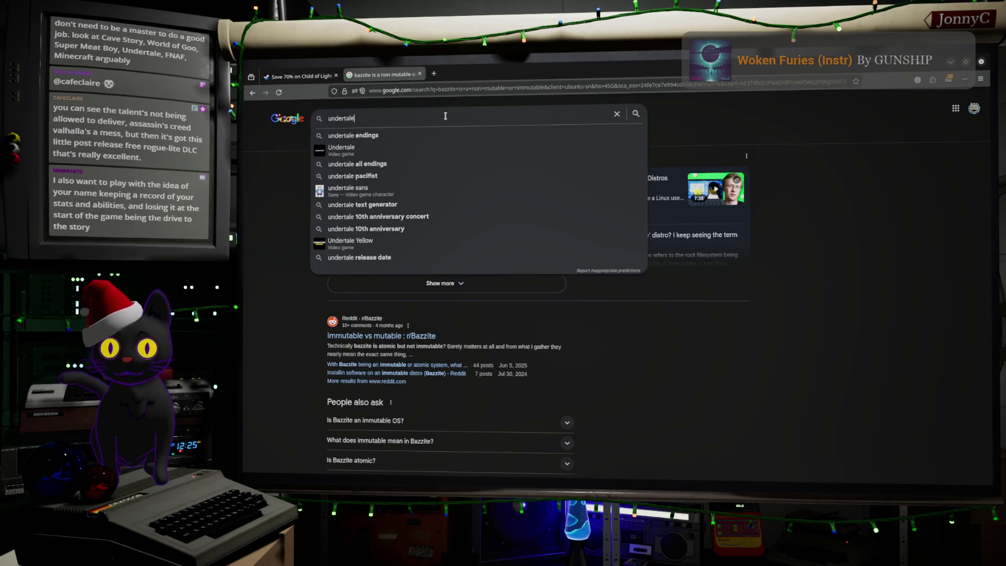
{"action": "key", "text": "Down"}
{"action": "key", "text": "Return"}
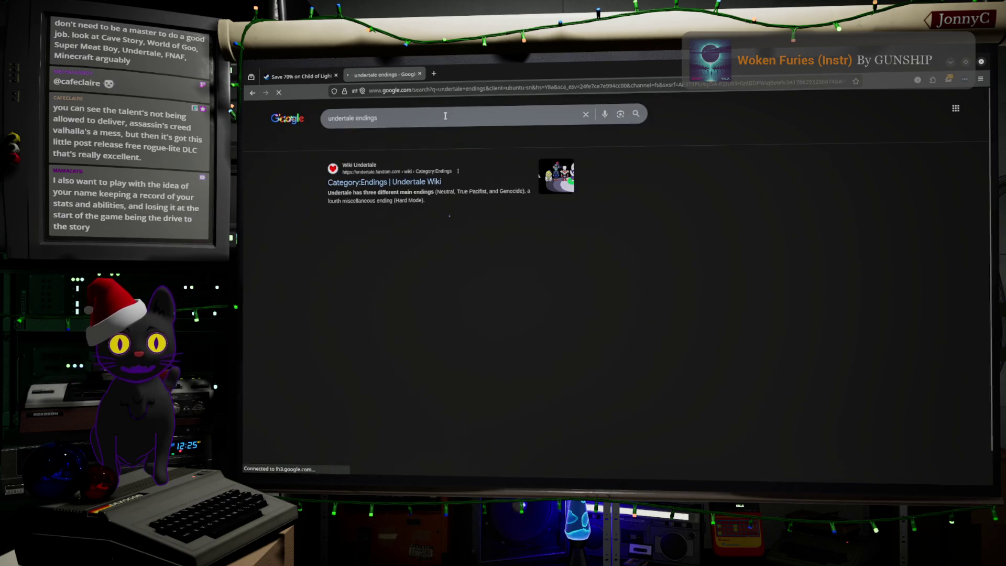
{"action": "double_click", "coordinate": [367, 117]}
{"action": "key", "text": "BackSpace"}
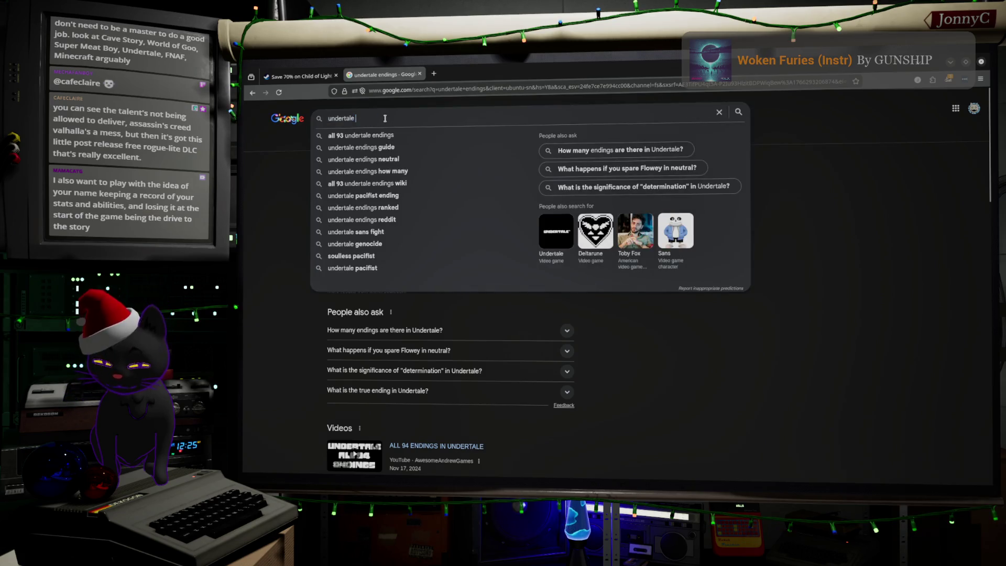
{"action": "key", "text": "Return"}
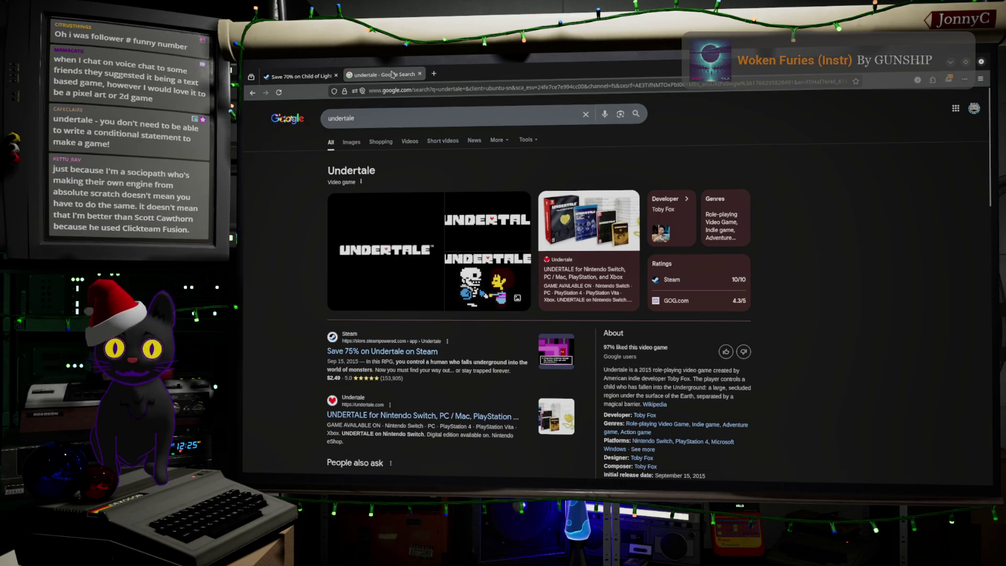
Google 'inscryption' in a new tab and open its 'Save 60% on Inscryption on Steam' result.
{"action": "left_click", "coordinate": [434, 74]}
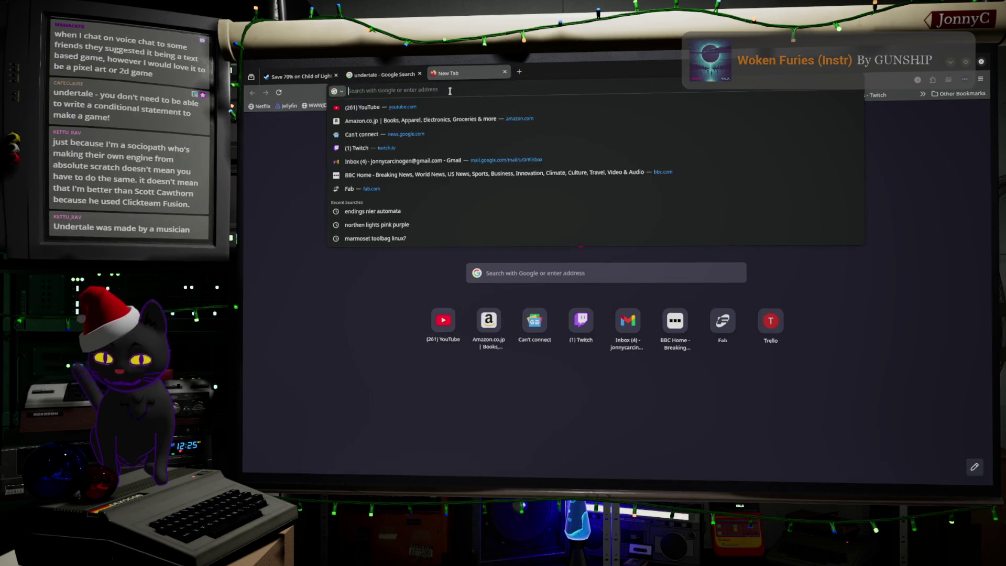
{"action": "type", "text": "inscry"}
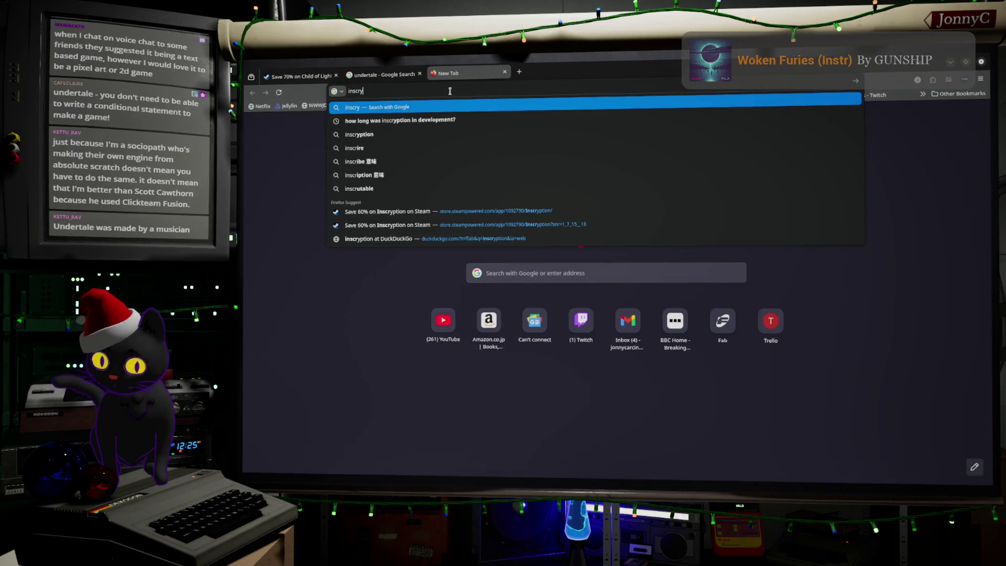
{"action": "type", "text": "ption"}
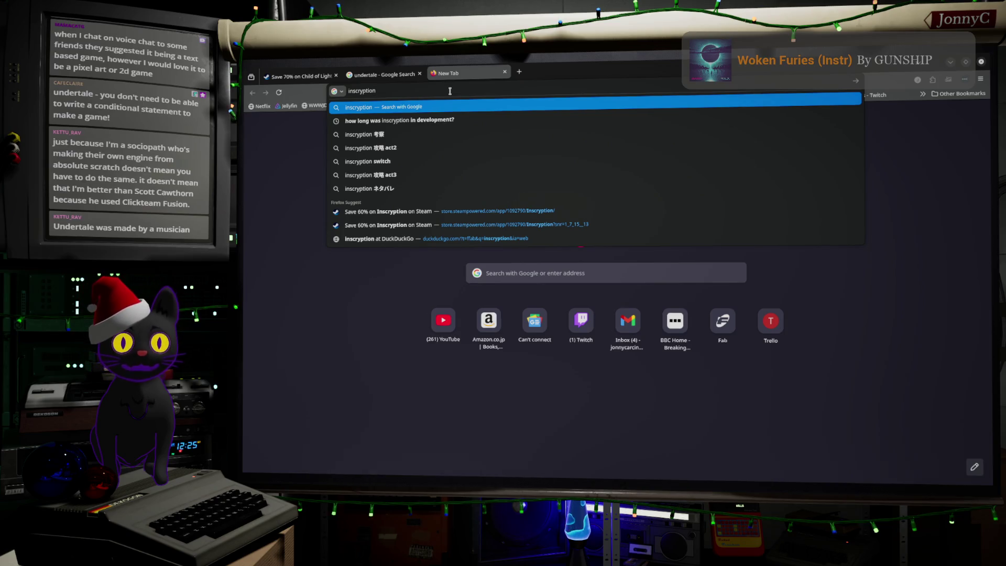
{"action": "key", "text": "Return"}
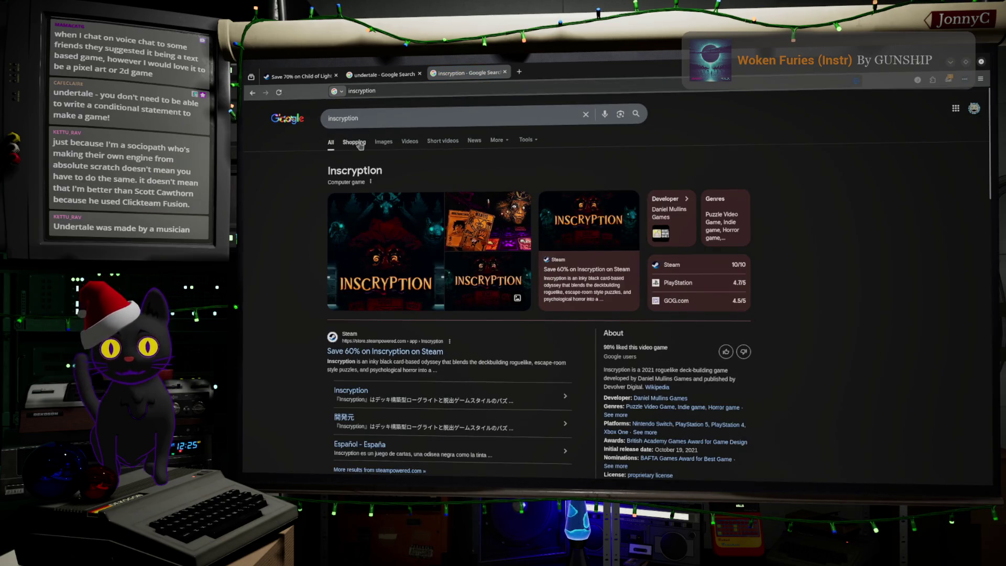
{"action": "left_click", "coordinate": [393, 353]}
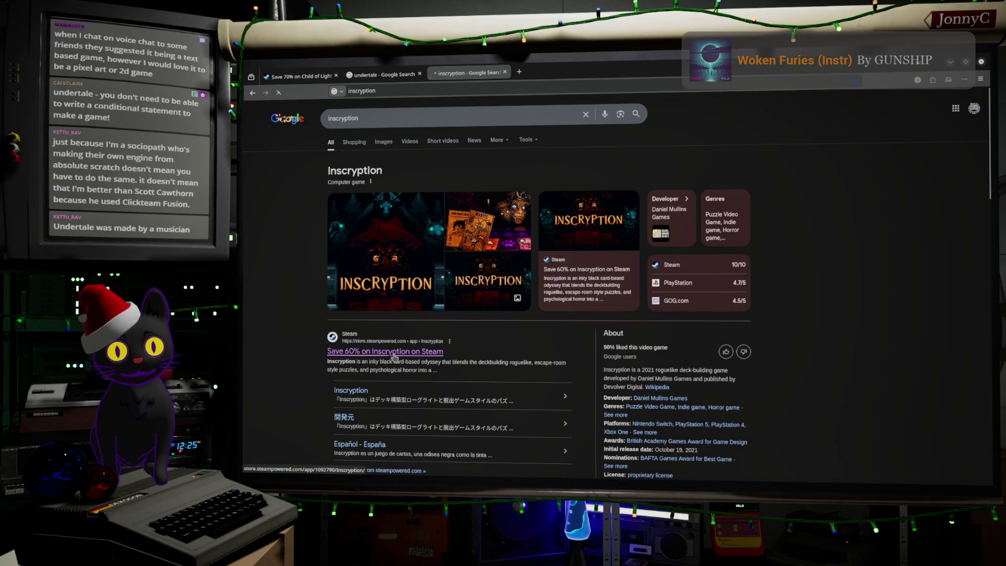
{"action": "scroll", "coordinate": [334, 289], "scroll_direction": "down", "scroll_amount": 3}
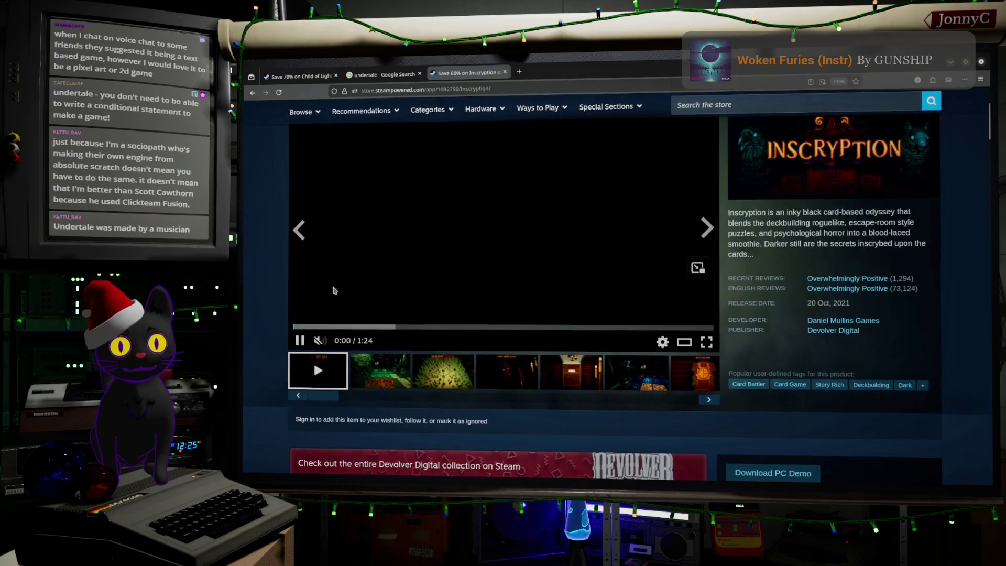
{"action": "scroll", "coordinate": [271, 268], "scroll_direction": "up", "scroll_amount": 3}
{"action": "scroll", "coordinate": [271, 268], "scroll_direction": "down", "scroll_amount": 1}
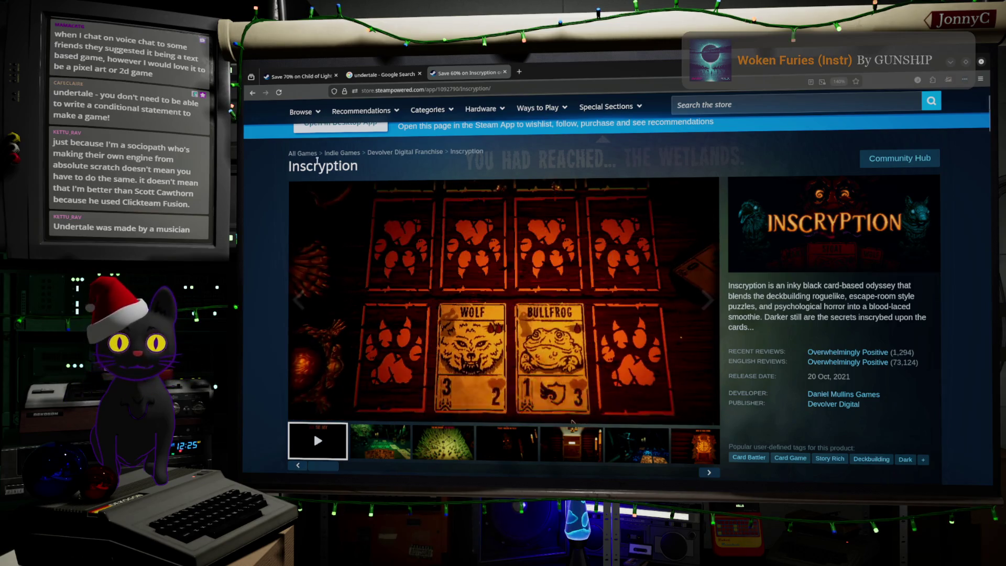
{"action": "mouse_move", "coordinate": [457, 320]}
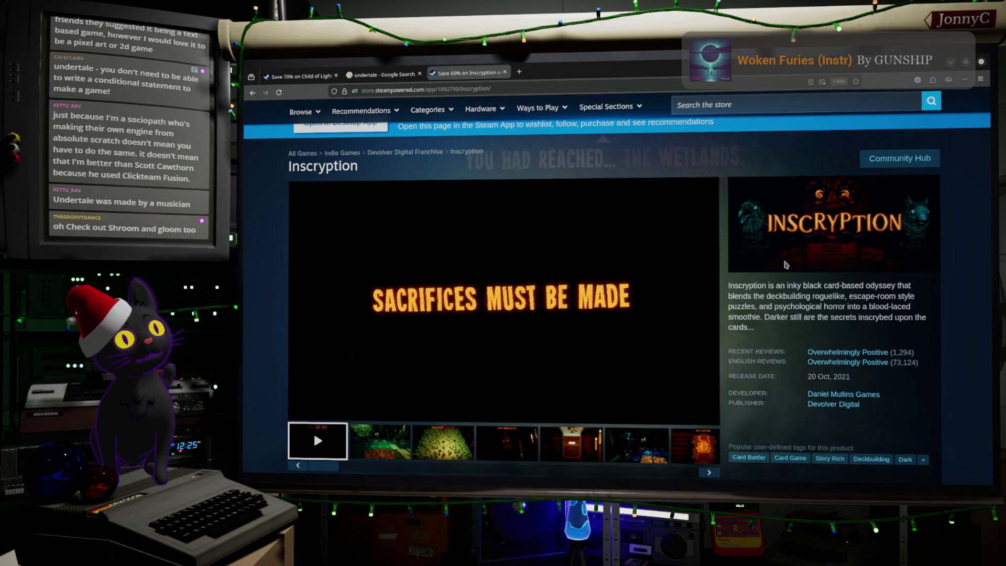
{"action": "mouse_move", "coordinate": [720, 271]}
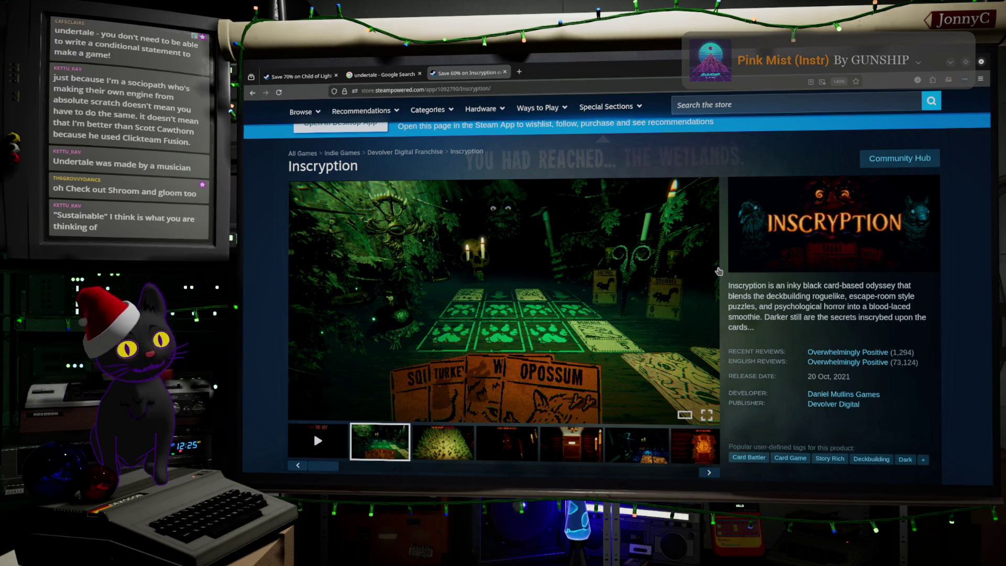
Scroll down the Shroom & Doom store page.
{"action": "mouse_move", "coordinate": [716, 268]}
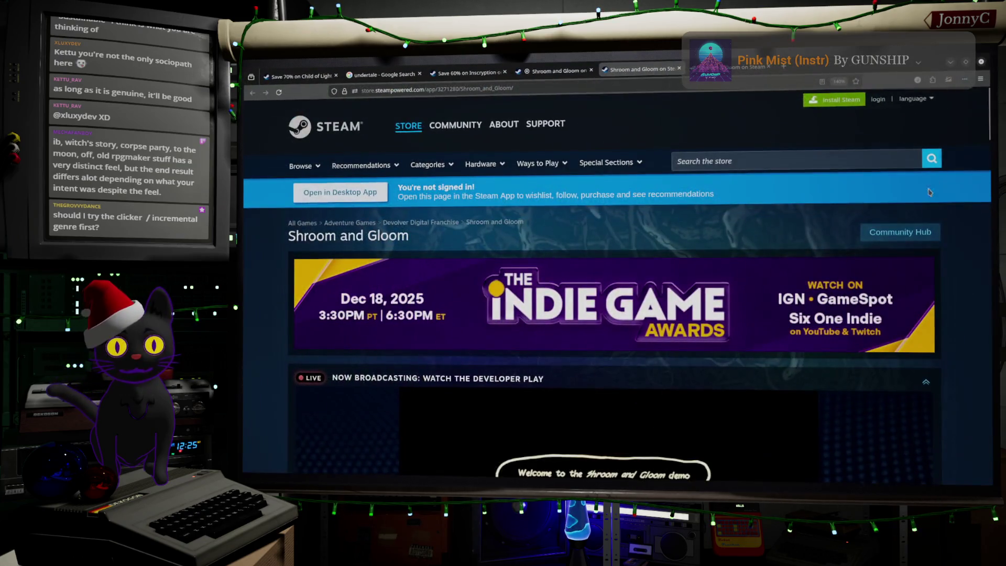
{"action": "scroll", "coordinate": [883, 267], "scroll_direction": "down", "scroll_amount": 5}
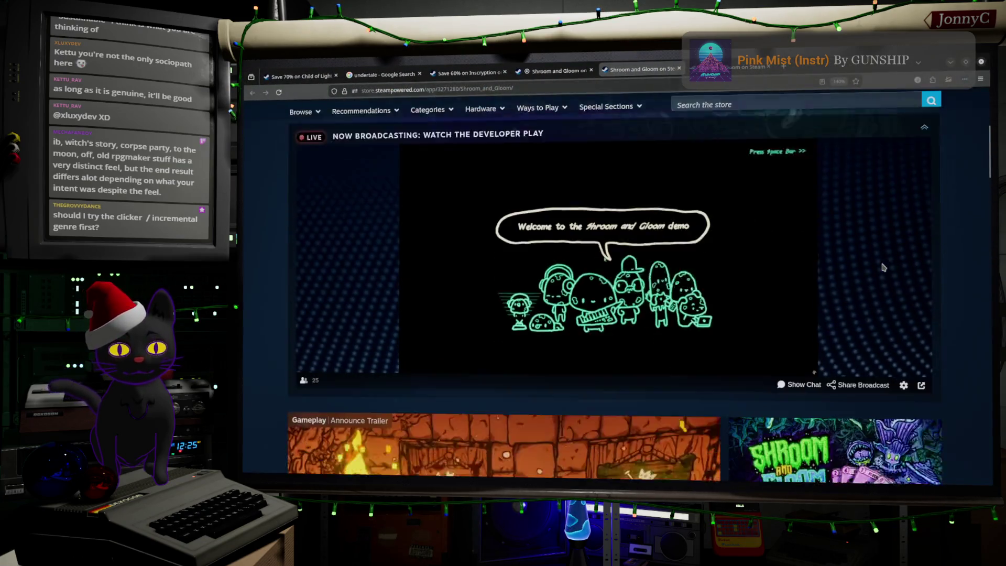
{"action": "scroll", "coordinate": [883, 267], "scroll_direction": "down", "scroll_amount": 4}
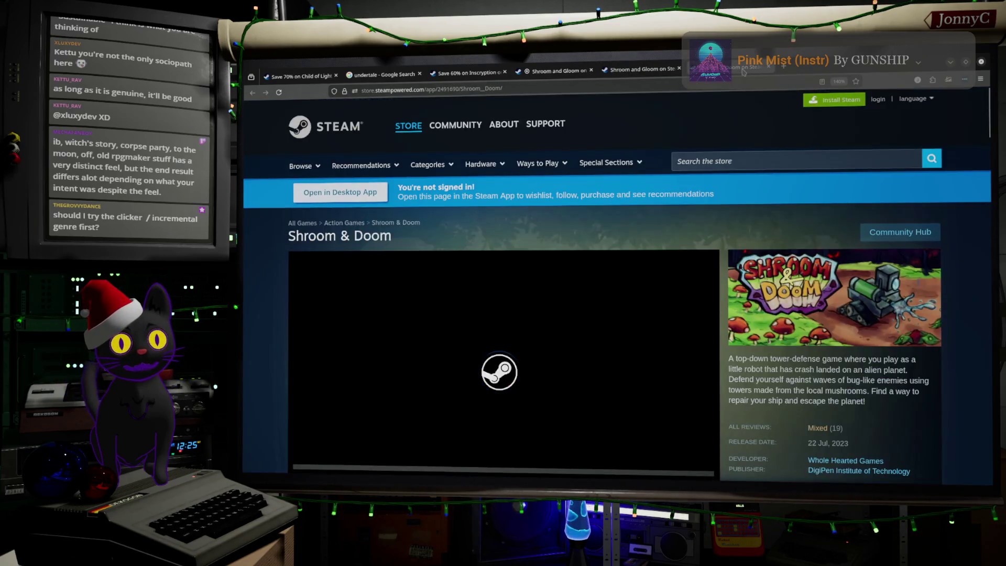
Browse the Shroom and Gloom store page screenshots, then return to the Shroom & Doom page.
{"action": "scroll", "coordinate": [665, 311], "scroll_direction": "down", "scroll_amount": 3}
{"action": "scroll", "coordinate": [665, 311], "scroll_direction": "up", "scroll_amount": 2}
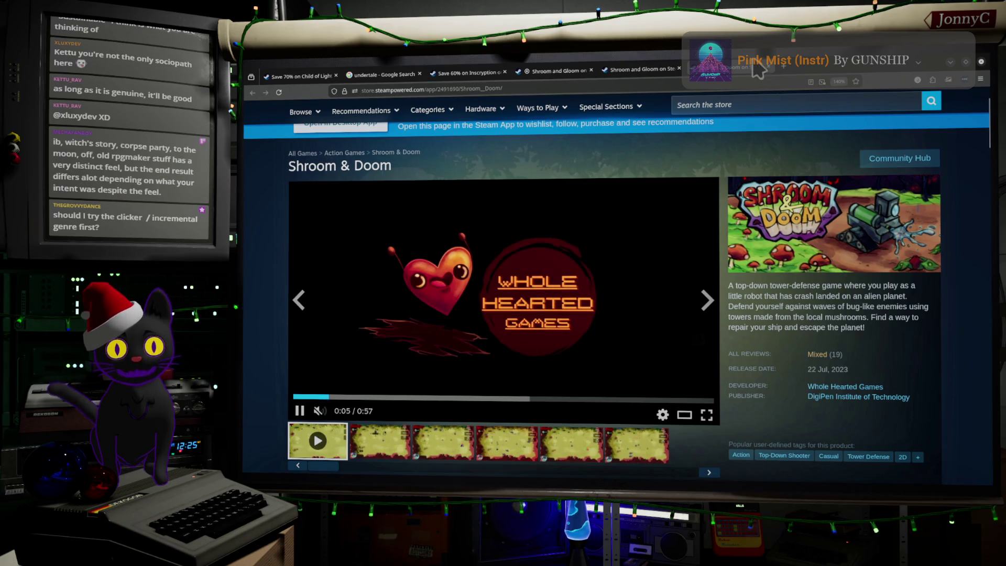
{"action": "left_click", "coordinate": [650, 72]}
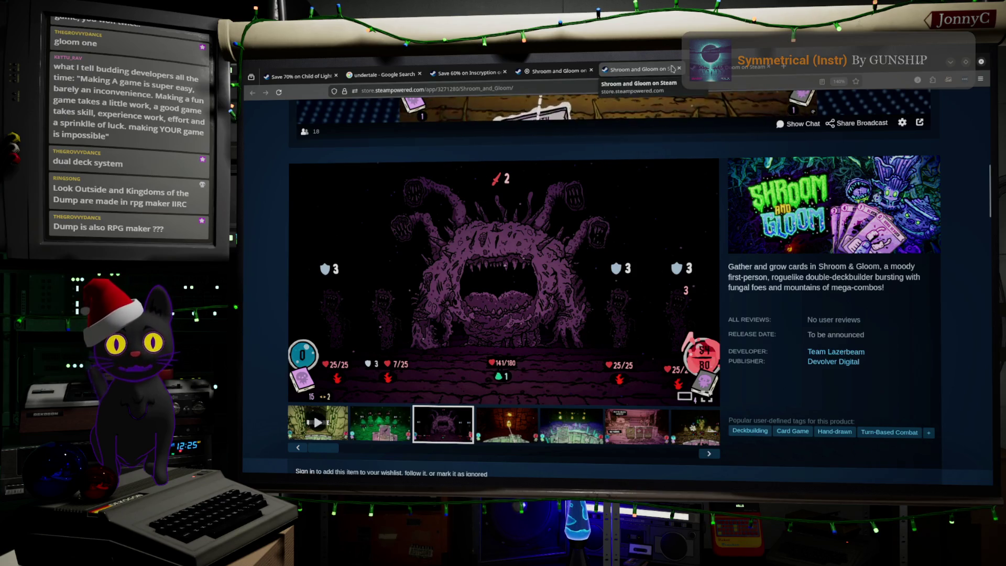
{"action": "left_click", "coordinate": [742, 73]}
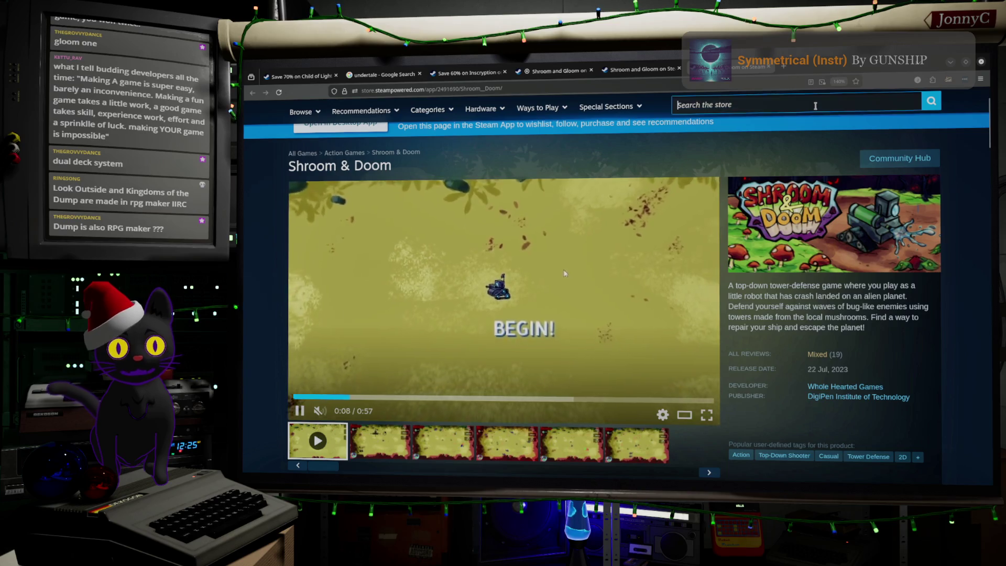
Search the Steam store for 'dump' and open the Kingdoms of the Dump result.
{"action": "left_click", "coordinate": [816, 106]}
{"action": "type", "text": "dump"}
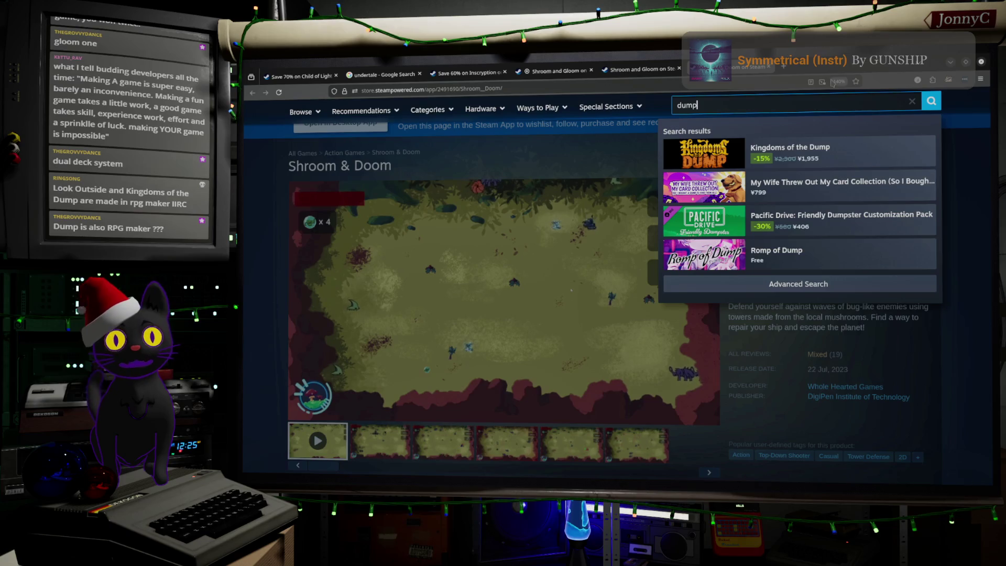
{"action": "left_click", "coordinate": [807, 149]}
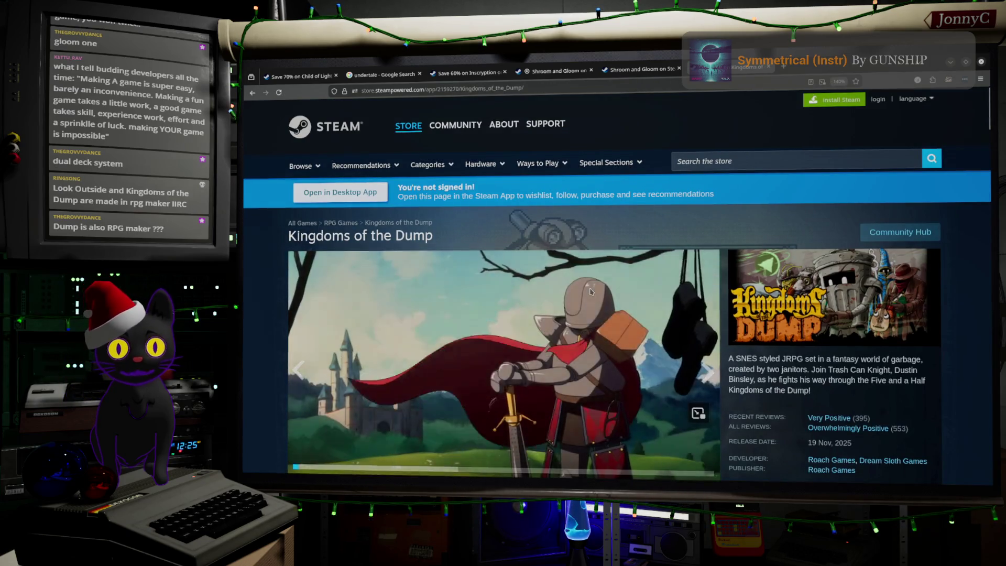
Scroll the Kingdoms of the Dump page down to its system requirements and back up.
{"action": "scroll", "coordinate": [590, 291], "scroll_direction": "down", "scroll_amount": 2}
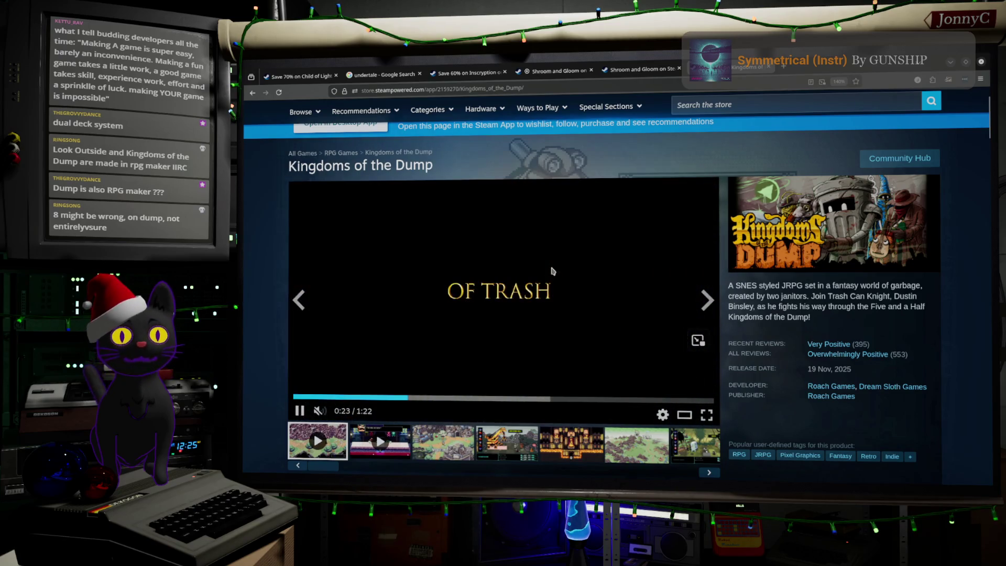
{"action": "scroll", "coordinate": [552, 271], "scroll_direction": "down", "scroll_amount": 1}
{"action": "scroll", "coordinate": [551, 271], "scroll_direction": "down", "scroll_amount": 1}
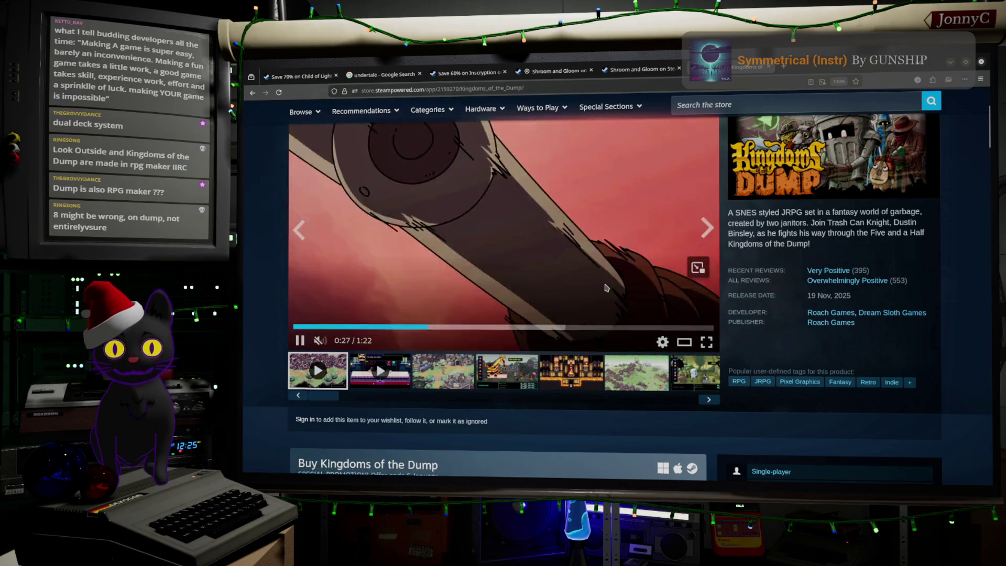
{"action": "scroll", "coordinate": [606, 285], "scroll_direction": "up", "scroll_amount": 1}
{"action": "scroll", "coordinate": [606, 286], "scroll_direction": "up", "scroll_amount": 3}
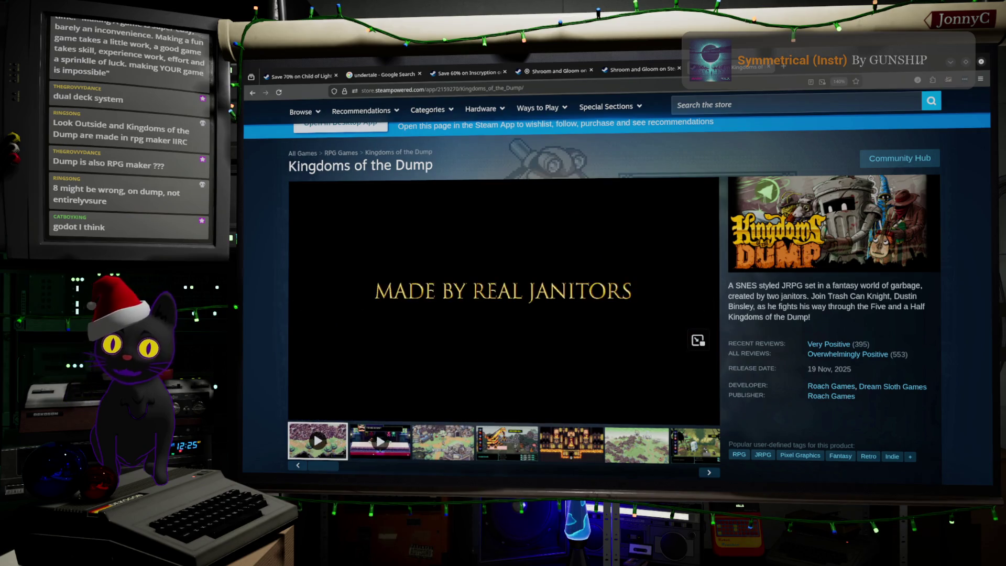
{"action": "scroll", "coordinate": [606, 285], "scroll_direction": "down", "scroll_amount": 15}
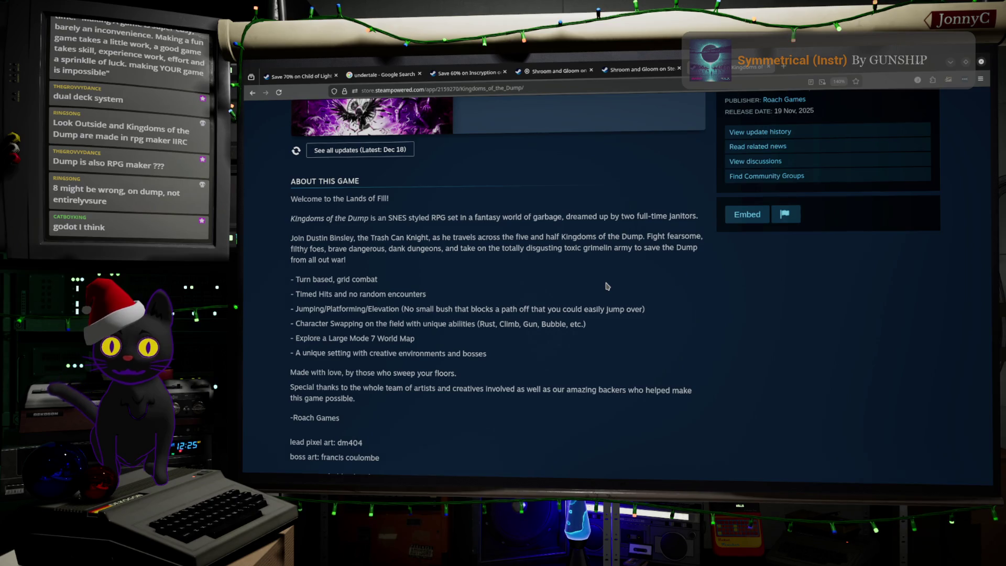
{"action": "scroll", "coordinate": [606, 286], "scroll_direction": "down", "scroll_amount": 3}
{"action": "scroll", "coordinate": [606, 285], "scroll_direction": "down", "scroll_amount": 3}
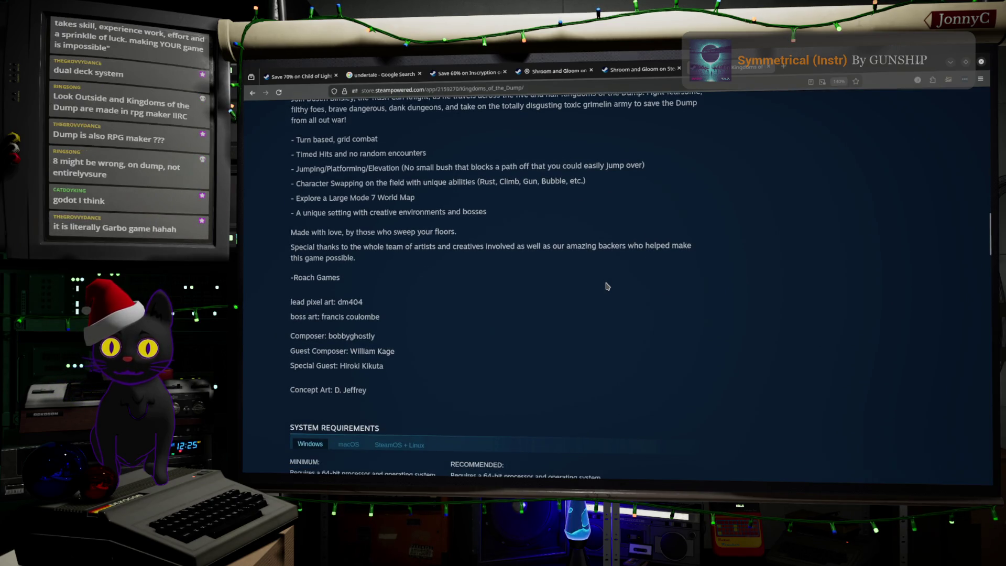
{"action": "scroll", "coordinate": [606, 286], "scroll_direction": "down", "scroll_amount": 5}
{"action": "scroll", "coordinate": [606, 286], "scroll_direction": "down", "scroll_amount": 3}
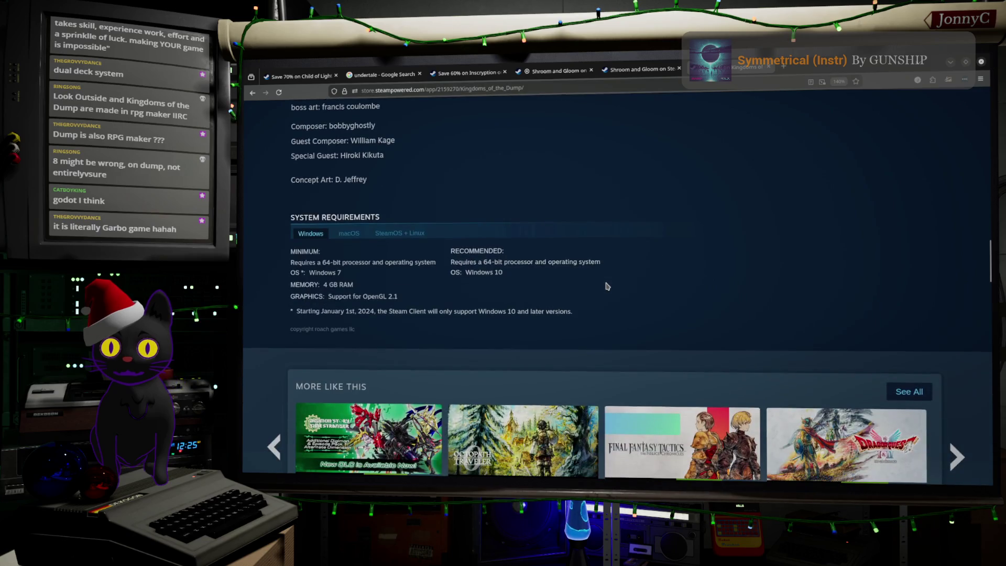
{"action": "scroll", "coordinate": [607, 285], "scroll_direction": "up", "scroll_amount": 15}
{"action": "scroll", "coordinate": [606, 285], "scroll_direction": "up", "scroll_amount": 7}
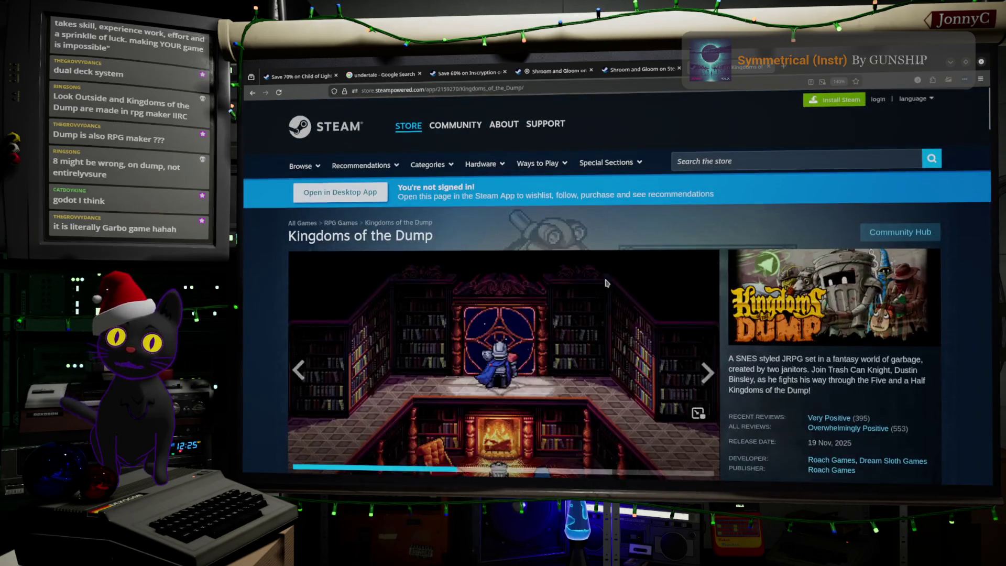
Drag-select the Kingdoms of the Dump title and choose Select All from the context menu.
{"action": "left_click_drag", "start_coordinate": [289, 236], "coordinate": [433, 235]}
{"action": "right_click", "coordinate": [395, 236]}
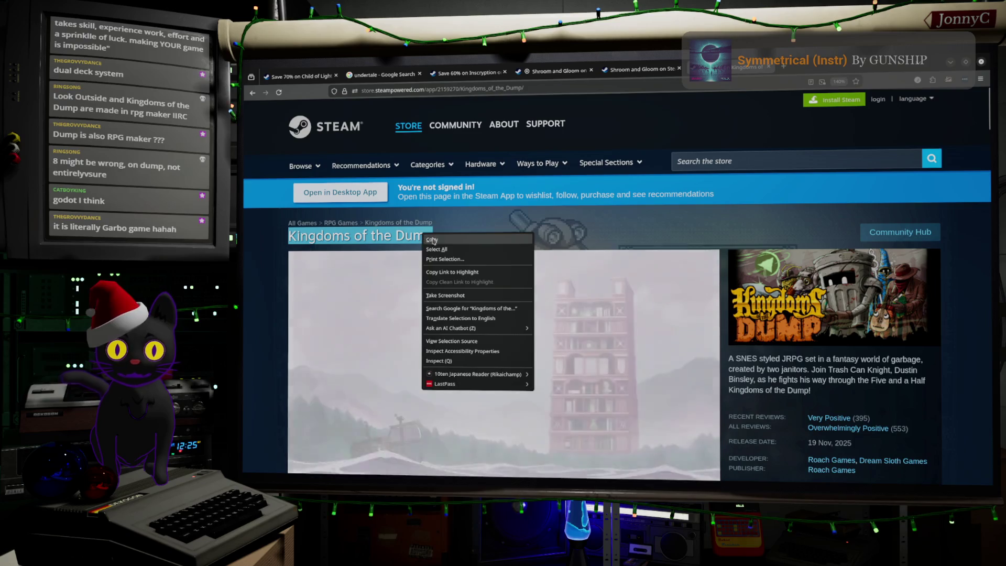
{"action": "left_click", "coordinate": [414, 258]}
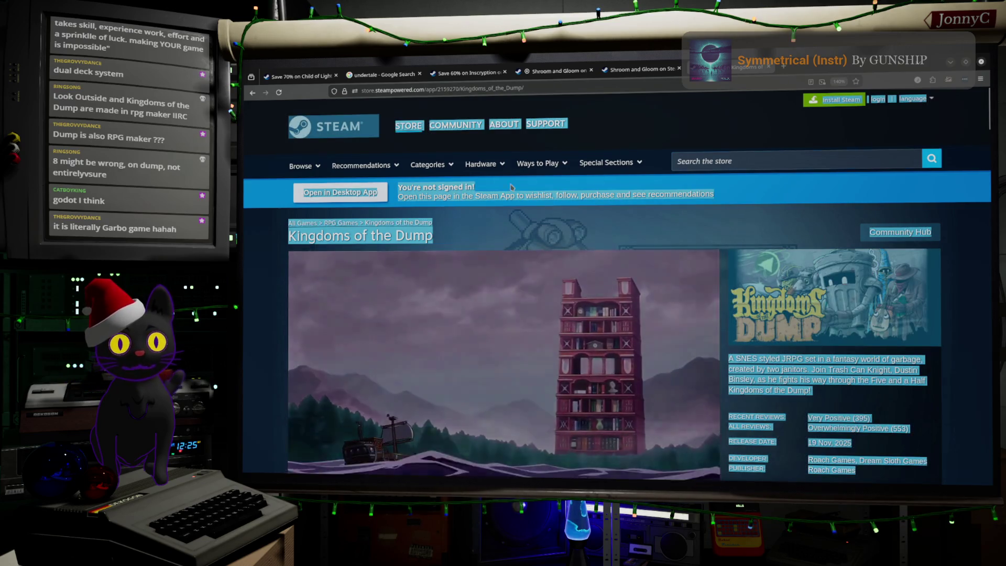
Copy the game title and Google 'Kingdoms of the Dump engine' in a new tab.
{"action": "triple_click", "coordinate": [373, 237]}
{"action": "right_click", "coordinate": [374, 239]}
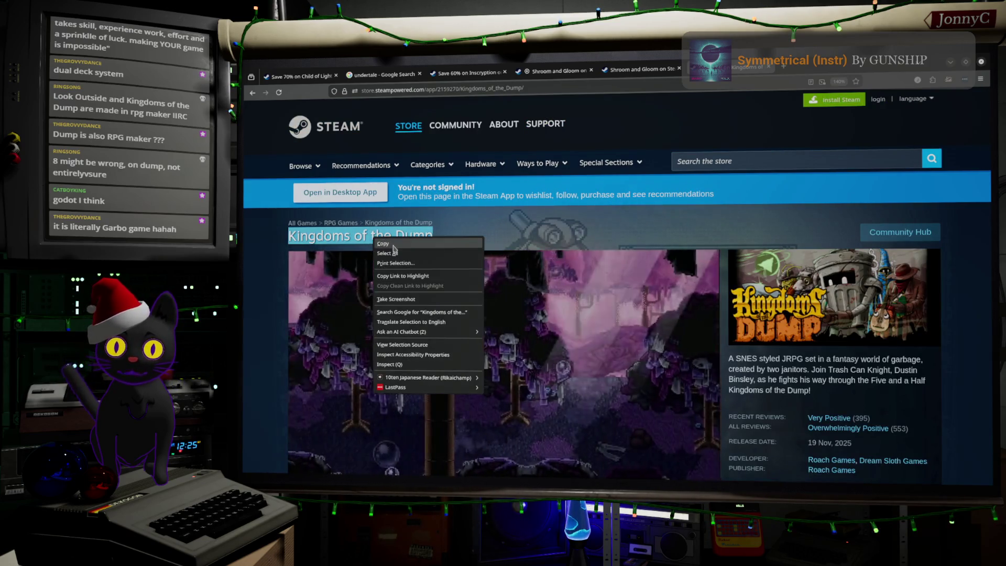
{"action": "left_click", "coordinate": [383, 244]}
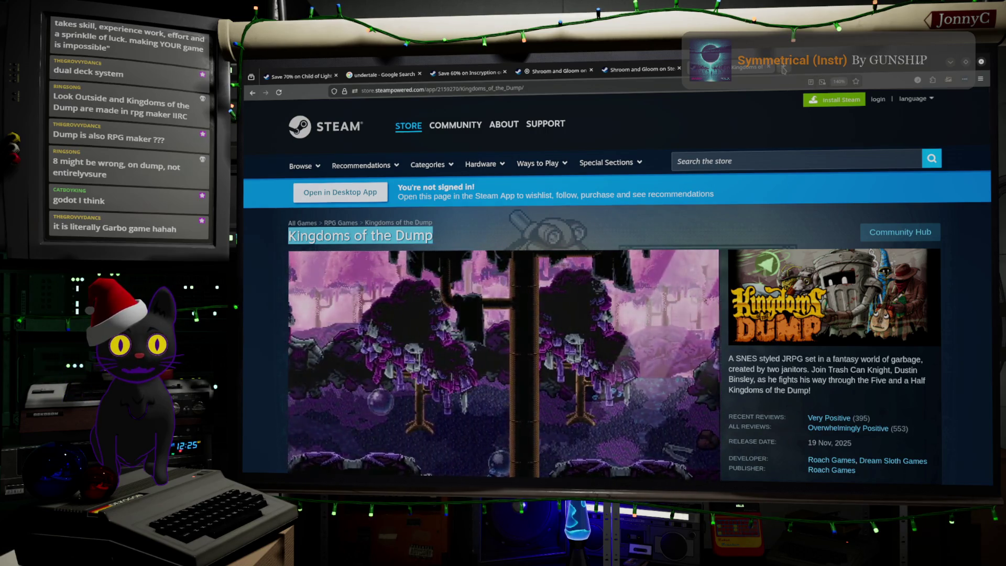
{"action": "left_click", "coordinate": [784, 66]}
{"action": "key", "text": "ctrl+v"}
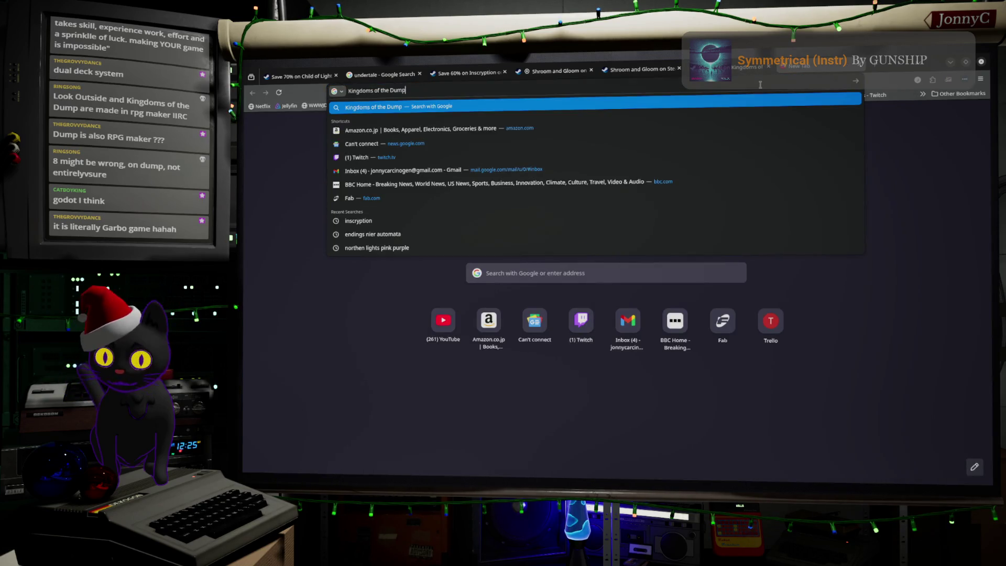
{"action": "type", "text": "engine"}
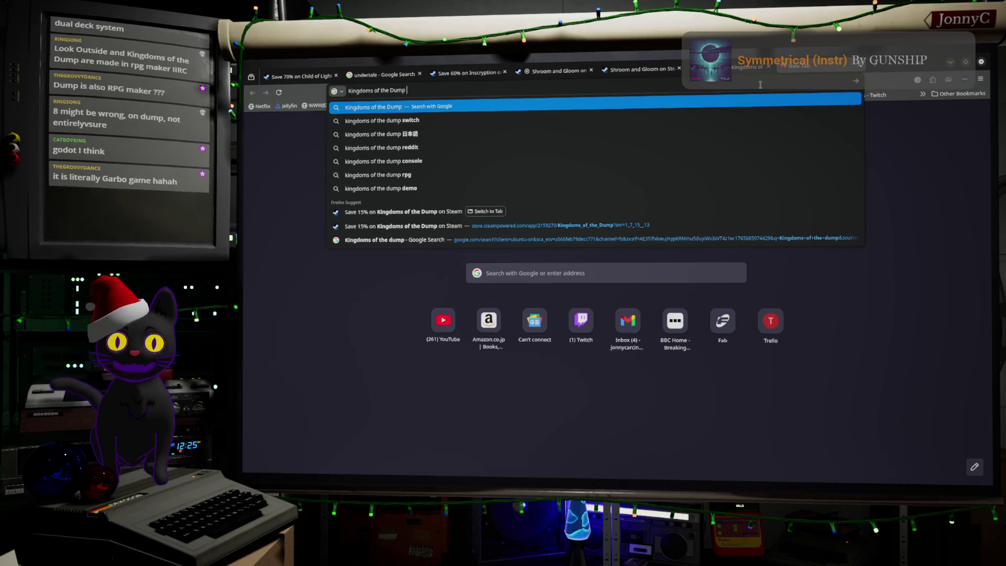
{"action": "key", "text": "Return"}
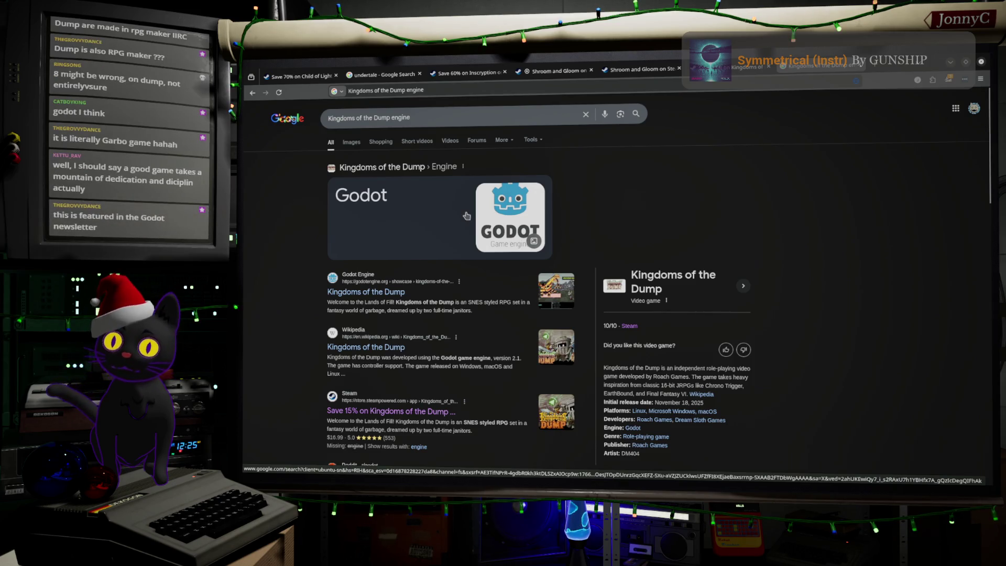
{"action": "left_click", "coordinate": [383, 122]}
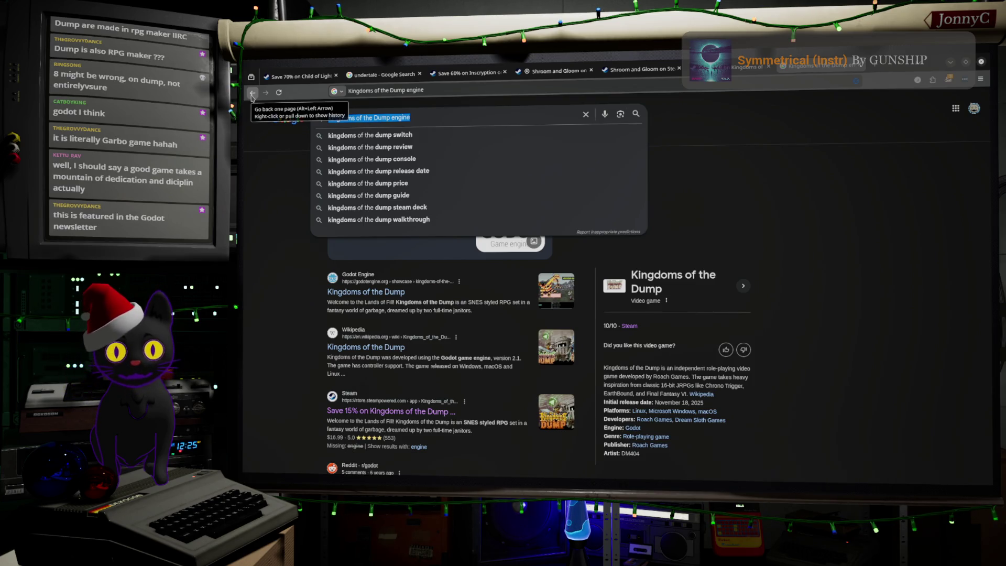
Search for Grasshopper Manufacture via the suggestions after typing 'Grasshopper'.
{"action": "type", "text": "Grasshop"}
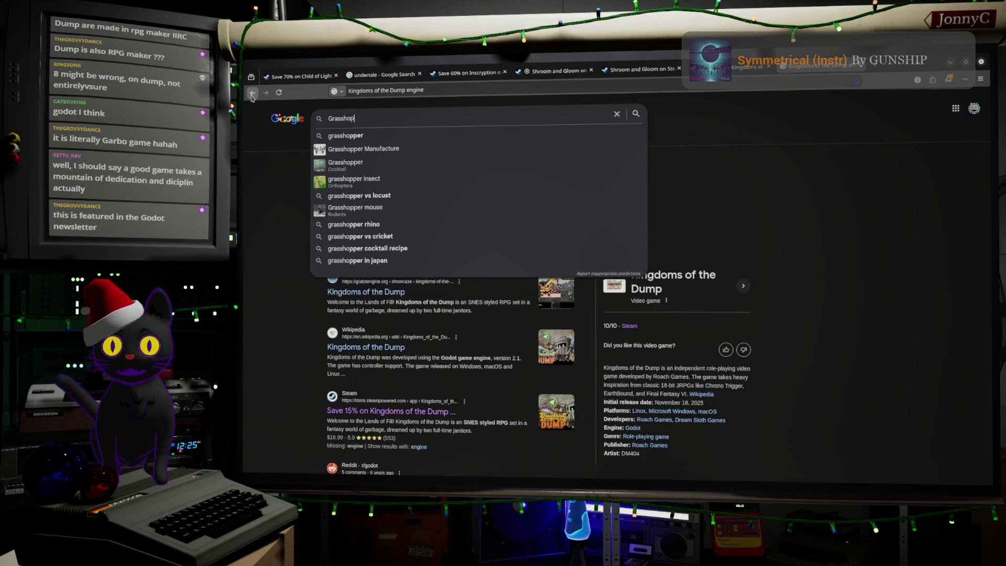
{"action": "type", "text": "per"}
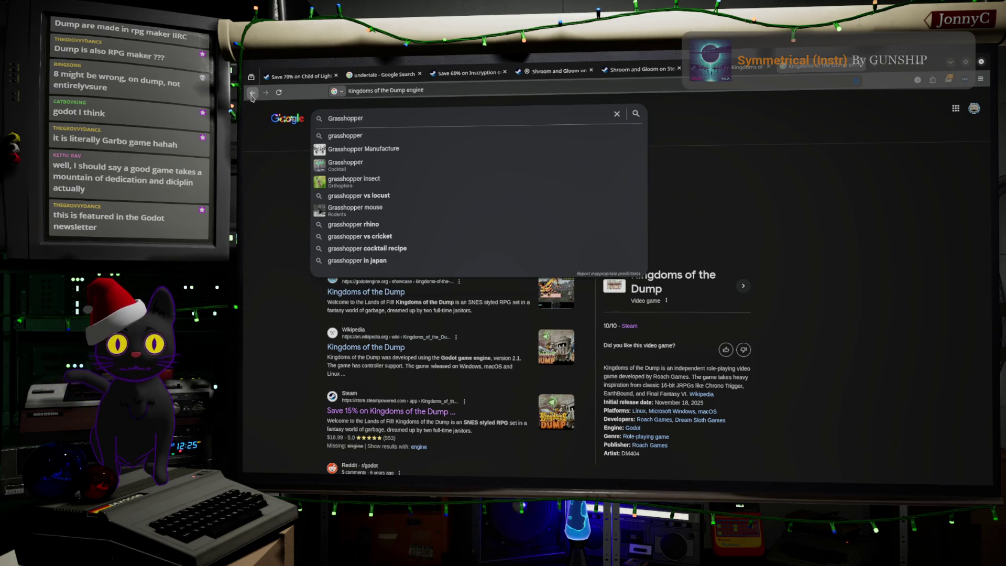
{"action": "key", "text": "Down"}
{"action": "key", "text": "Down"}
{"action": "key", "text": "Return"}
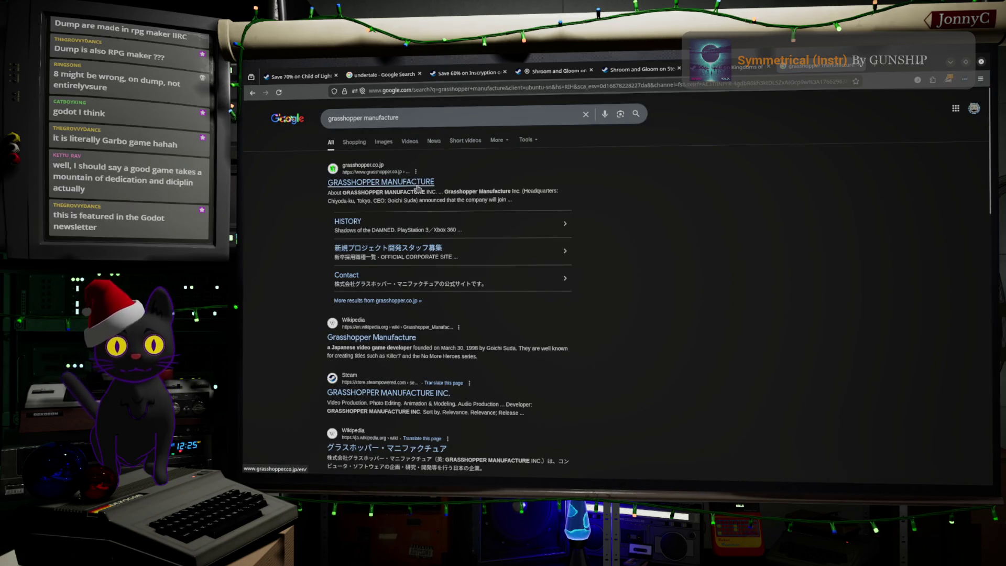
Edit the query to 'grasshopper manufacture name meaning' and search.
{"action": "left_click", "coordinate": [430, 119]}
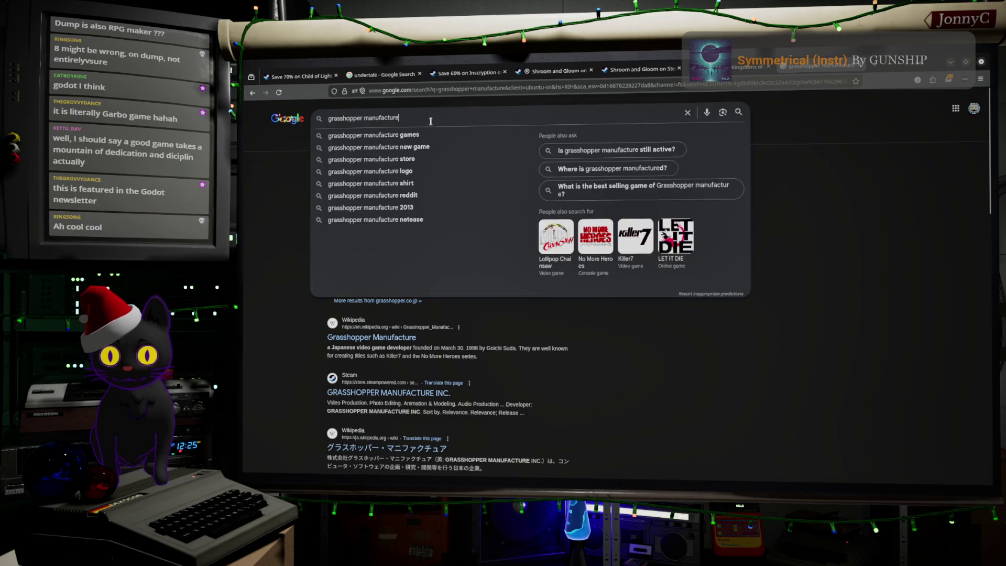
{"action": "type", "text": " n"}
{"action": "type", "text": "aw"}
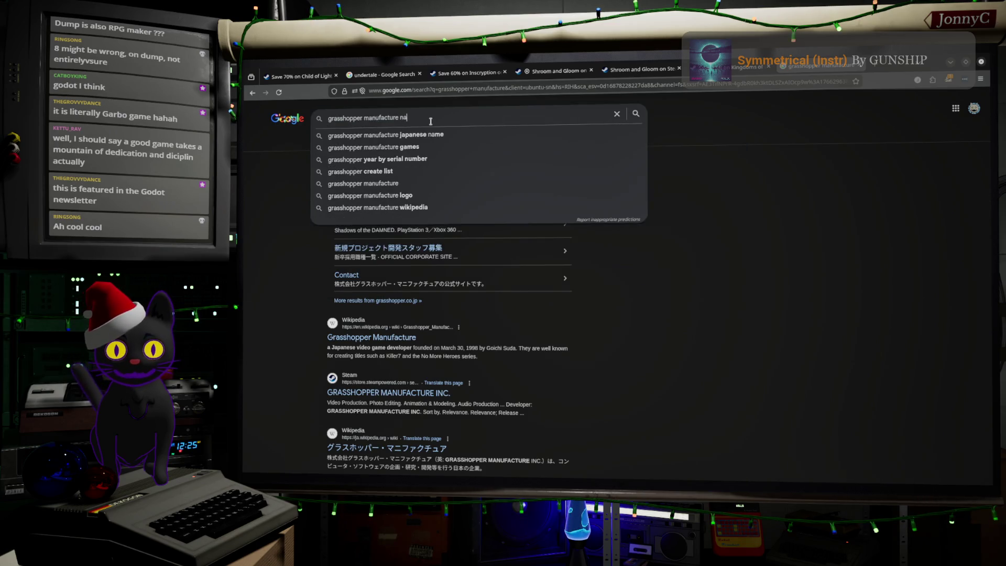
{"action": "key", "text": "Return"}
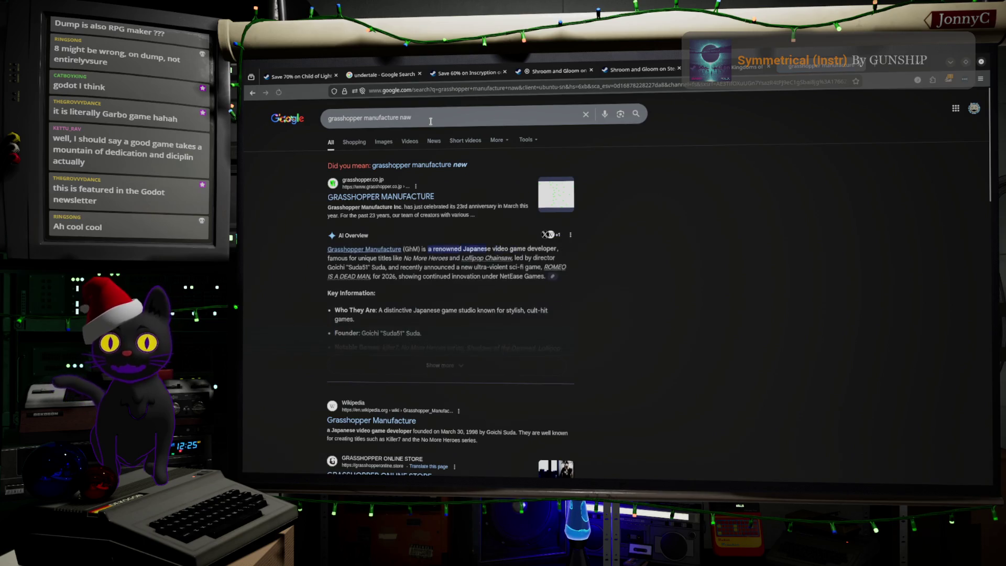
{"action": "double_click", "coordinate": [403, 117]}
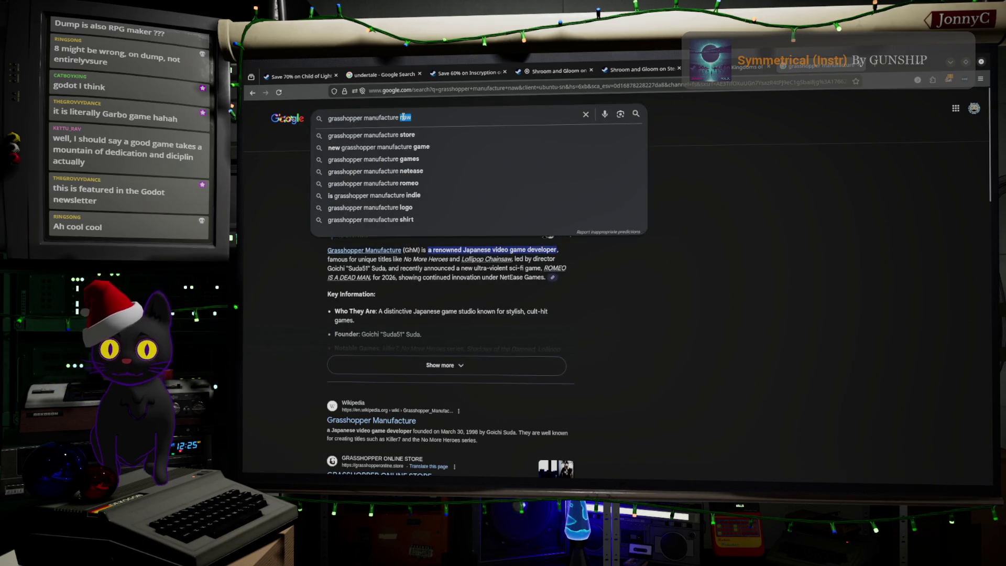
{"action": "type", "text": "name "}
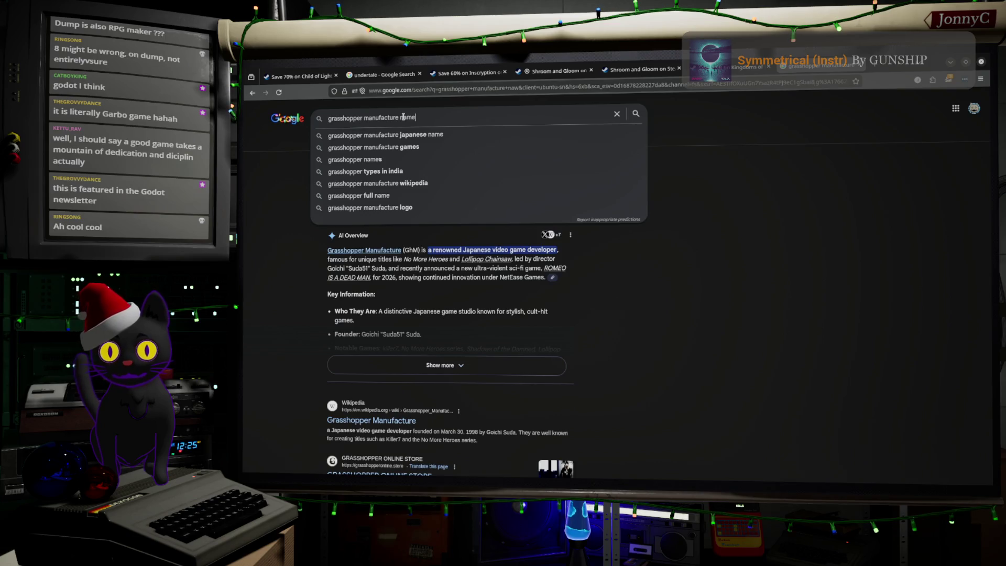
{"action": "type", "text": "meaning"}
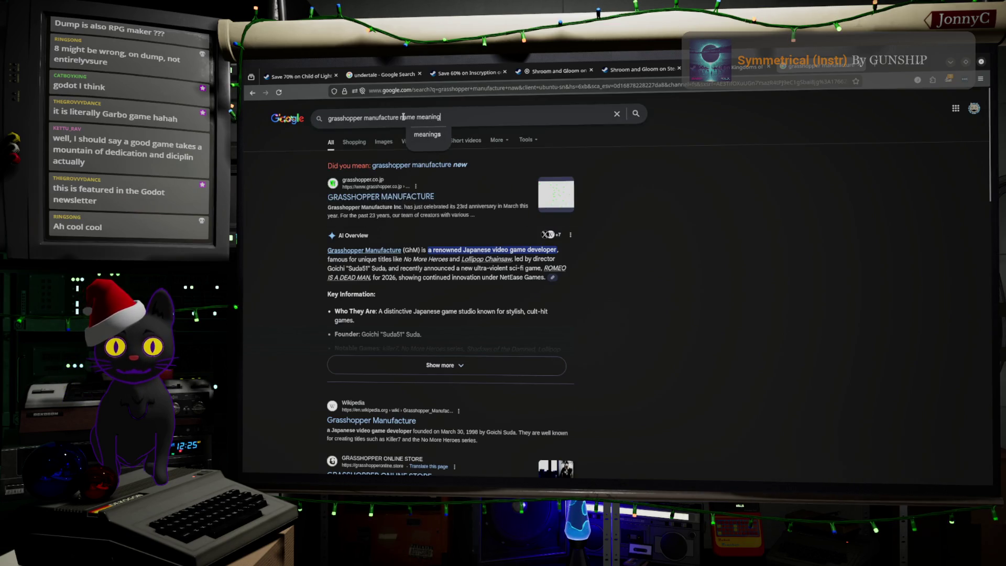
{"action": "key", "text": "Return"}
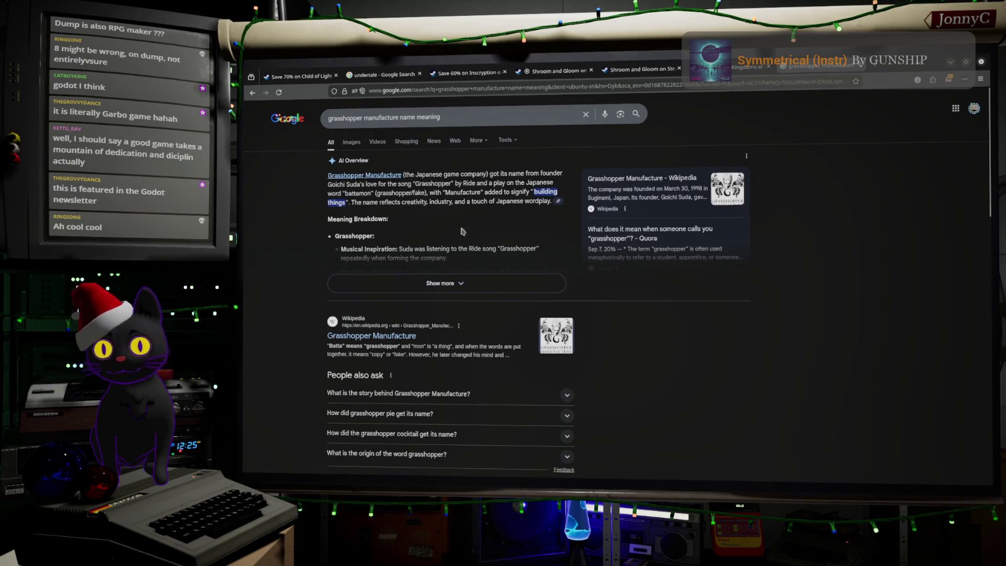
Expand the AI Overview on the company name's meaning and scroll the results.
{"action": "left_click", "coordinate": [448, 291]}
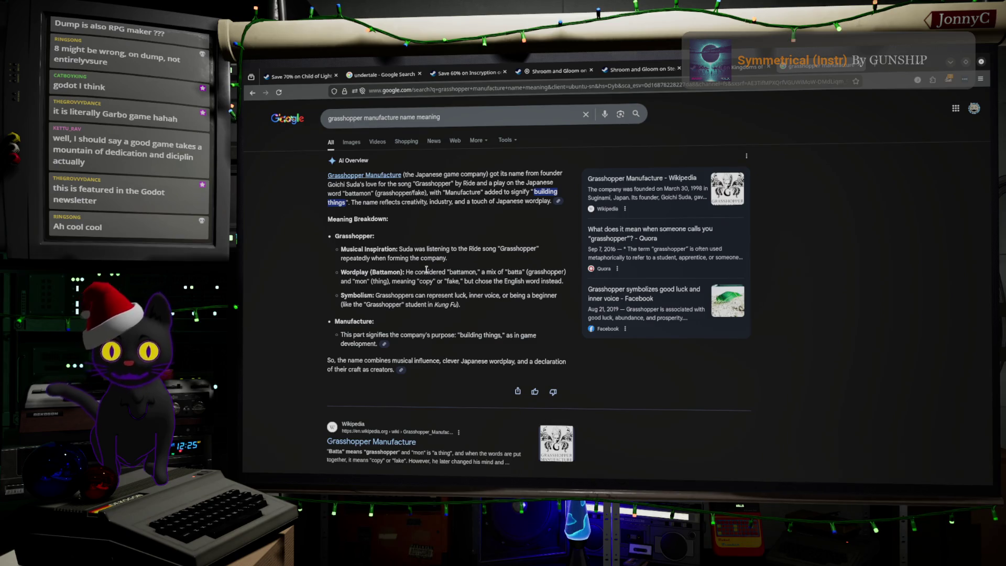
{"action": "scroll", "coordinate": [426, 270], "scroll_direction": "down", "scroll_amount": 3}
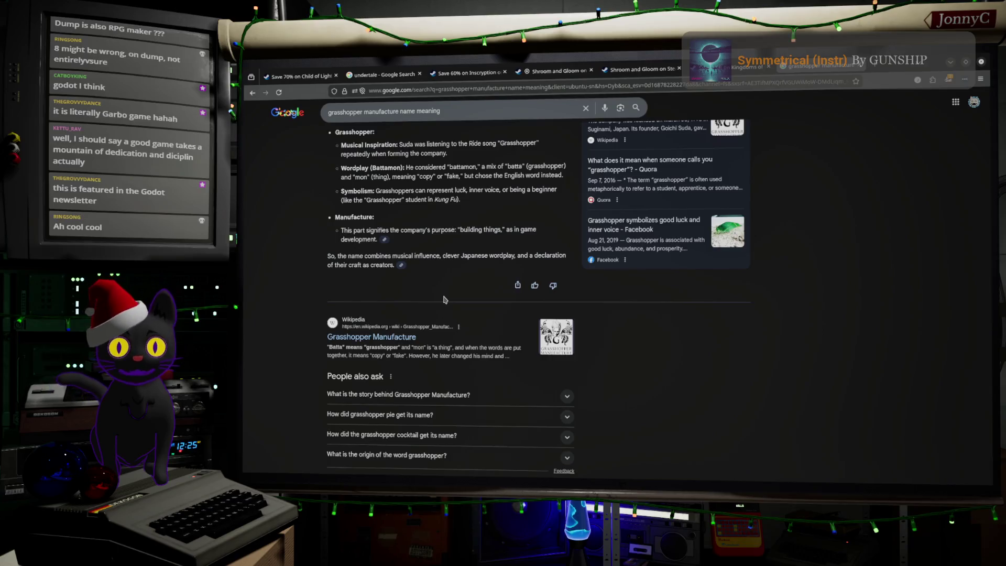
{"action": "scroll", "coordinate": [398, 247], "scroll_direction": "up", "scroll_amount": 3}
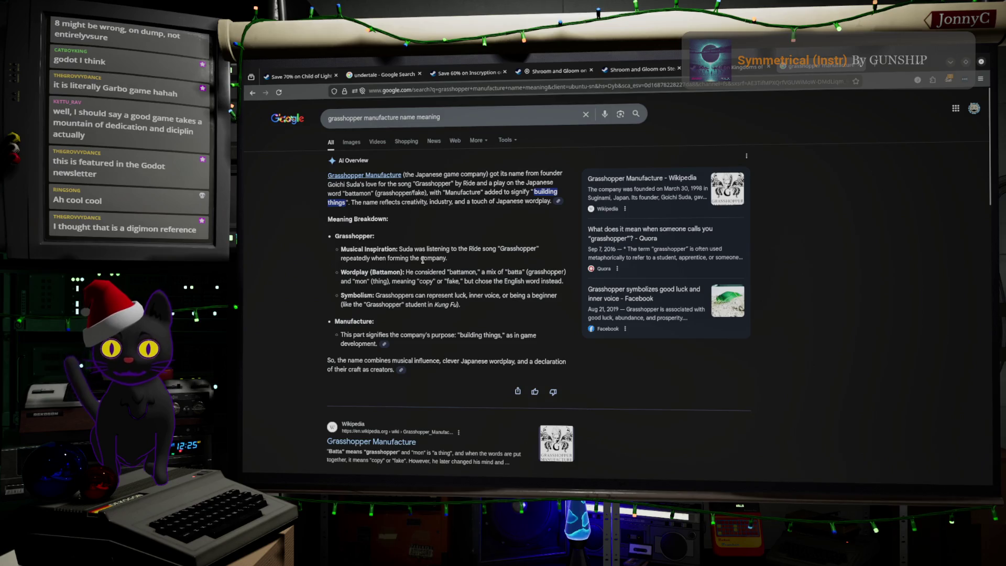
{"action": "scroll", "coordinate": [422, 259], "scroll_direction": "down", "scroll_amount": 3}
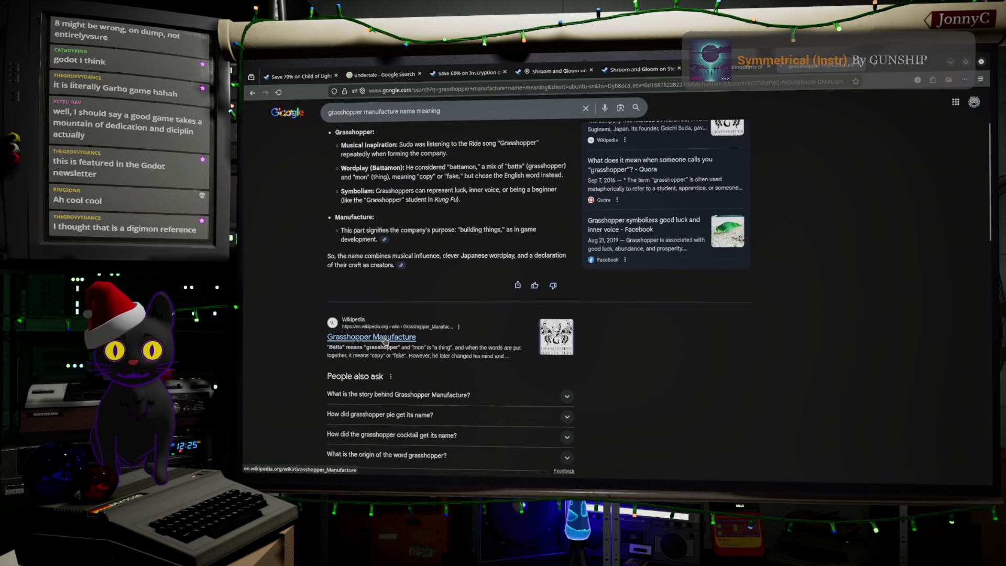
{"action": "scroll", "coordinate": [440, 330], "scroll_direction": "down", "scroll_amount": 3}
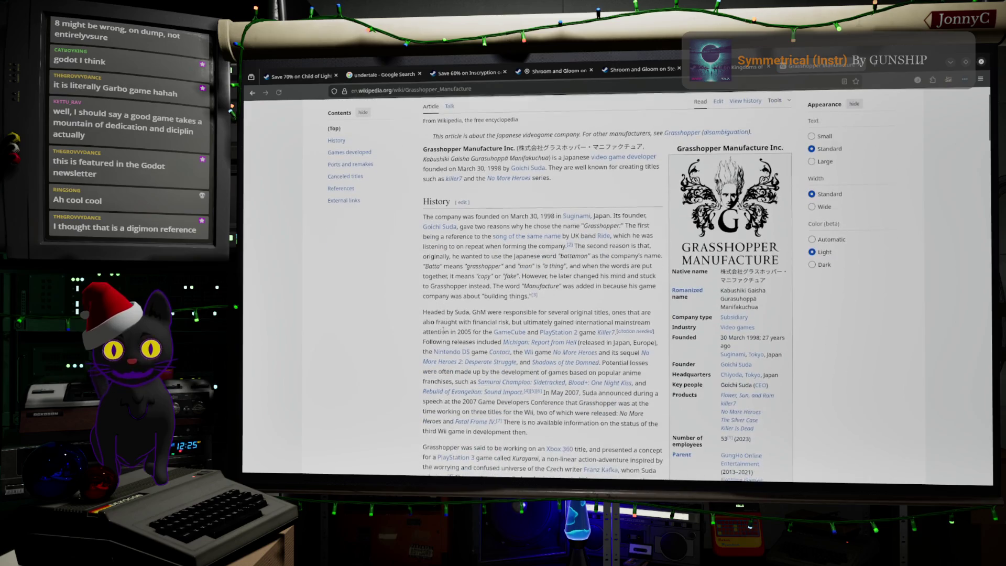
Review the Games developed table, visiting the Romeo is a Dead Man entry and coming back.
{"action": "scroll", "coordinate": [443, 330], "scroll_direction": "down", "scroll_amount": 10}
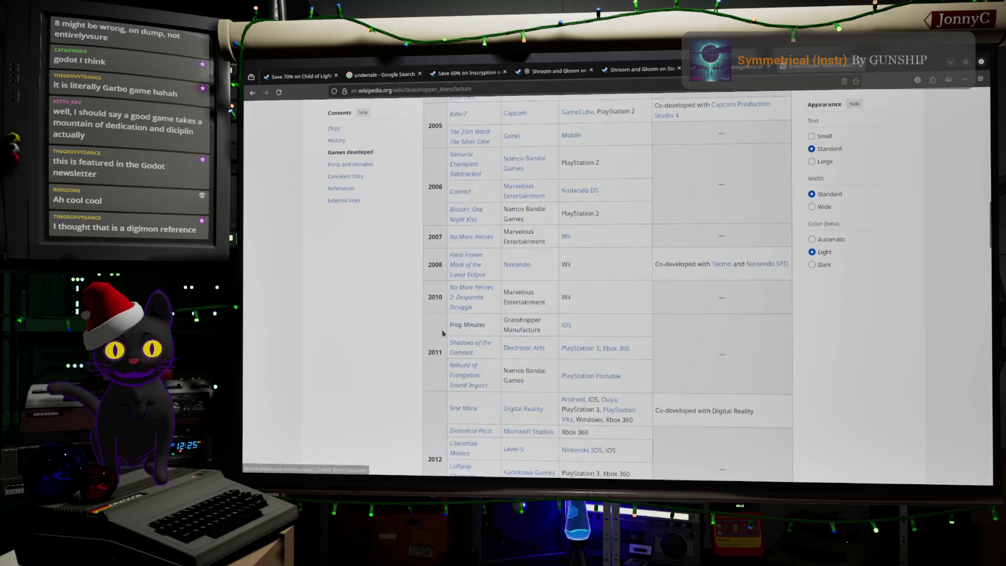
{"action": "scroll", "coordinate": [442, 332], "scroll_direction": "up", "scroll_amount": 3}
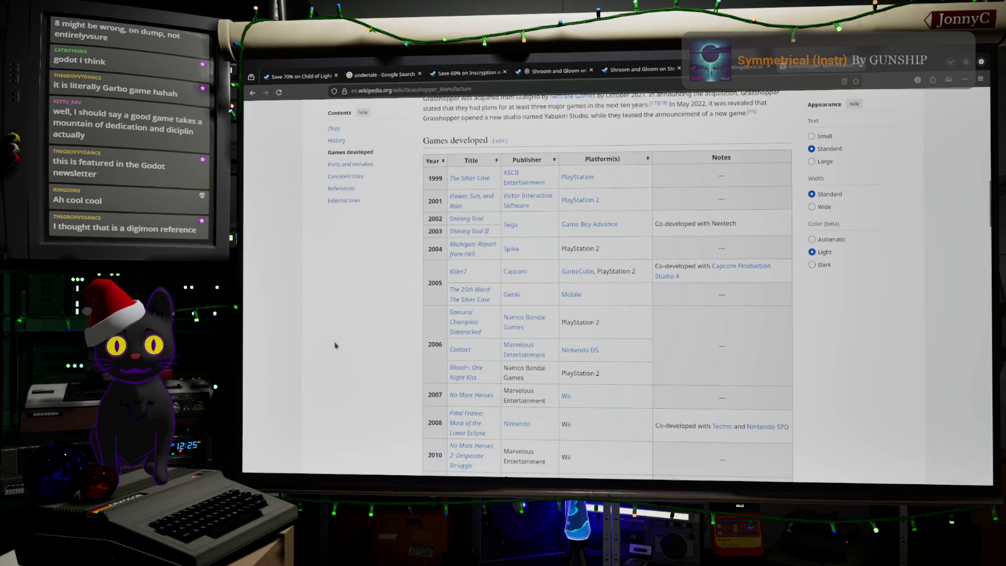
{"action": "scroll", "coordinate": [335, 345], "scroll_direction": "down", "scroll_amount": 10}
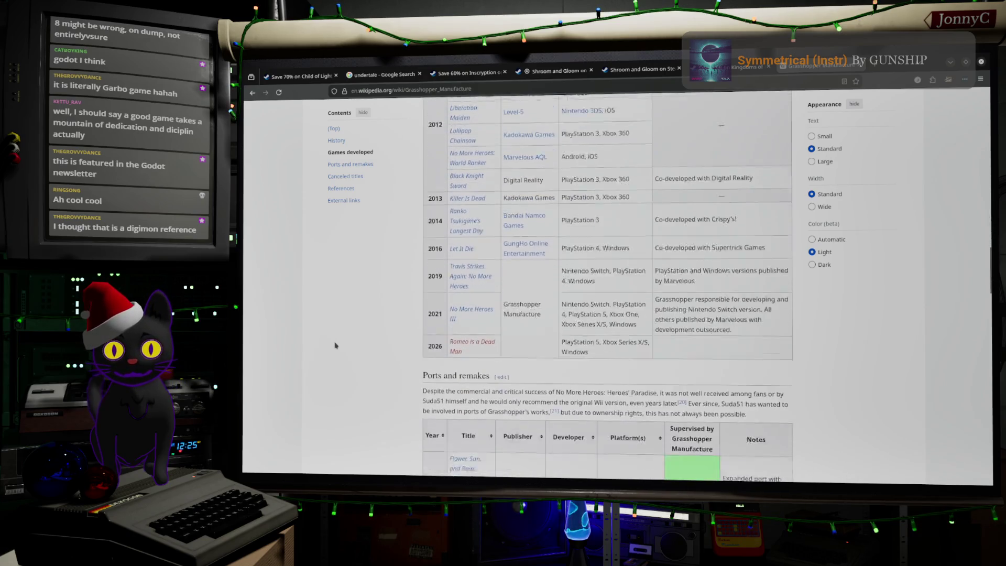
{"action": "scroll", "coordinate": [335, 346], "scroll_direction": "down", "scroll_amount": 1}
{"action": "scroll", "coordinate": [335, 345], "scroll_direction": "up", "scroll_amount": 3}
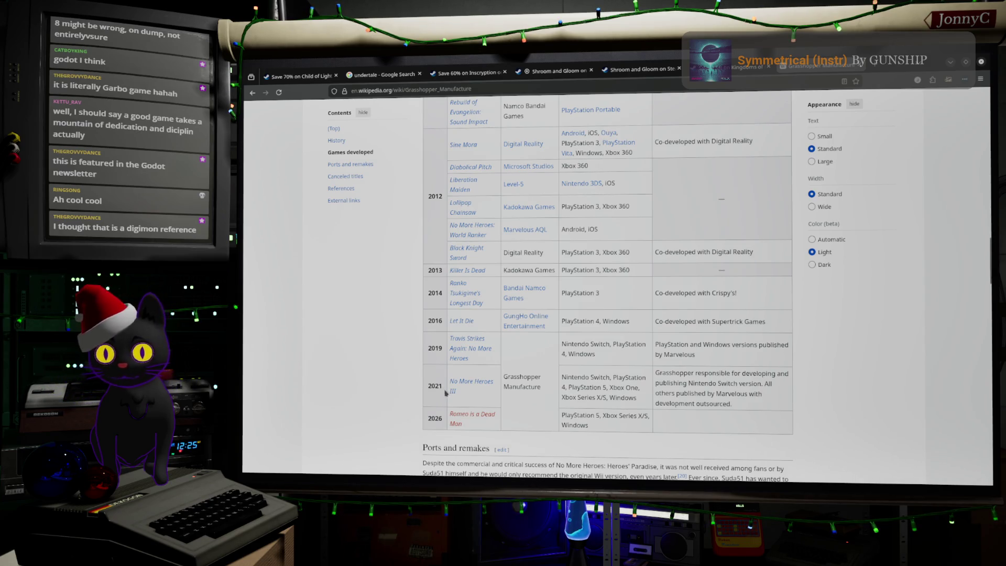
{"action": "left_click", "coordinate": [473, 418]}
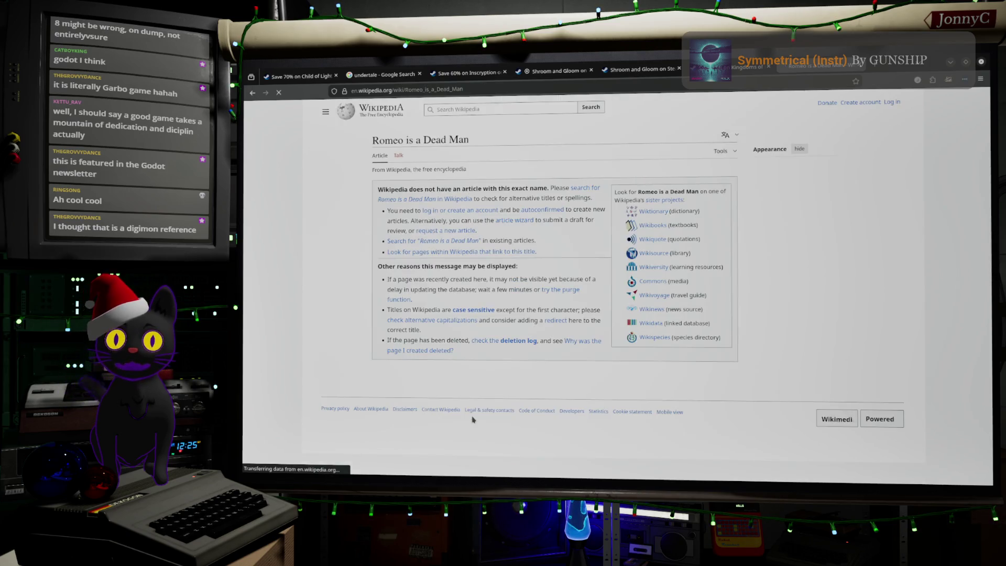
{"action": "left_click", "coordinate": [254, 94]}
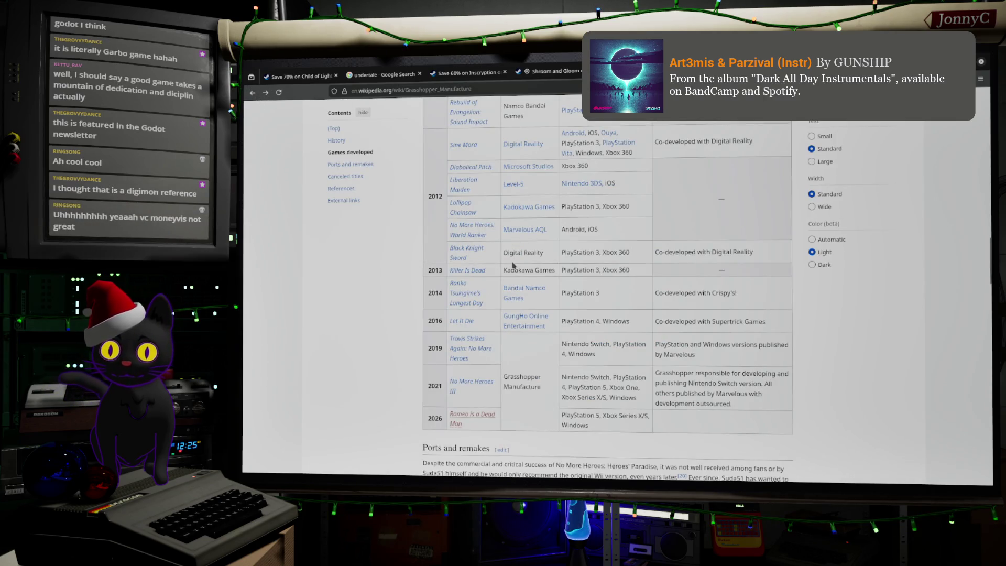
Switch to the Shroom and Gloom Steam store page from the open tabs.
{"action": "scroll", "coordinate": [513, 265], "scroll_direction": "up", "scroll_amount": 3}
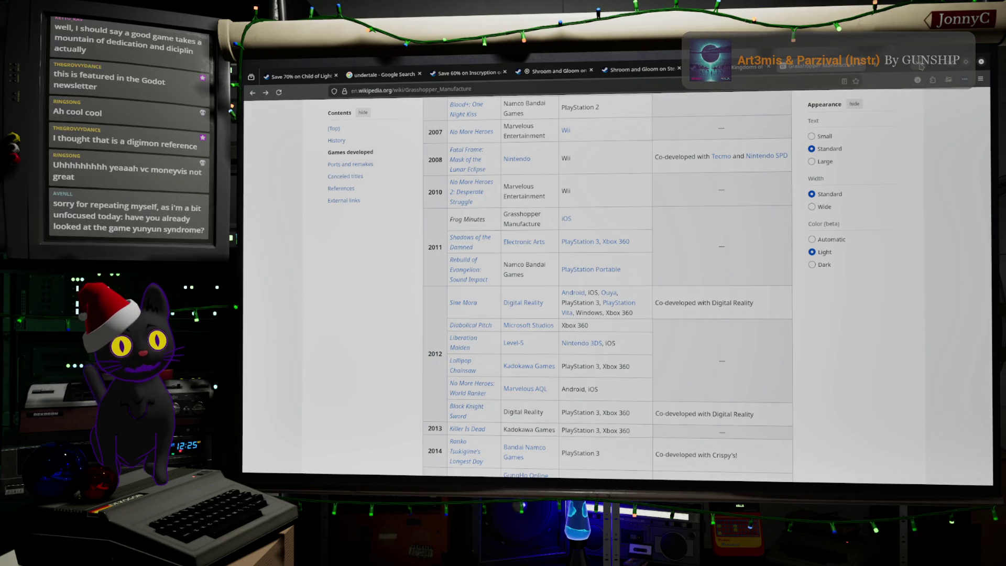
{"action": "left_click", "coordinate": [920, 66]}
{"action": "left_click", "coordinate": [936, 69]}
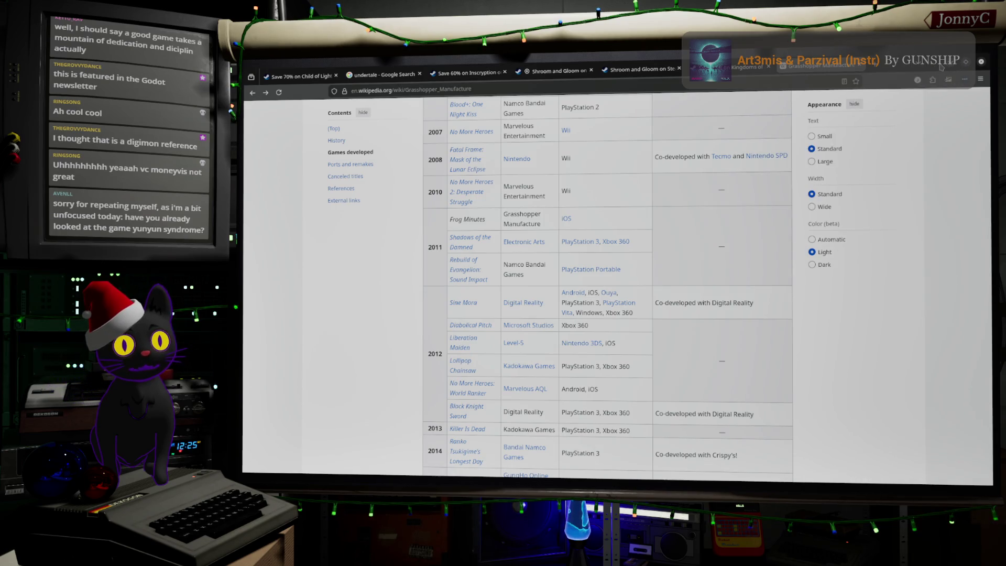
{"action": "left_click", "coordinate": [649, 66]}
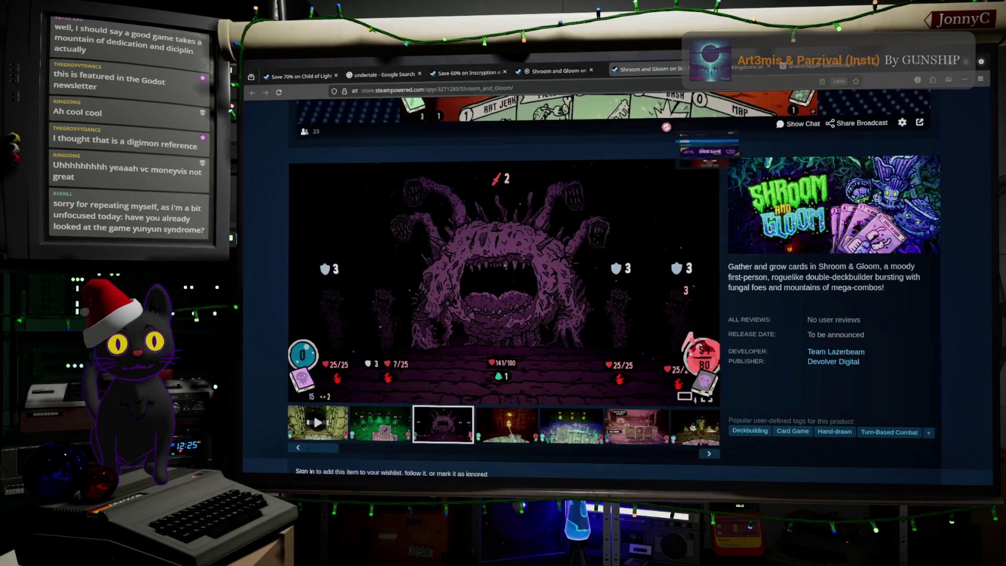
Move from the Steam page to the nier automata endings search, then return to Blender.
{"action": "scroll", "coordinate": [649, 68], "scroll_direction": "down", "scroll_amount": 3}
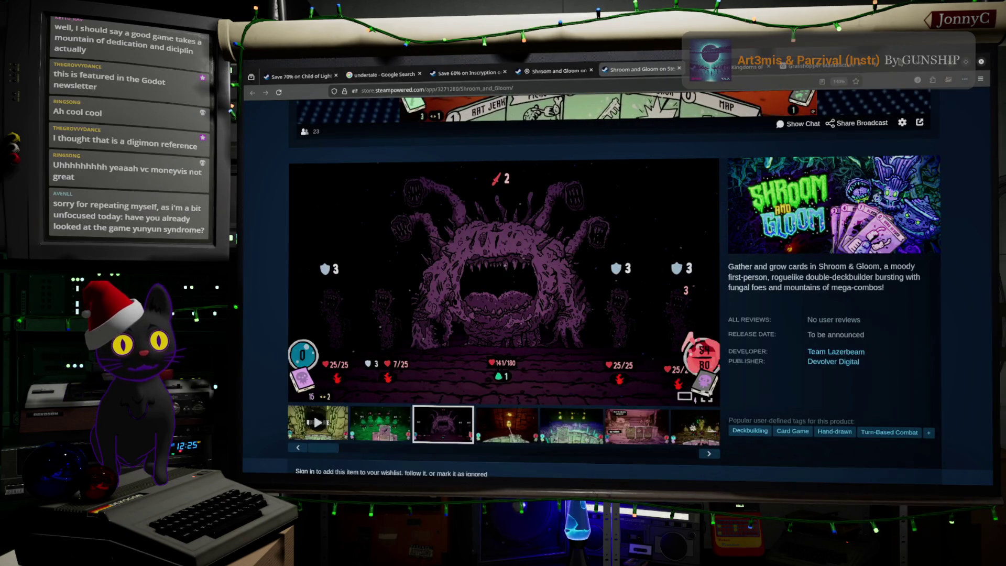
{"action": "left_click", "coordinate": [802, 67]}
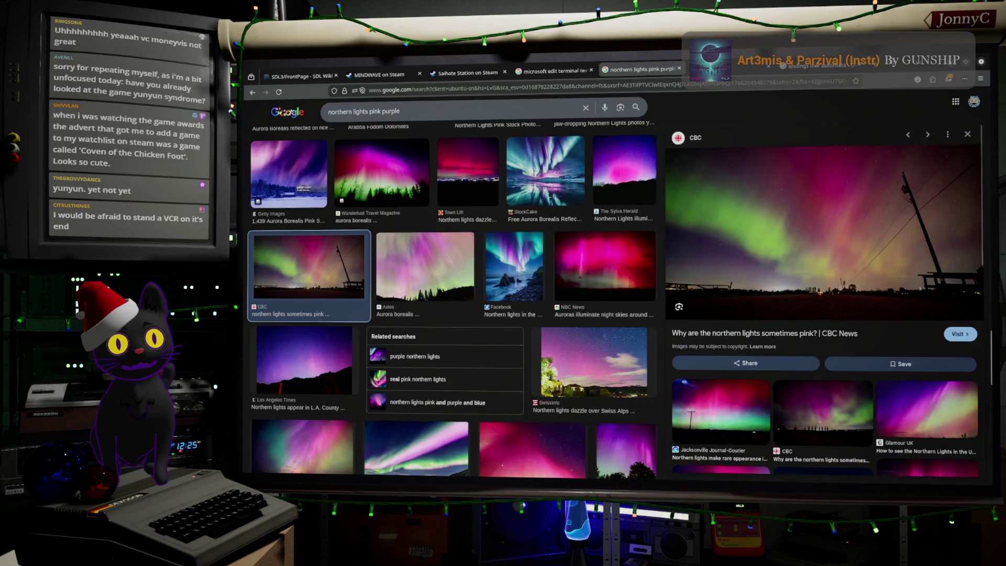
{"action": "key", "text": "alt+Tab"}
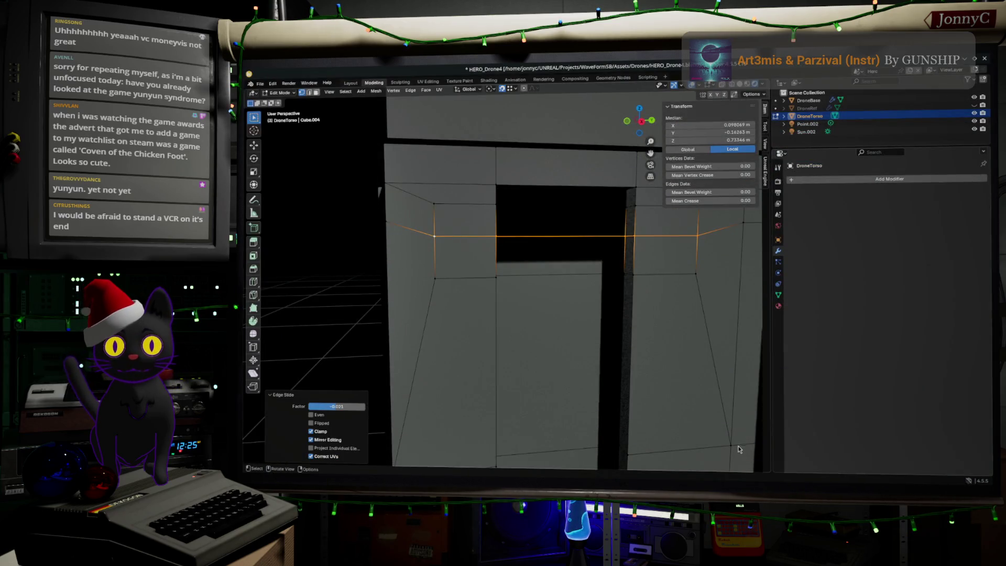
Select an edge path on the right panel and slide it to a 0.54 factor.
{"action": "middle_click_drag", "start_coordinate": [603, 340], "coordinate": [608, 342]}
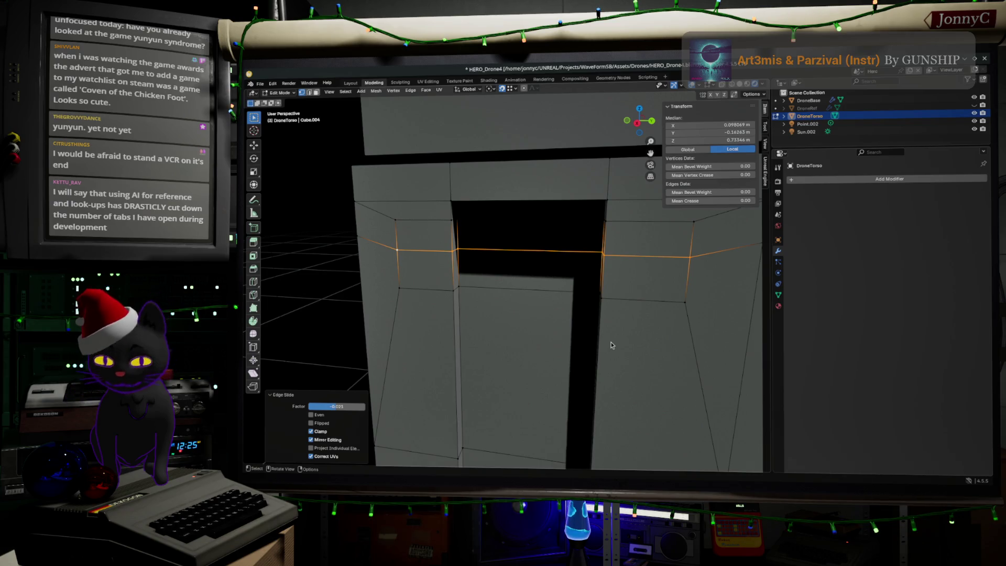
{"action": "mouse_move", "coordinate": [527, 339]}
{"action": "middle_mouse_down"}
{"action": "mouse_move", "coordinate": [539, 330]}
{"action": "mouse_move", "coordinate": [528, 327]}
{"action": "middle_mouse_up"}
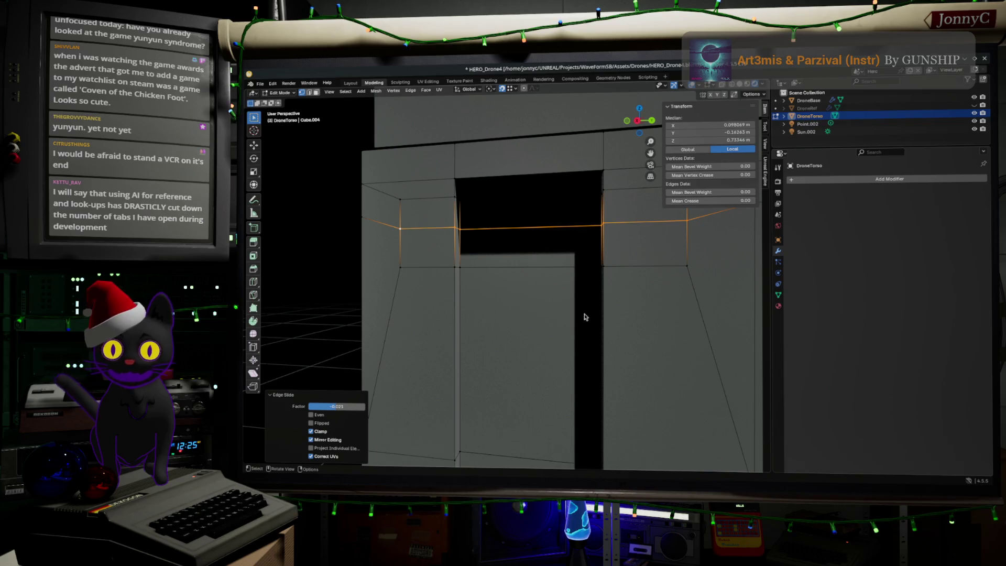
{"action": "mouse_move", "coordinate": [593, 311]}
{"action": "middle_mouse_down"}
{"action": "mouse_move", "coordinate": [584, 348]}
{"action": "mouse_move", "coordinate": [596, 328]}
{"action": "mouse_move", "coordinate": [589, 341]}
{"action": "middle_mouse_up"}
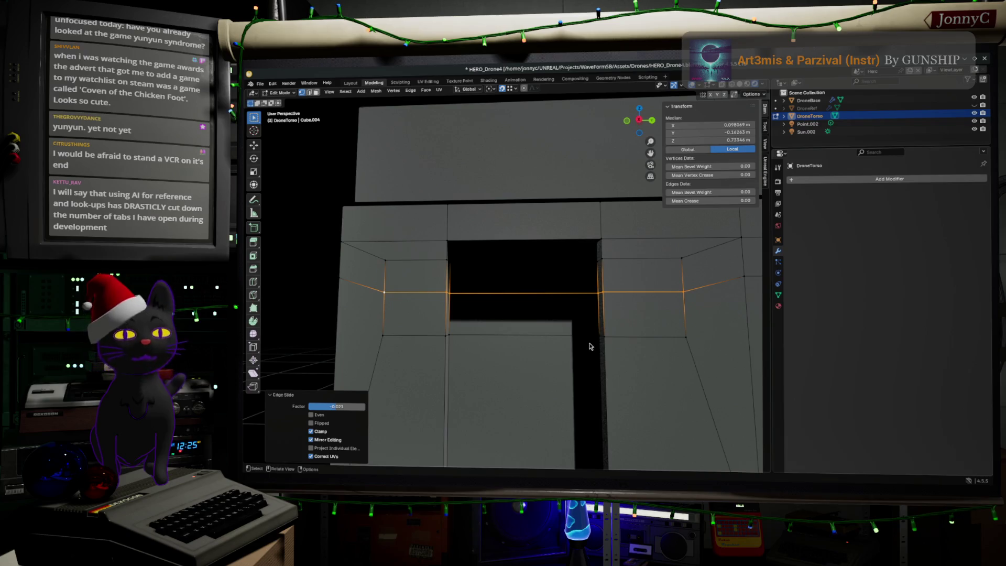
{"action": "left_click", "coordinate": [685, 337]}
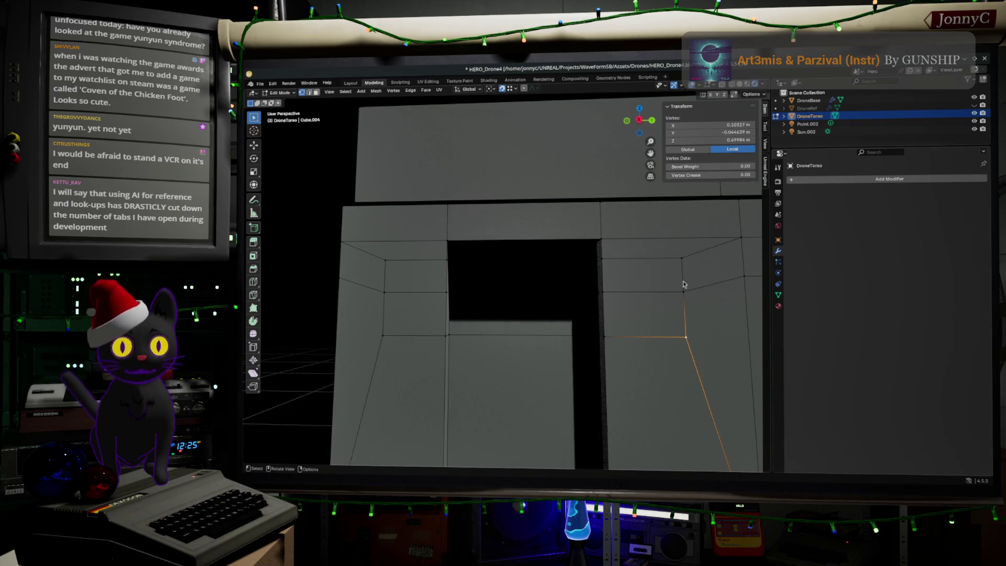
{"action": "left_click", "coordinate": [681, 258], "text": "ctrl"}
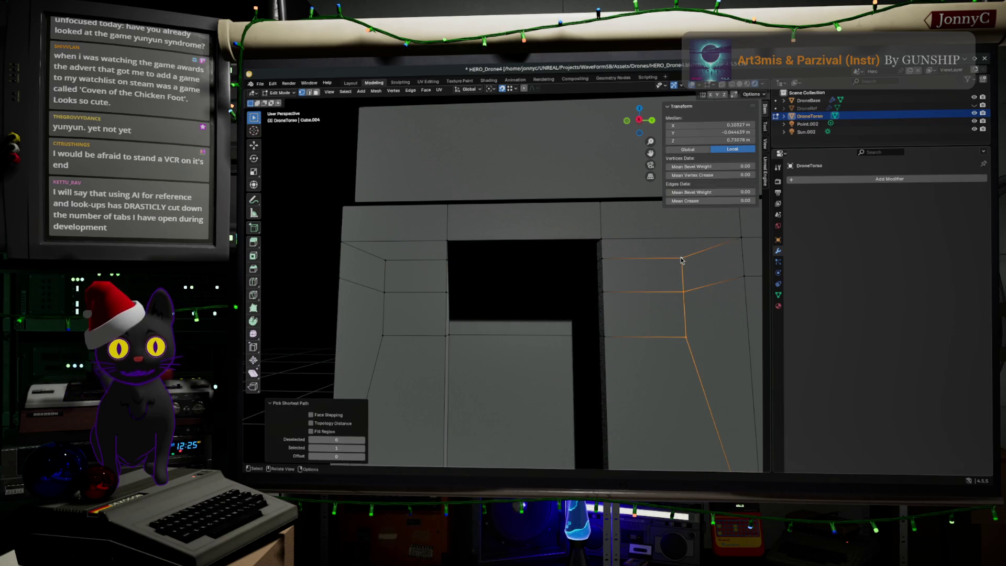
{"action": "left_click", "coordinate": [638, 121]}
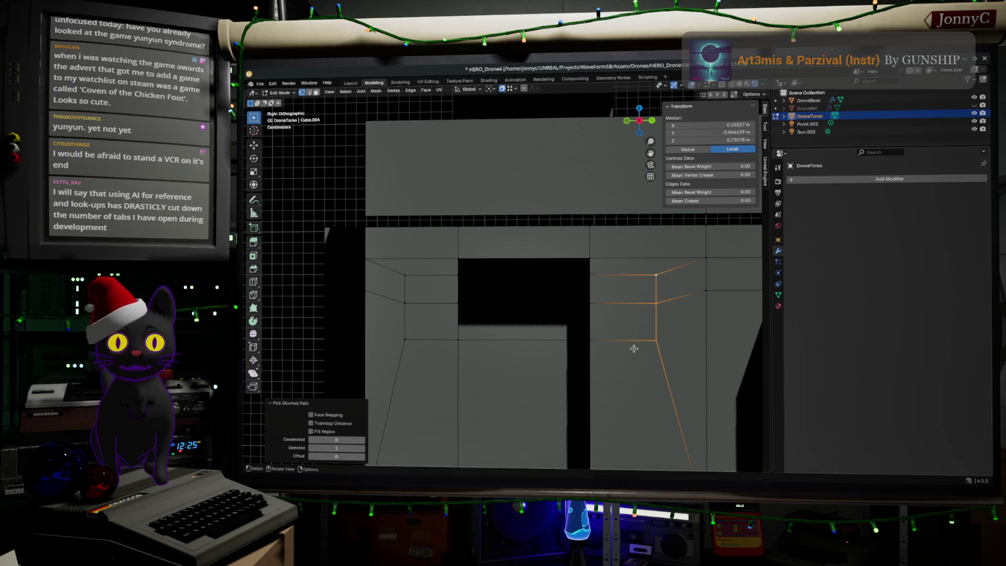
{"action": "scroll", "coordinate": [634, 349], "scroll_direction": "up", "scroll_amount": 1}
{"action": "key", "text": "g"}
{"action": "key", "text": "g"}
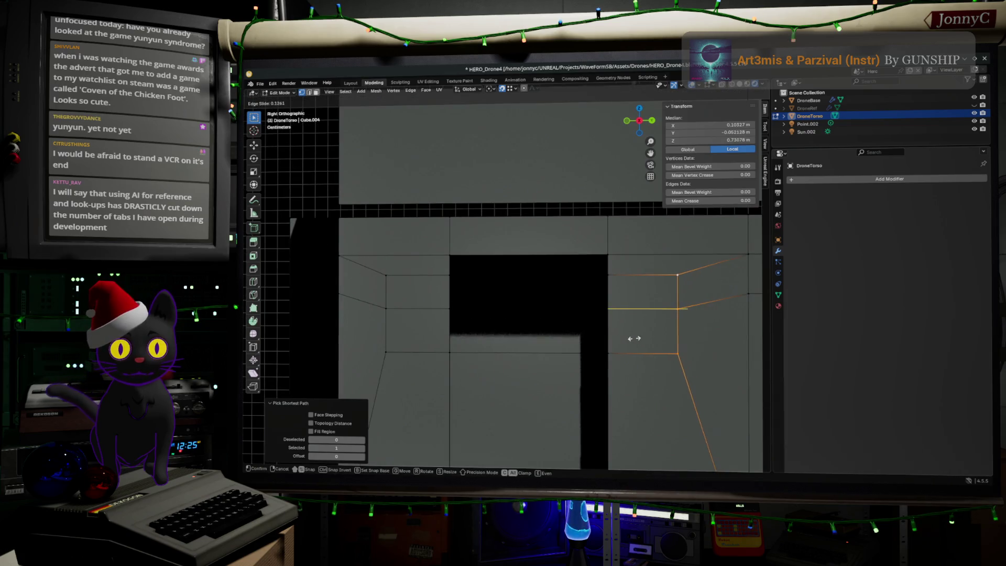
{"action": "left_click", "coordinate": [634, 338]}
{"action": "mouse_move", "coordinate": [631, 341]}
{"action": "middle_mouse_down"}
{"action": "mouse_move", "coordinate": [536, 366]}
{"action": "mouse_move", "coordinate": [550, 382]}
{"action": "mouse_move", "coordinate": [539, 386]}
{"action": "middle_mouse_up"}
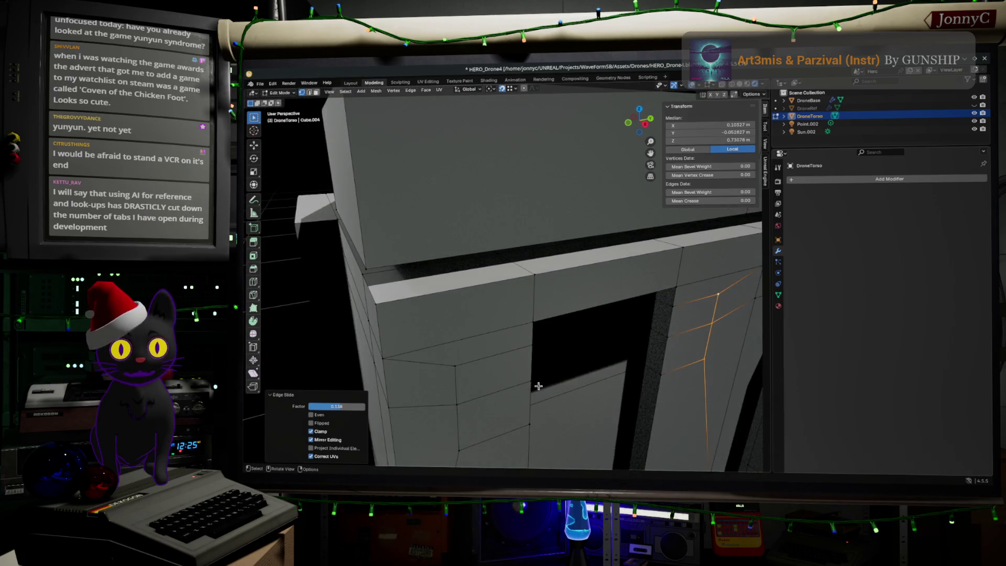
Select the vertices of the upper and lower faces beside the opening's left edge.
{"action": "left_click", "coordinate": [457, 364]}
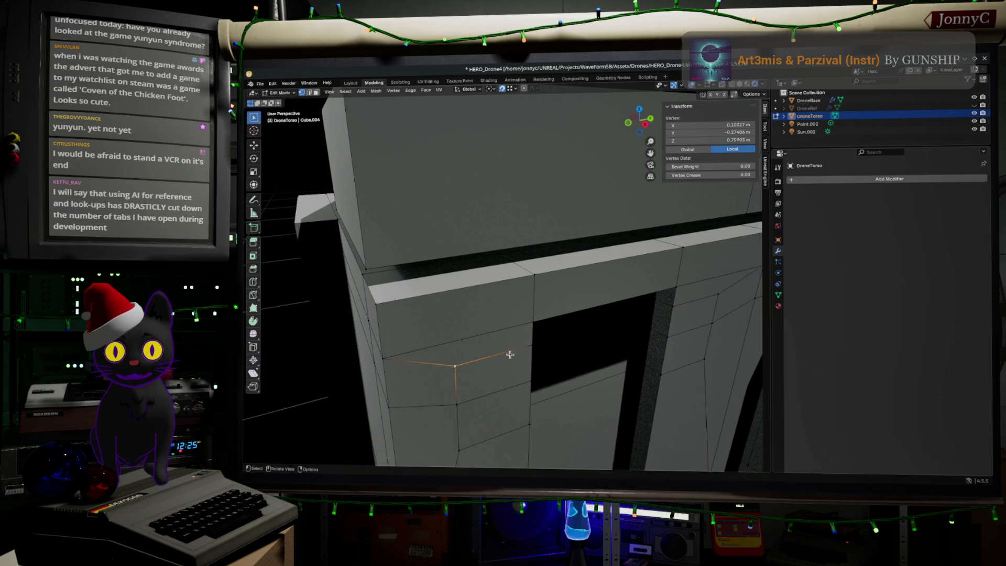
{"action": "left_click", "coordinate": [532, 346], "text": "shift"}
{"action": "left_click", "coordinate": [531, 381], "text": "shift"}
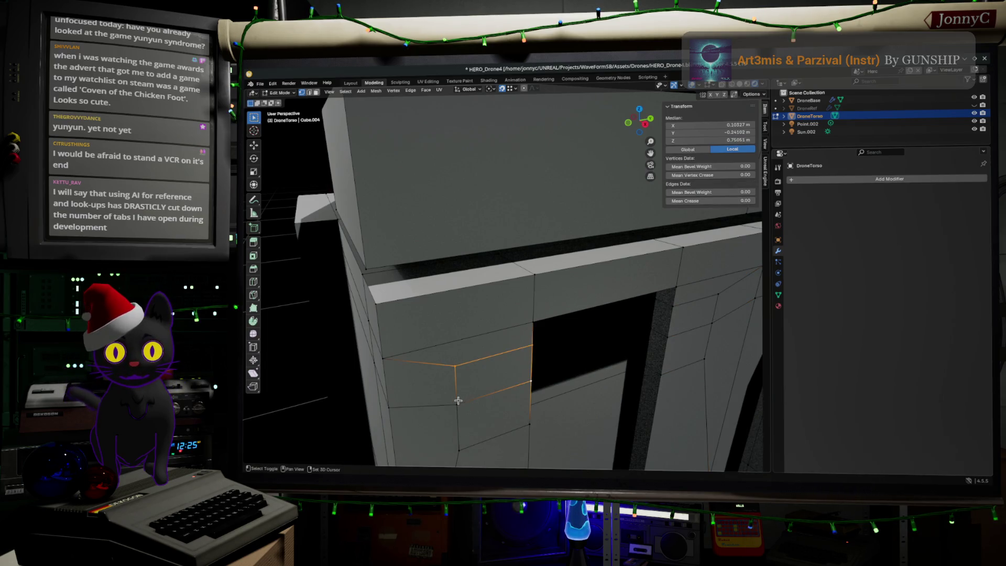
{"action": "left_click", "coordinate": [458, 402], "text": "shift"}
{"action": "left_click", "coordinate": [458, 450], "text": "shift"}
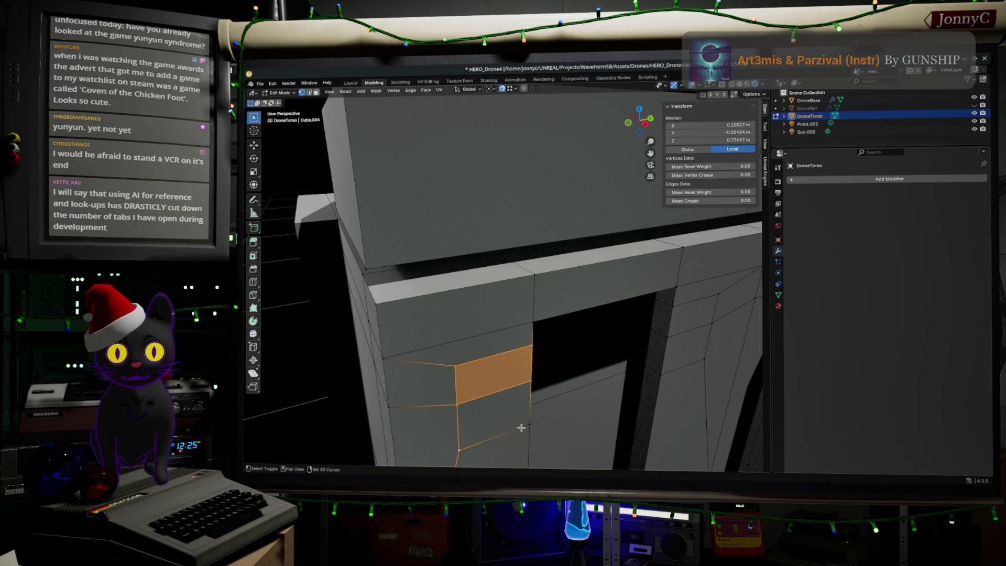
{"action": "left_click", "coordinate": [527, 424], "text": "shift"}
Add the two right-side faces to the selection and frame them in top view.
{"action": "left_click", "coordinate": [676, 308], "text": "shift"}
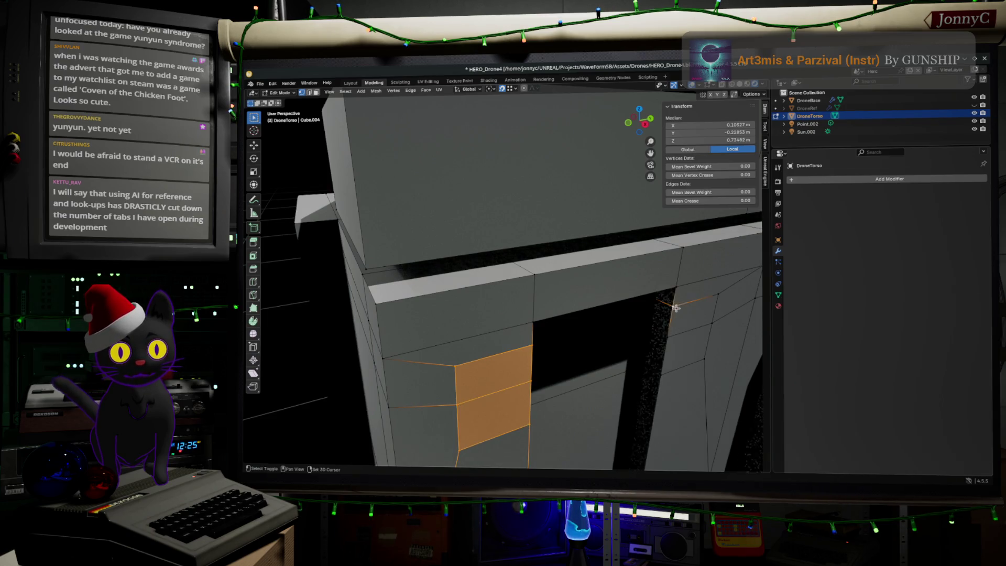
{"action": "left_click", "coordinate": [718, 294], "text": "shift"}
{"action": "left_click", "coordinate": [712, 321], "text": "shift"}
{"action": "left_click", "coordinate": [704, 359], "text": "shift"}
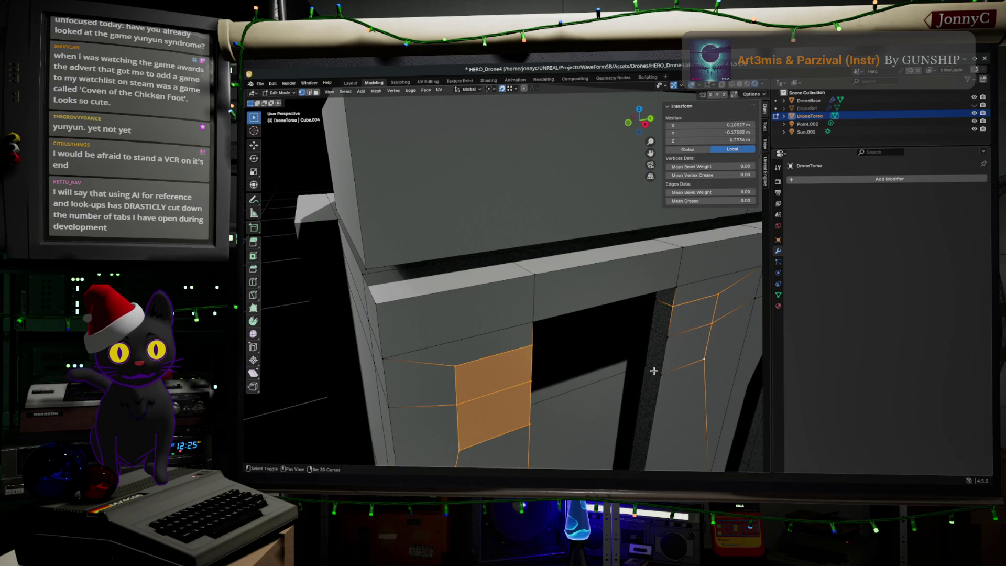
{"action": "left_click", "coordinate": [661, 372], "text": "shift"}
{"action": "left_click", "coordinate": [668, 336], "text": "shift"}
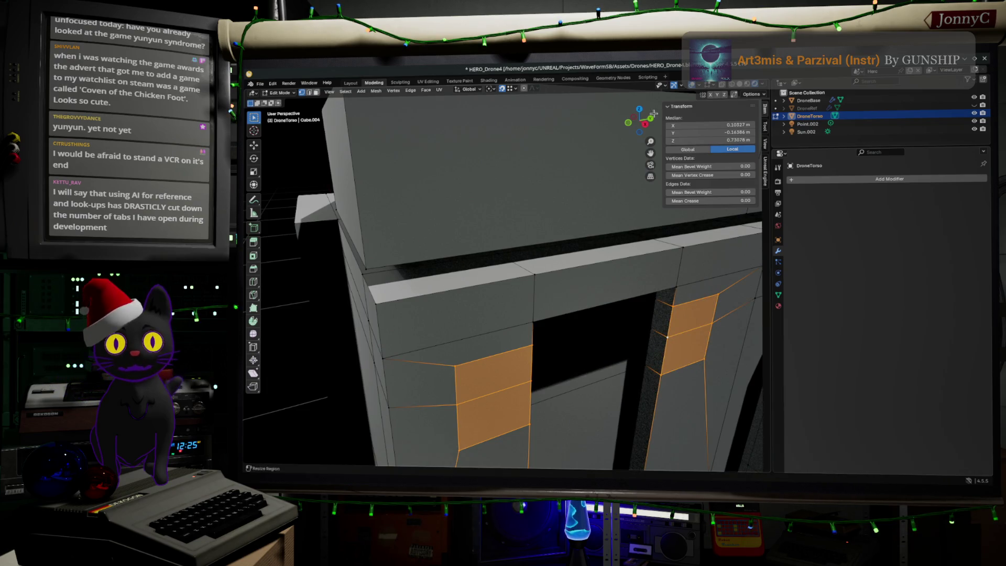
{"action": "key", "text": "KP_7"}
{"action": "key", "text": "KP_Decimal"}
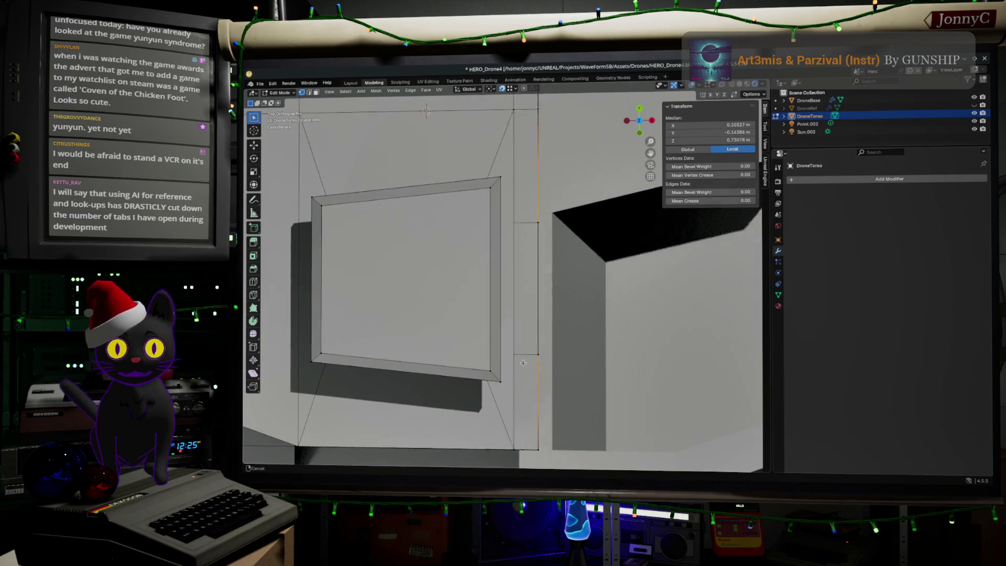
Extrude the selected paired faces along their normal into small blocks.
{"action": "key", "text": "g"}
{"action": "key", "text": "z"}
{"action": "key", "text": "z"}
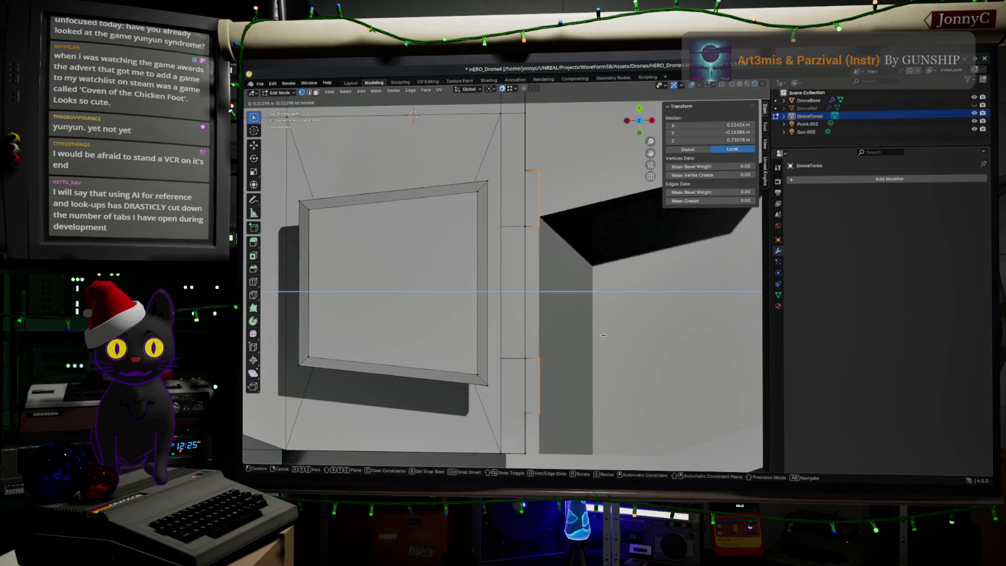
{"action": "left_click", "coordinate": [608, 334]}
{"action": "mouse_move", "coordinate": [608, 333]}
{"action": "middle_mouse_down"}
{"action": "mouse_move", "coordinate": [512, 289]}
{"action": "mouse_move", "coordinate": [385, 320]}
{"action": "middle_mouse_up"}
Select the narrow inner faces of both the left and right blocks.
{"action": "left_click", "coordinate": [378, 313]}
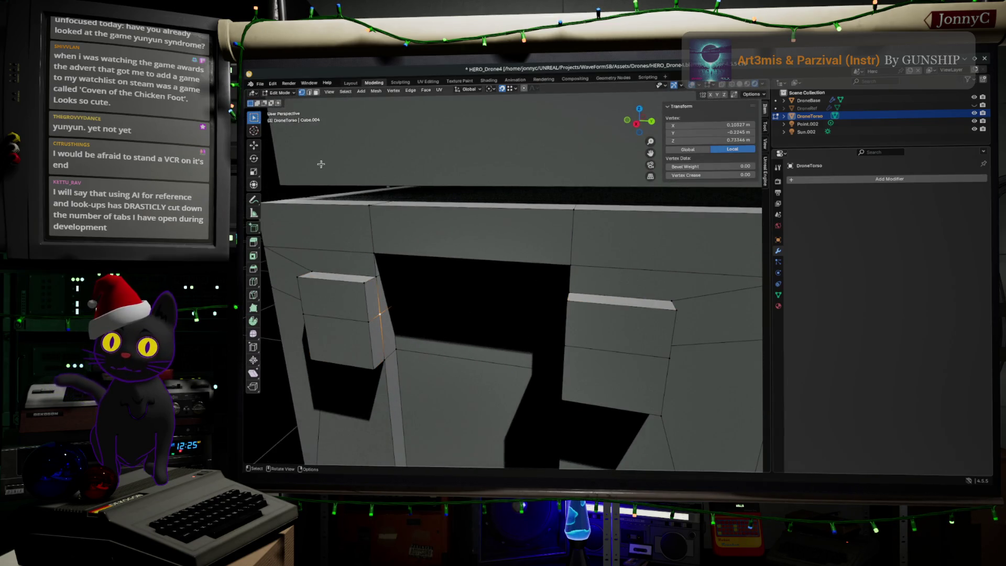
{"action": "left_click", "coordinate": [316, 93]}
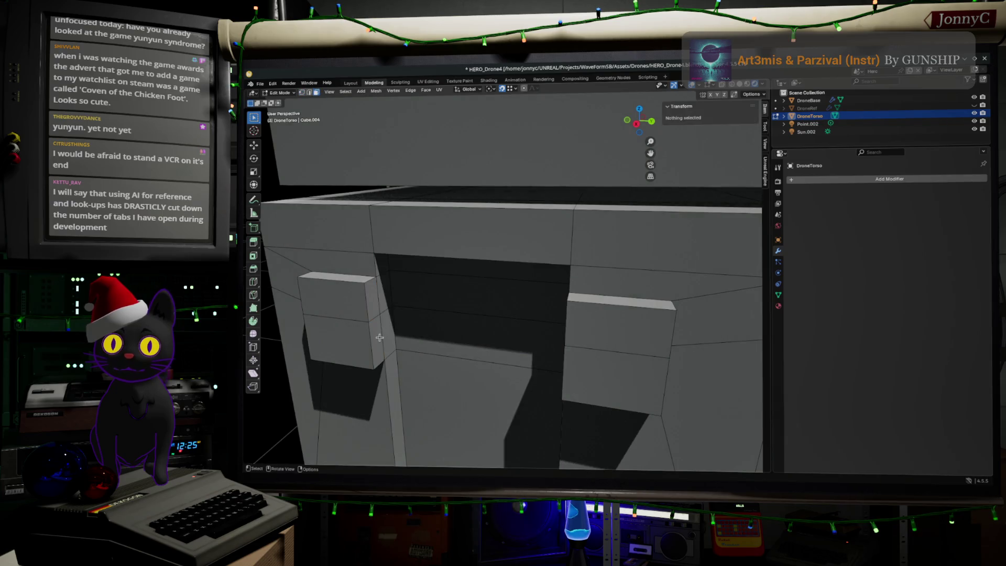
{"action": "left_click", "coordinate": [378, 337]}
{"action": "left_click", "coordinate": [378, 337], "text": "shift"}
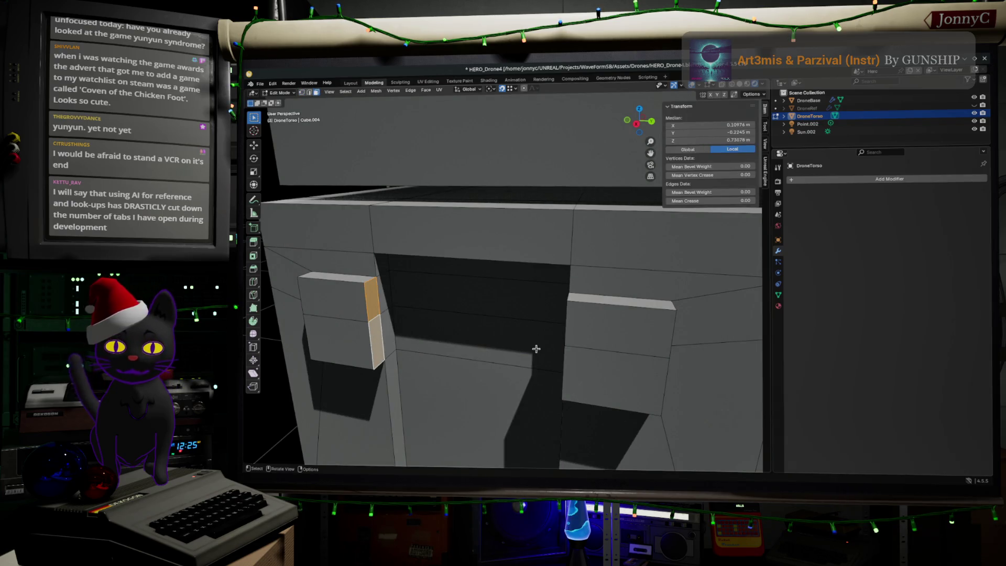
{"action": "middle_click_drag", "start_coordinate": [479, 355], "coordinate": [626, 341], "text": "shift"}
{"action": "left_click", "coordinate": [635, 307], "text": "shift"}
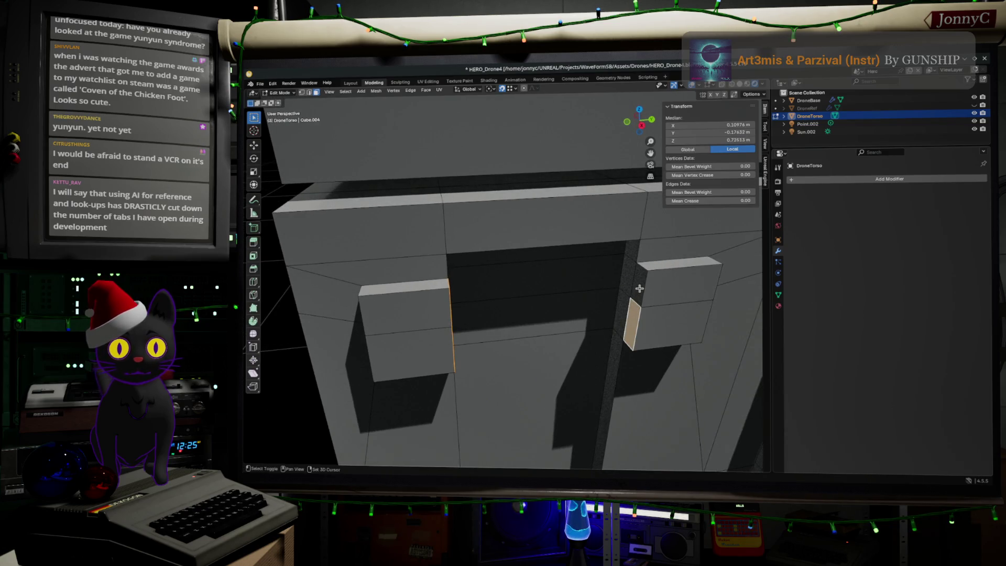
{"action": "left_click", "coordinate": [640, 288], "text": "shift"}
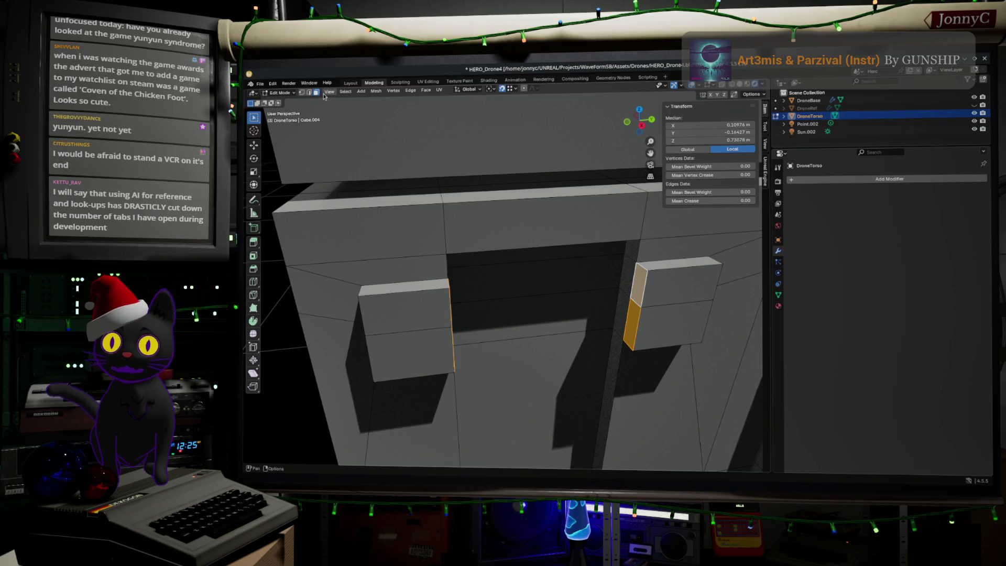
Select both segments of a vertical edge on the left block.
{"action": "mouse_move", "coordinate": [388, 320]}
{"action": "middle_mouse_down"}
{"action": "mouse_move", "coordinate": [406, 327]}
{"action": "mouse_move", "coordinate": [416, 296]}
{"action": "mouse_move", "coordinate": [467, 321]}
{"action": "mouse_move", "coordinate": [482, 316]}
{"action": "middle_mouse_up"}
{"action": "left_click", "coordinate": [422, 297]}
{"action": "left_click", "coordinate": [440, 314]}
{"action": "left_click", "coordinate": [441, 293], "text": "shift"}
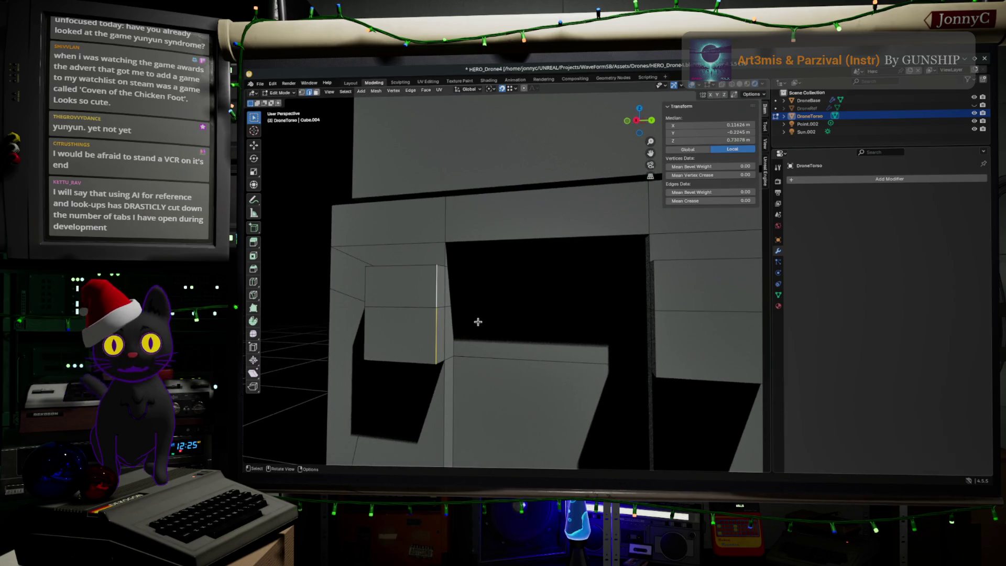
Edge-slide the left block's vertical edge to a -0.187 factor.
{"action": "key", "text": "g"}
{"action": "key", "text": "g"}
{"action": "left_click", "coordinate": [474, 319]}
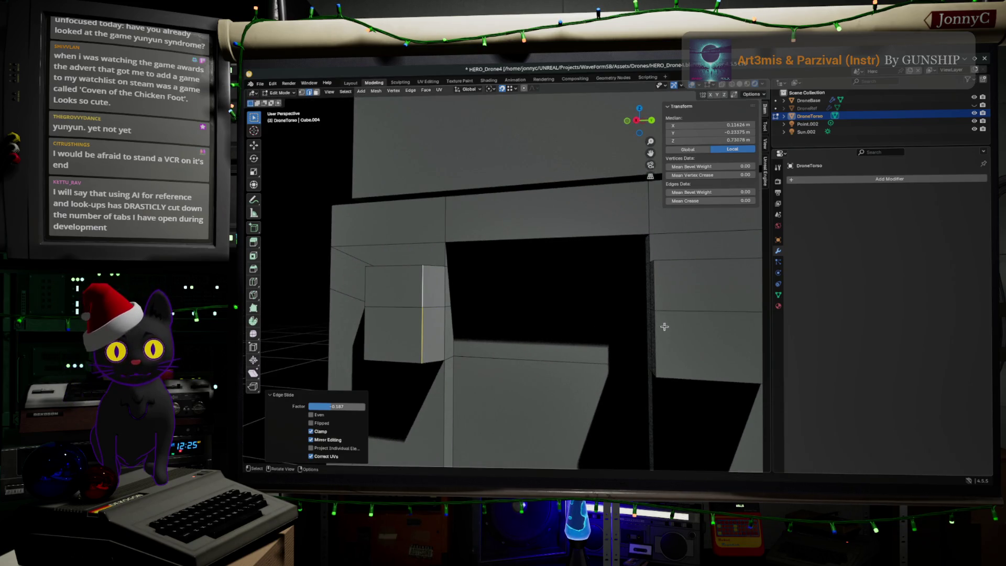
{"action": "left_click", "coordinate": [351, 404]}
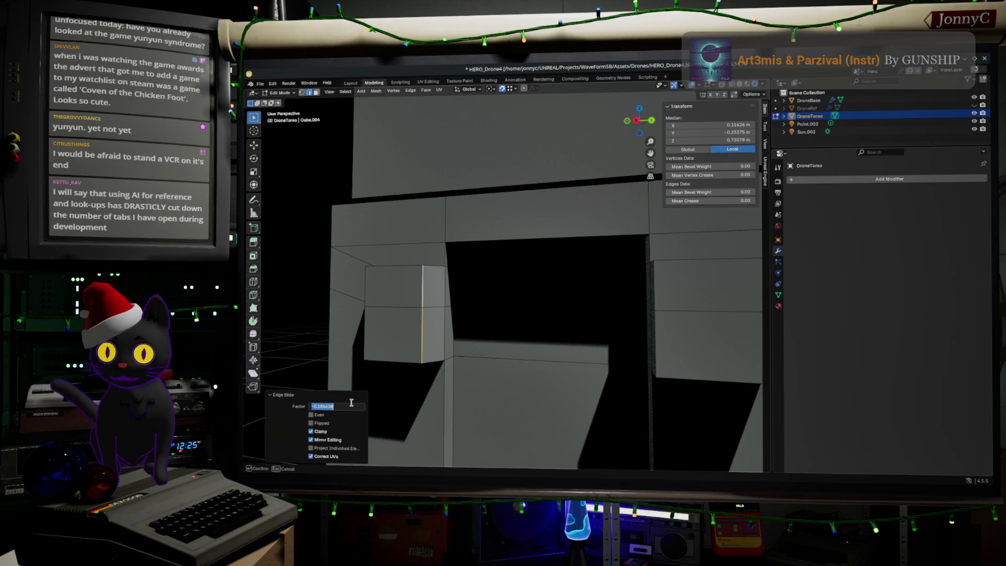
{"action": "key", "text": "Return"}
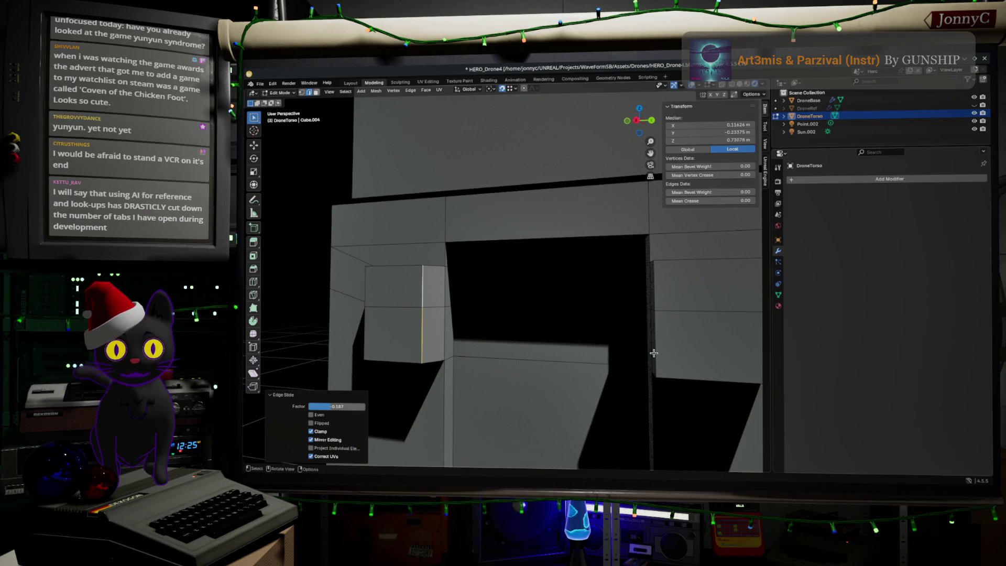
Edge-slide the right block's vertical edges to the matching -0.187 factor.
{"action": "left_click", "coordinate": [657, 348]}
{"action": "left_click", "coordinate": [655, 293], "text": "shift"}
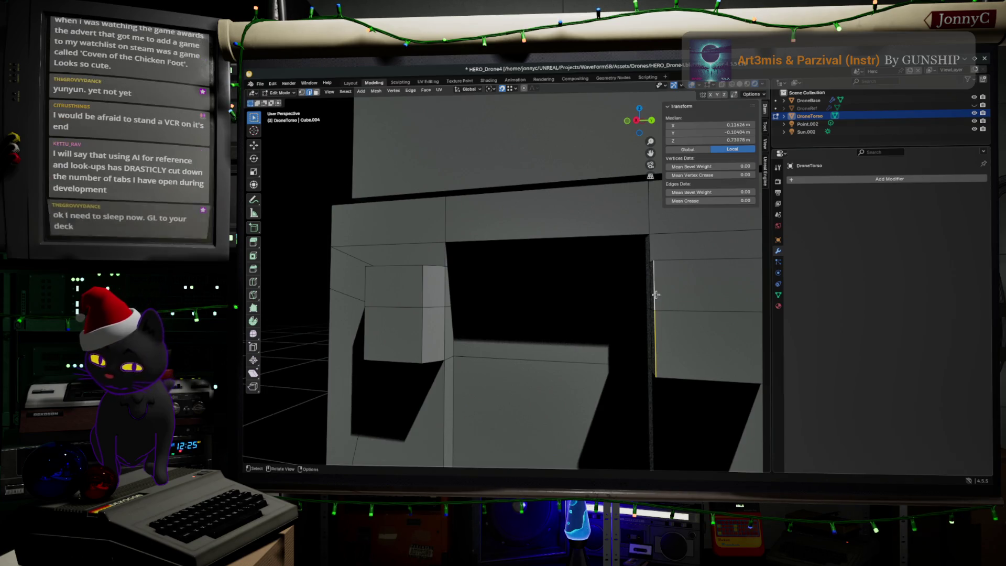
{"action": "key", "text": "g"}
{"action": "key", "text": "g"}
{"action": "left_click", "coordinate": [667, 299]}
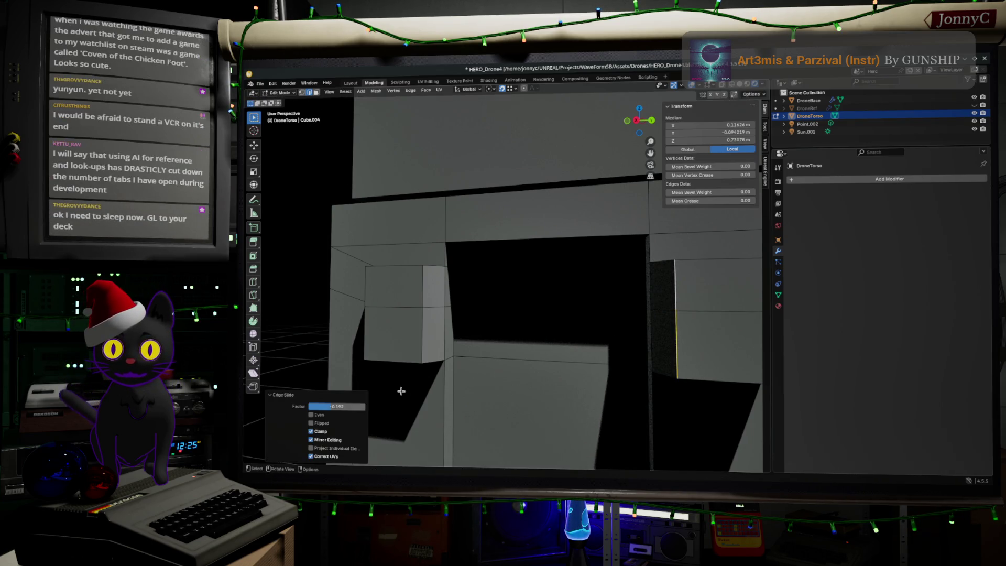
{"action": "left_click", "coordinate": [350, 408]}
{"action": "type", "text": "-0.187"}
{"action": "key", "text": "Return"}
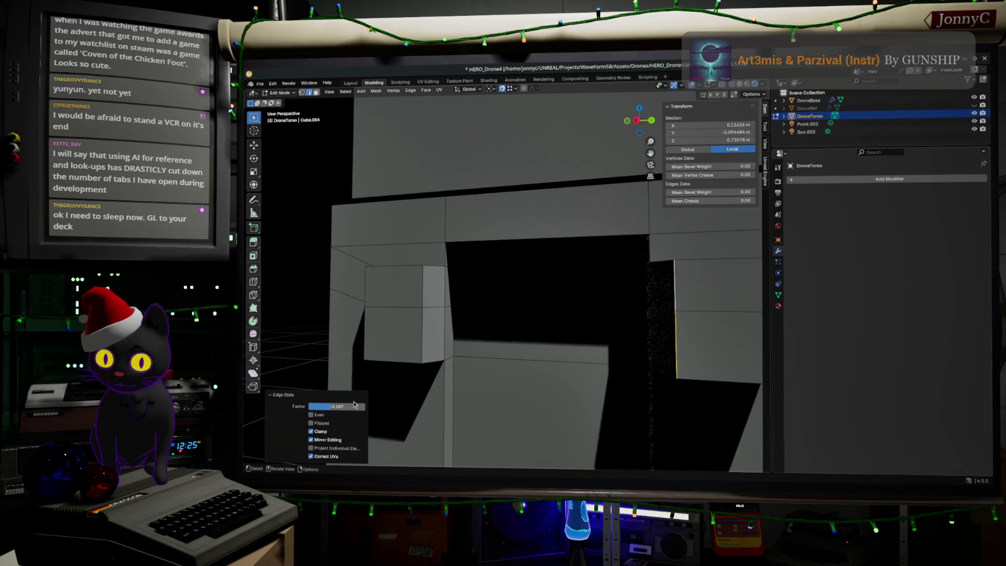
{"action": "middle_click_drag", "start_coordinate": [407, 383], "coordinate": [409, 272]}
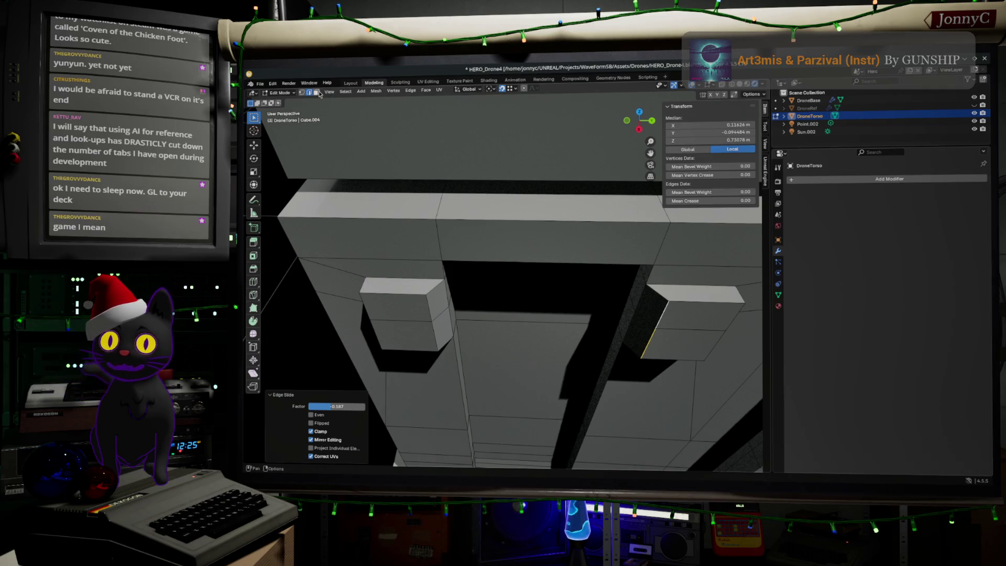
Extrude both blocks' narrow side faces and move them 0.2738 m out along X.
{"action": "key", "text": "alt+a"}
{"action": "left_click", "coordinate": [432, 304]}
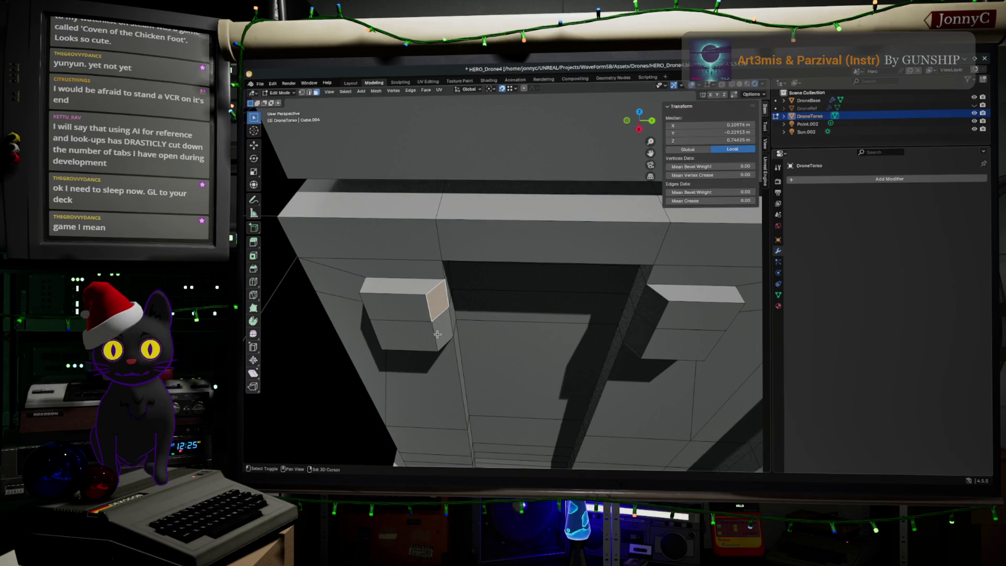
{"action": "left_click", "coordinate": [646, 311], "text": "shift"}
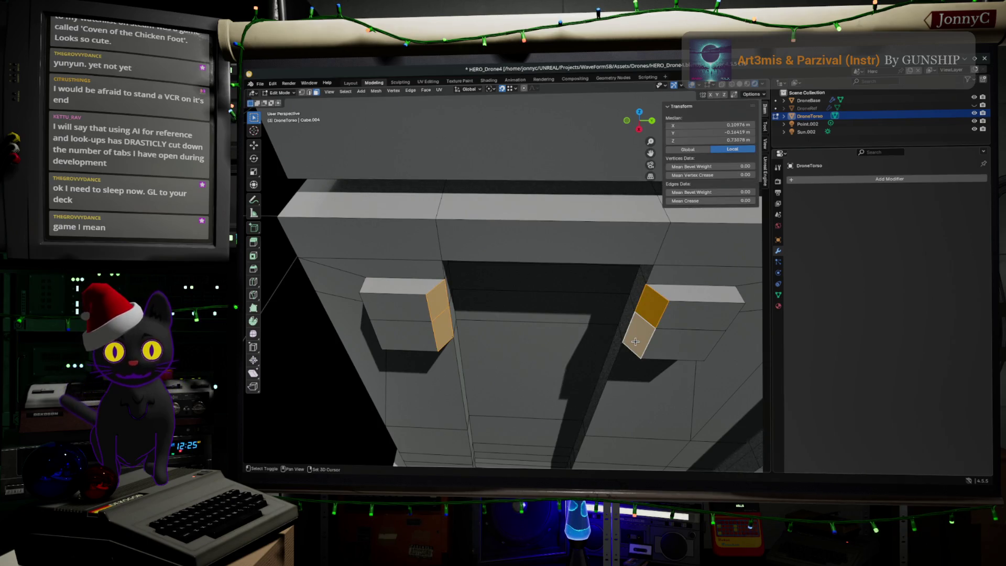
{"action": "key", "text": "e"}
{"action": "left_click", "coordinate": [634, 341]}
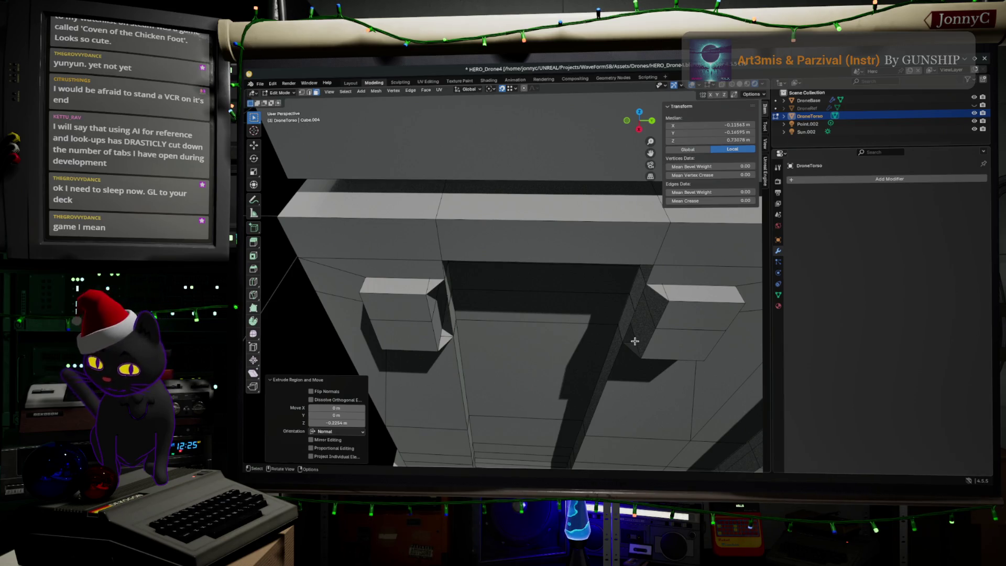
{"action": "right_click", "coordinate": [634, 342]}
{"action": "mouse_move", "coordinate": [715, 343]}
{"action": "middle_mouse_down"}
{"action": "mouse_move", "coordinate": [705, 317]}
{"action": "mouse_move", "coordinate": [730, 299]}
{"action": "mouse_move", "coordinate": [723, 292]}
{"action": "mouse_move", "coordinate": [703, 332]}
{"action": "mouse_move", "coordinate": [621, 374]}
{"action": "middle_mouse_up"}
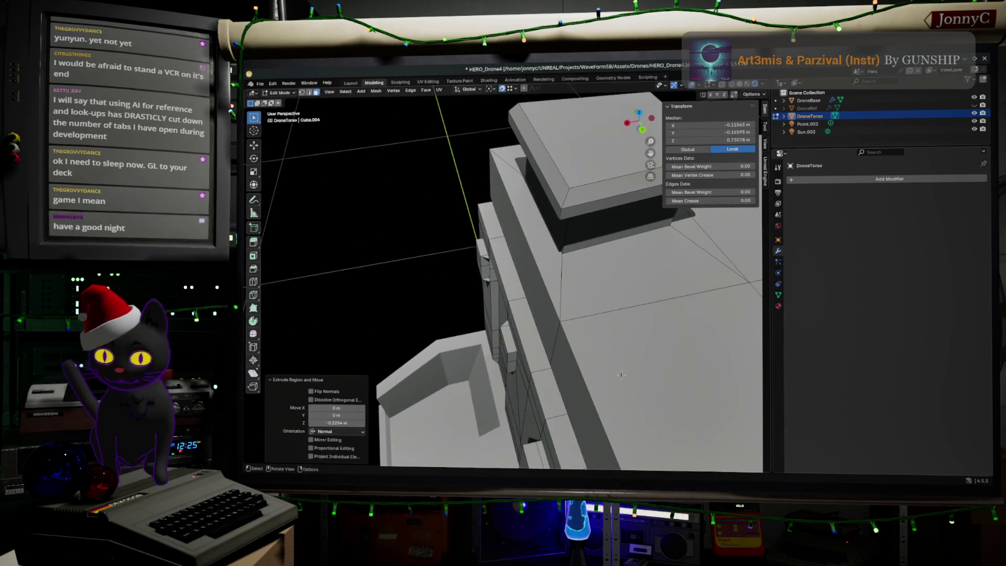
{"action": "key", "text": "g"}
{"action": "key", "text": "x"}
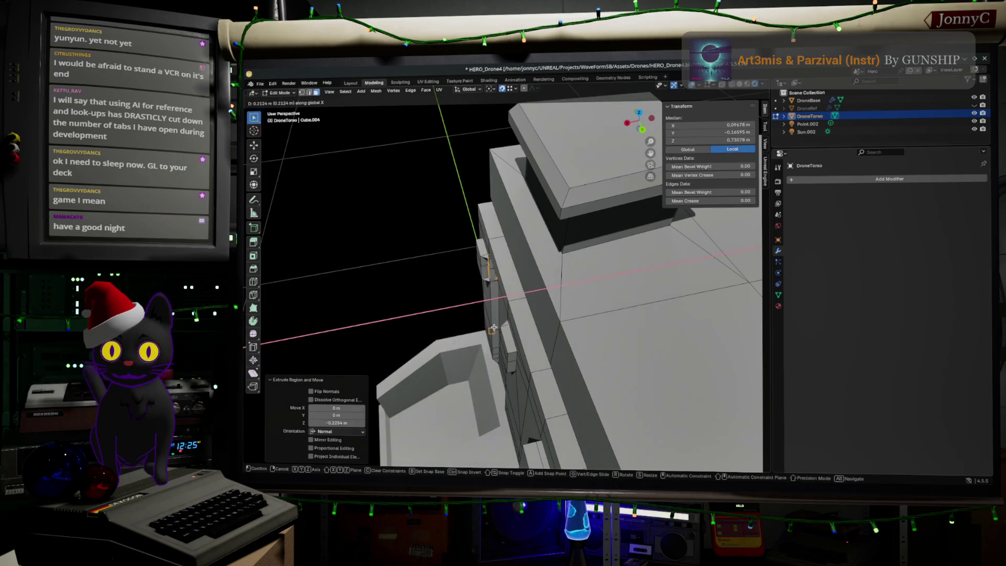
{"action": "left_click", "coordinate": [458, 334]}
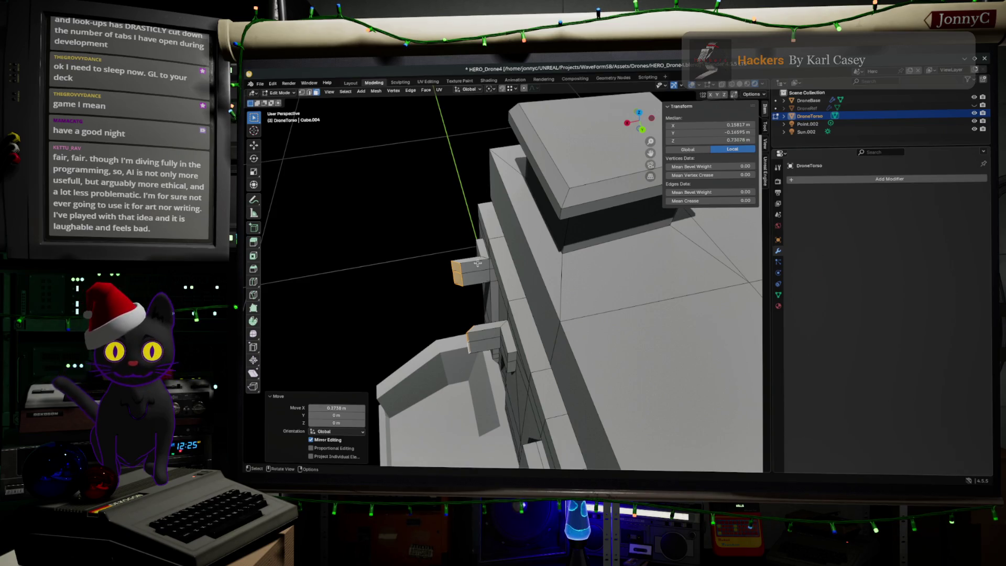
{"action": "mouse_move", "coordinate": [464, 269]}
{"action": "middle_mouse_down"}
{"action": "mouse_move", "coordinate": [499, 300]}
{"action": "mouse_move", "coordinate": [571, 265]}
{"action": "middle_mouse_up"}
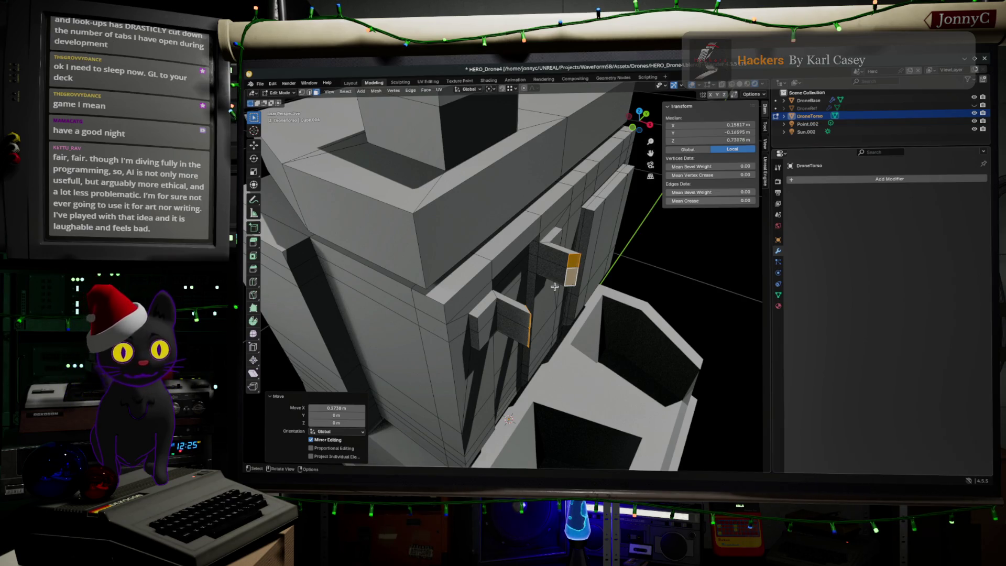
{"action": "middle_click_drag", "start_coordinate": [554, 287], "coordinate": [494, 393]}
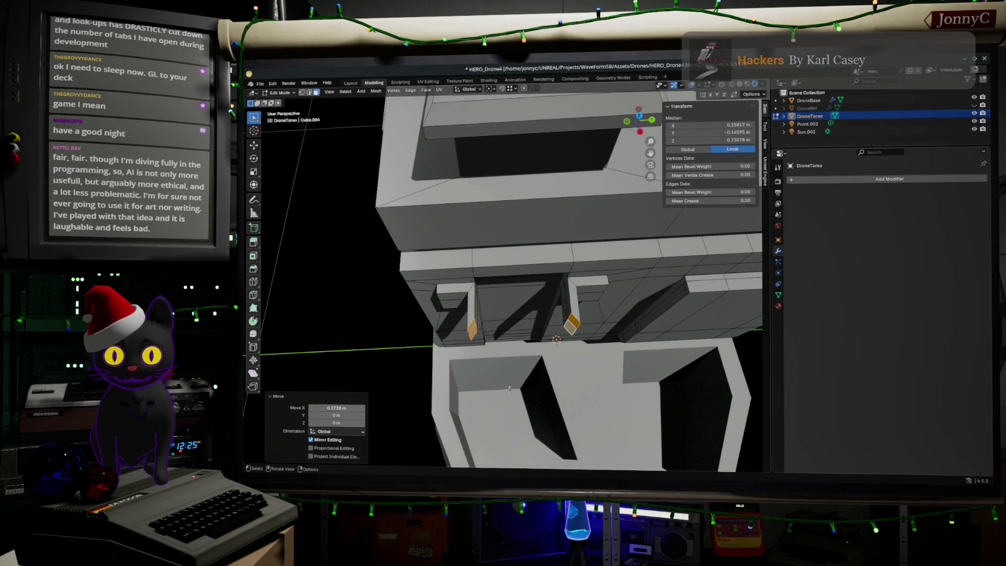
In top wireframe view, box-select the side bar's lower L-shaped edges.
{"action": "mouse_move", "coordinate": [509, 390]}
{"action": "middle_mouse_down"}
{"action": "mouse_move", "coordinate": [515, 360]}
{"action": "mouse_move", "coordinate": [501, 348]}
{"action": "mouse_move", "coordinate": [538, 327]}
{"action": "mouse_move", "coordinate": [553, 280]}
{"action": "middle_mouse_up"}
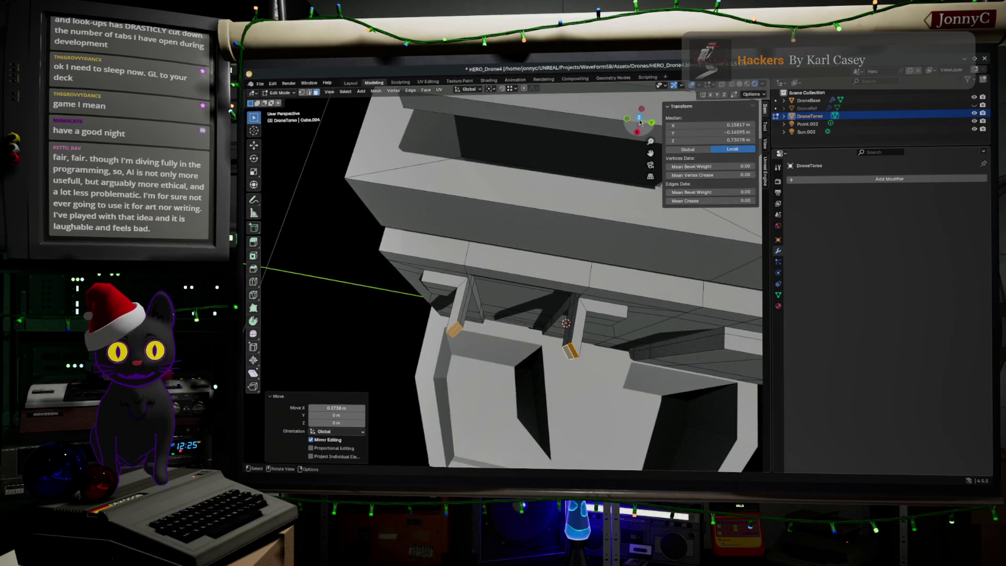
{"action": "left_click", "coordinate": [640, 122]}
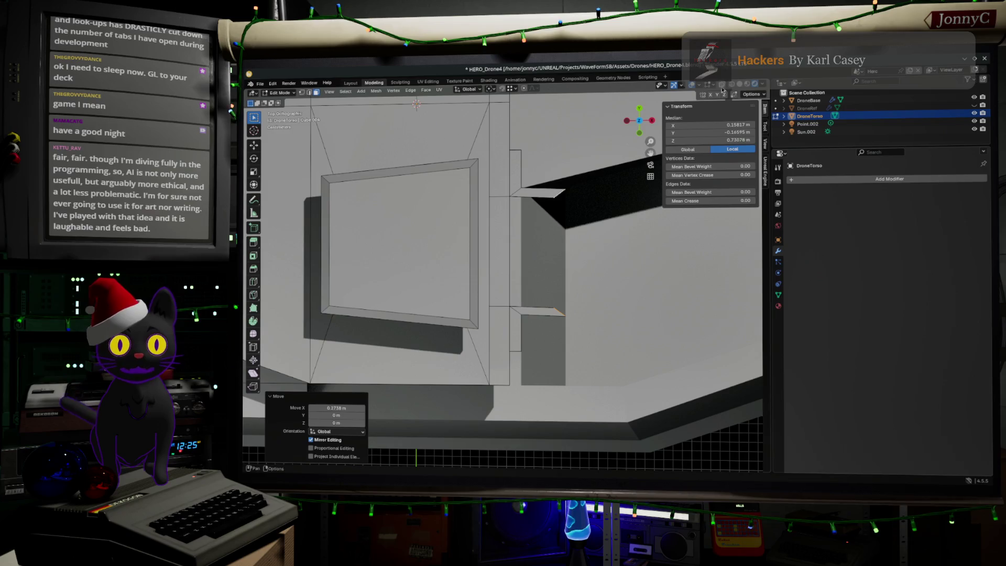
{"action": "left_click", "coordinate": [733, 84]}
{"action": "middle_click_drag", "start_coordinate": [584, 362], "coordinate": [584, 333], "text": "ctrl"}
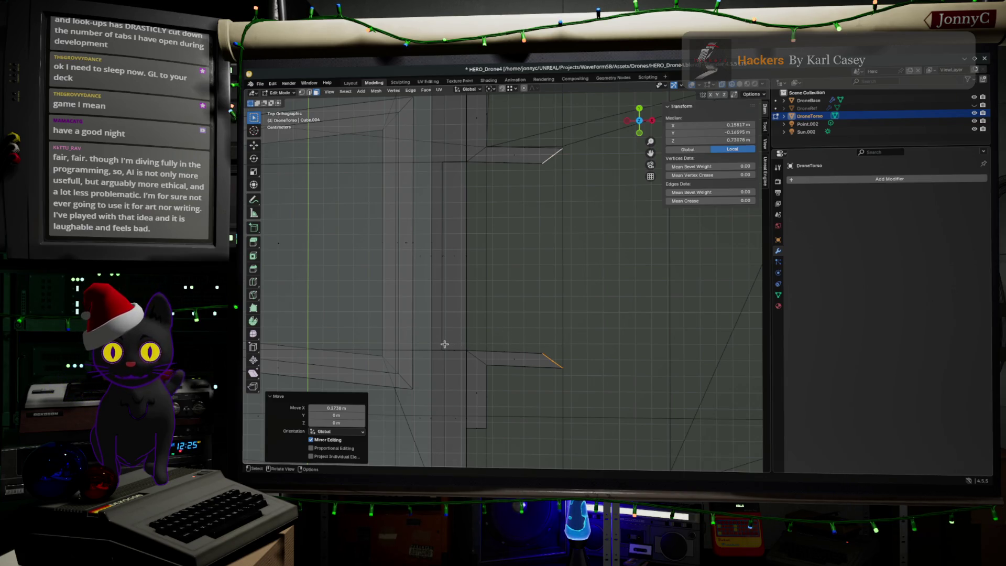
{"action": "left_click_drag", "start_coordinate": [436, 343], "coordinate": [603, 358]}
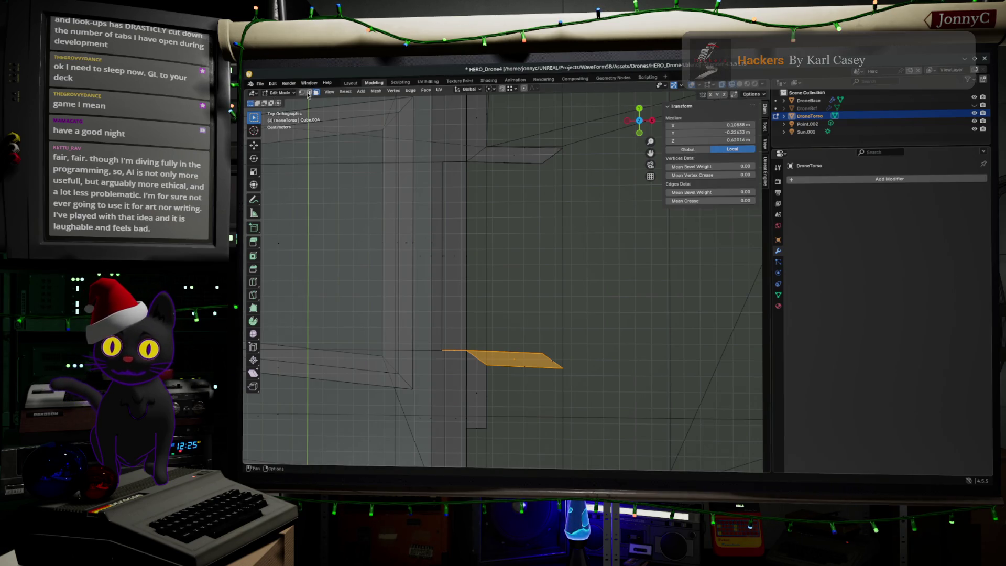
{"action": "left_click", "coordinate": [444, 324]}
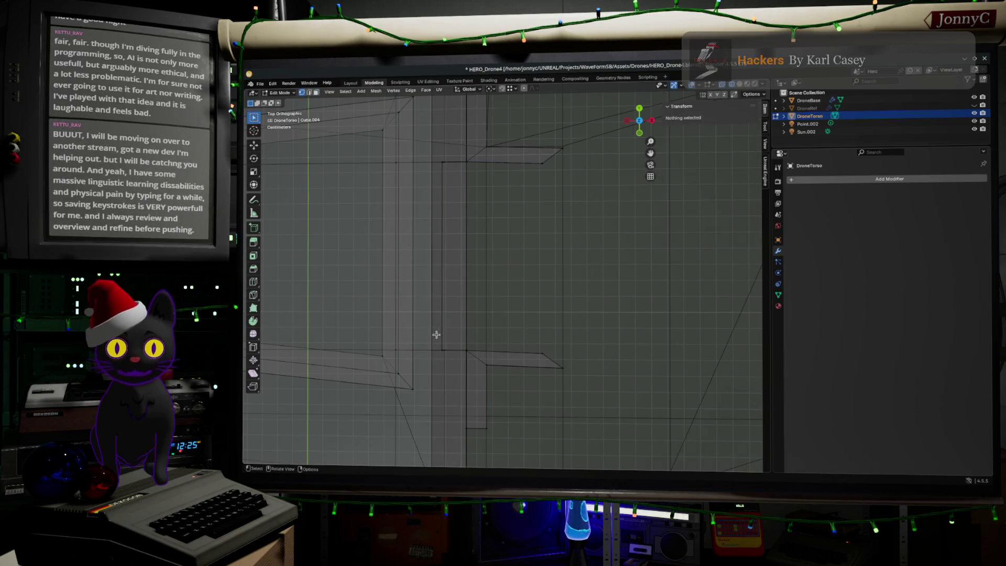
{"action": "mouse_move", "coordinate": [437, 336]}
{"action": "left_mouse_down"}
{"action": "mouse_move", "coordinate": [503, 360]}
{"action": "mouse_move", "coordinate": [576, 357]}
{"action": "left_mouse_up"}
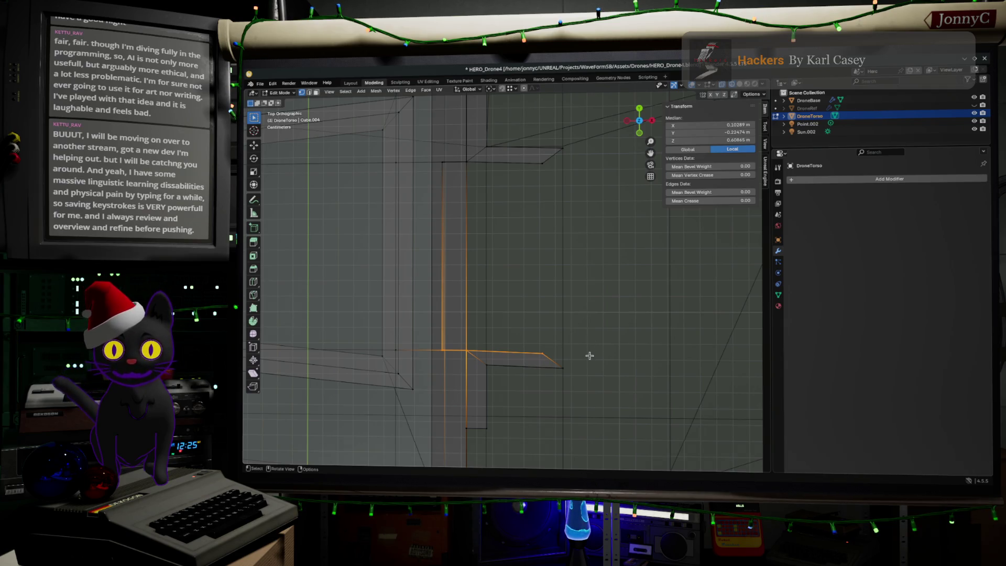
{"action": "mouse_move", "coordinate": [583, 352]}
{"action": "left_mouse_down"}
{"action": "mouse_move", "coordinate": [439, 316]}
{"action": "mouse_move", "coordinate": [483, 355]}
{"action": "mouse_move", "coordinate": [579, 360]}
{"action": "left_mouse_up"}
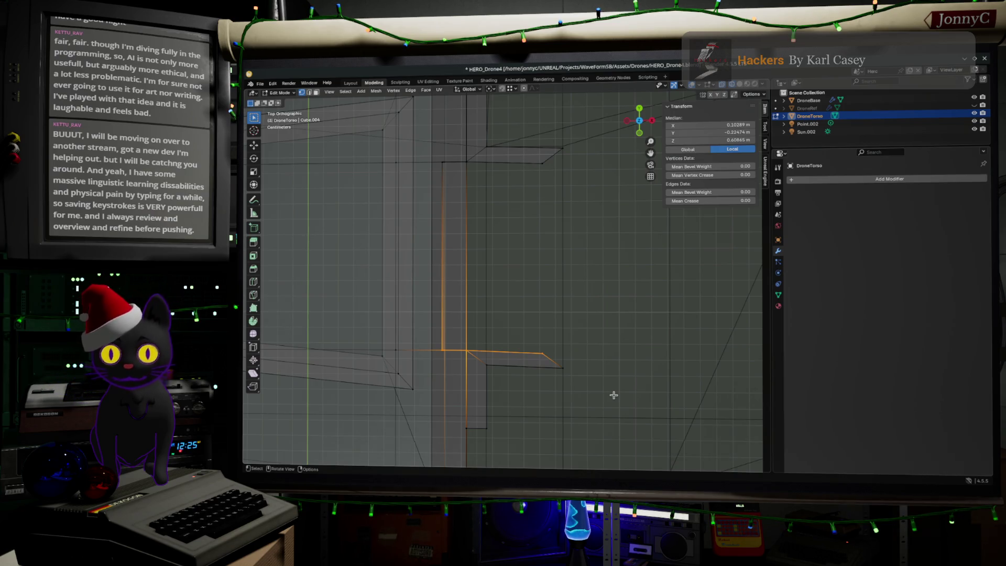
Scale the lower tab edges to 0.025 along Y, then abandon scaling the upper edges.
{"action": "key", "text": "s"}
{"action": "type", "text": "y"}
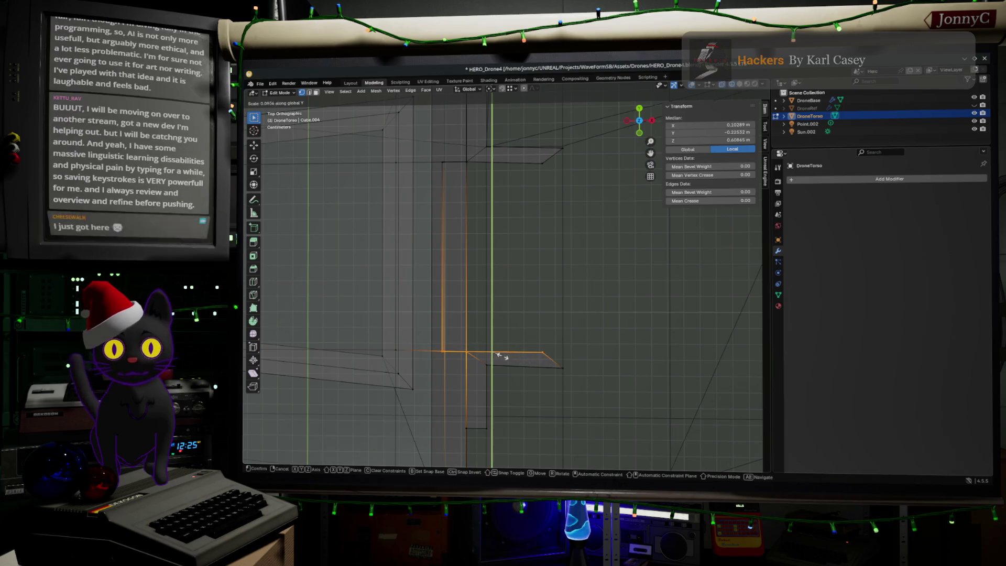
{"action": "type", "text": "0.025"}
{"action": "key", "text": "Return"}
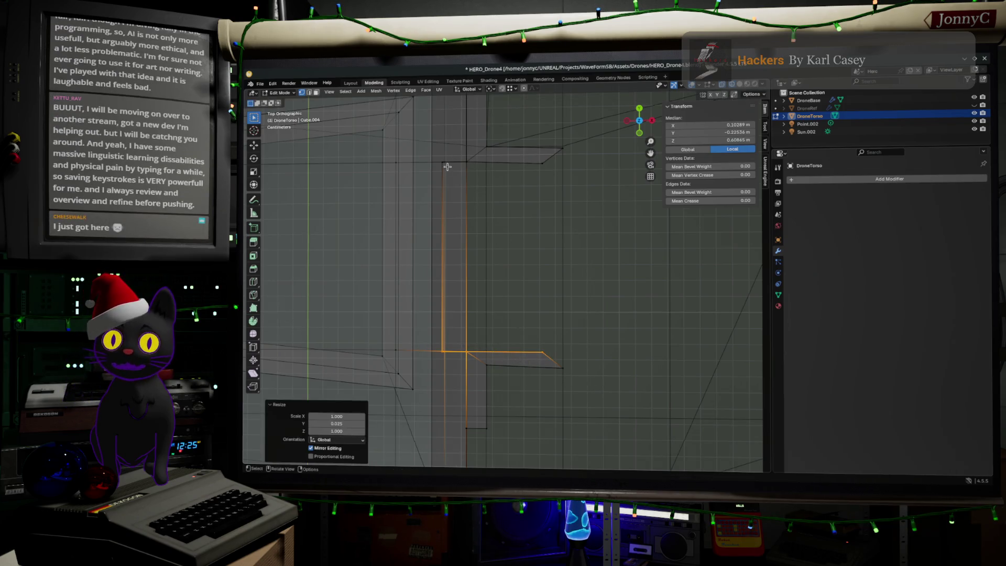
{"action": "left_click_drag", "start_coordinate": [435, 154], "coordinate": [600, 192]}
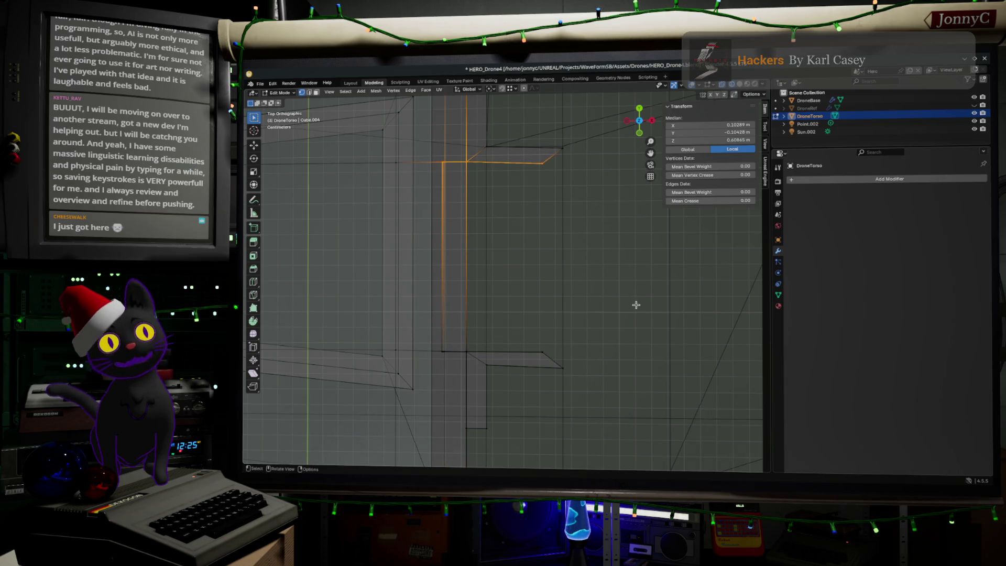
{"action": "key", "text": "s"}
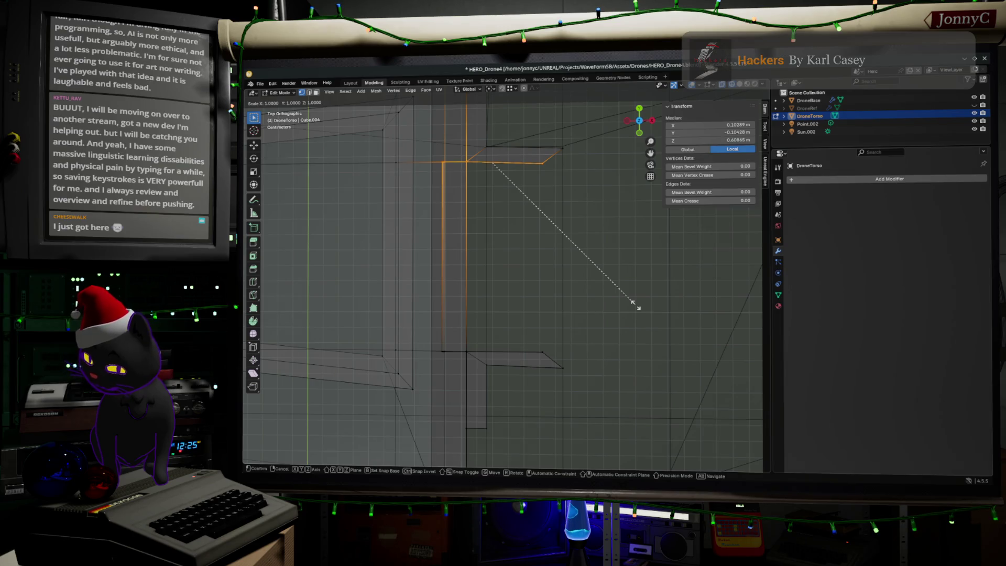
{"action": "key", "text": "y"}
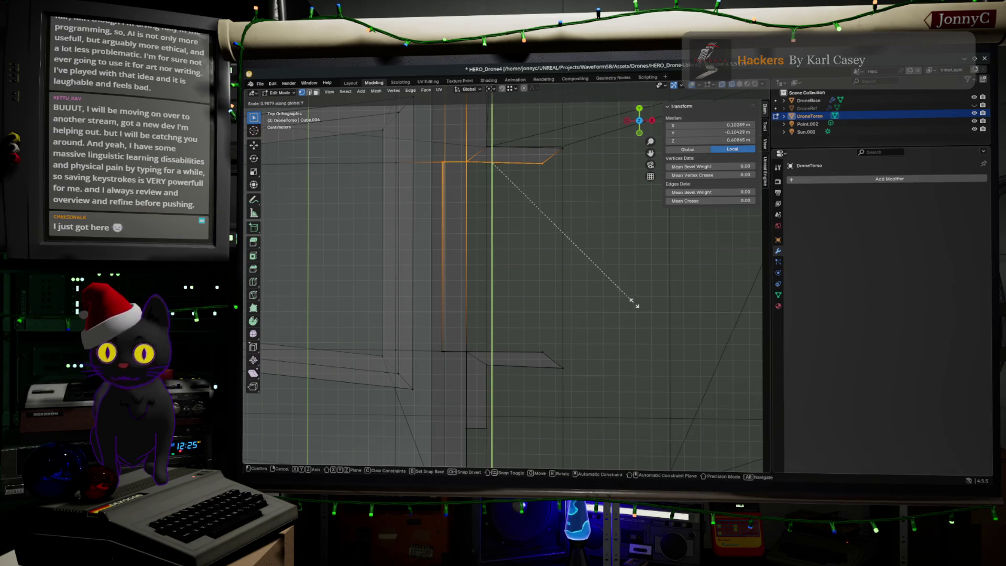
{"action": "right_click", "coordinate": [491, 159]}
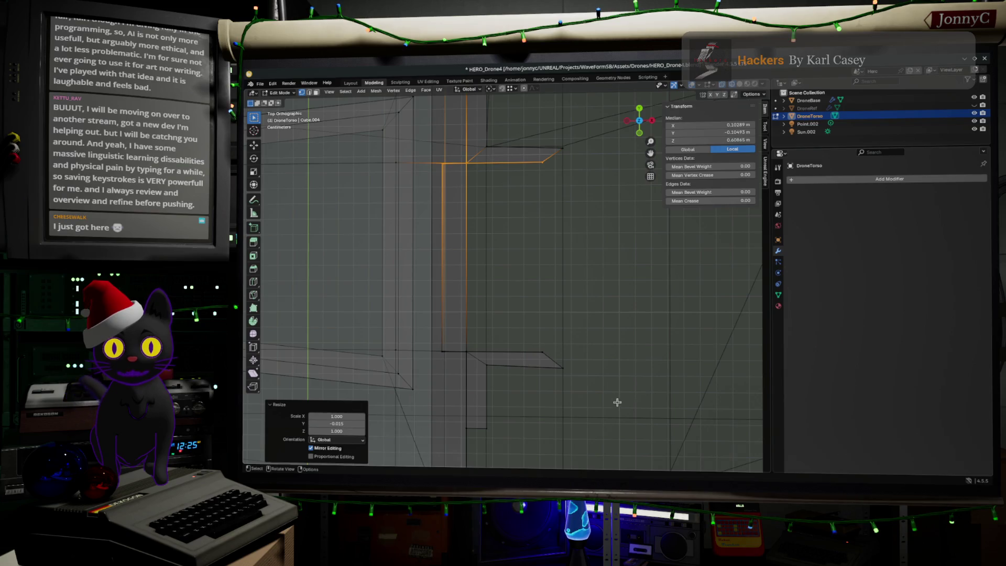
Box-select both protruding tabs and squeeze them narrower along X.
{"action": "mouse_move", "coordinate": [622, 401]}
{"action": "left_mouse_down"}
{"action": "mouse_move", "coordinate": [526, 114]}
{"action": "mouse_move", "coordinate": [558, 173]}
{"action": "left_mouse_up"}
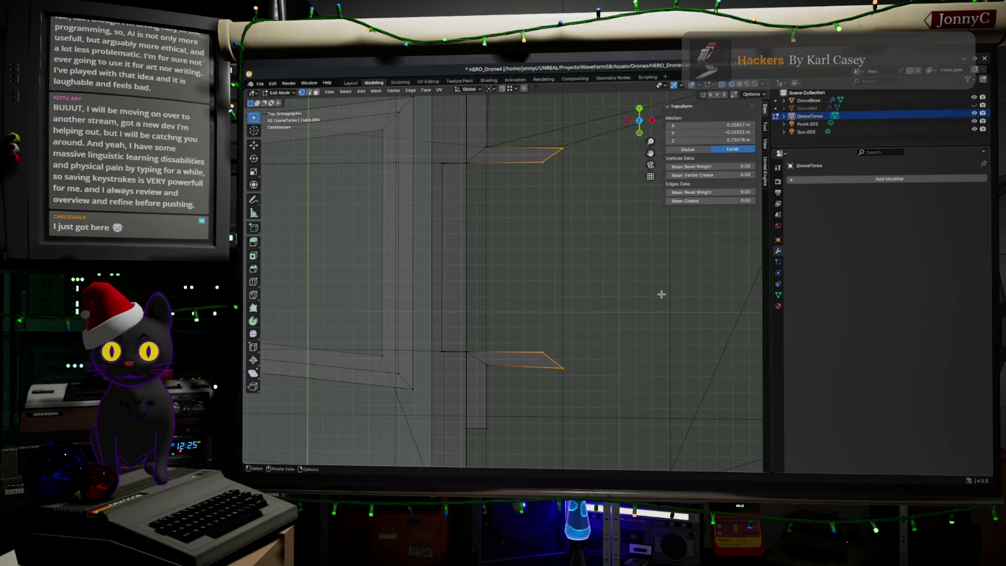
{"action": "key", "text": "s"}
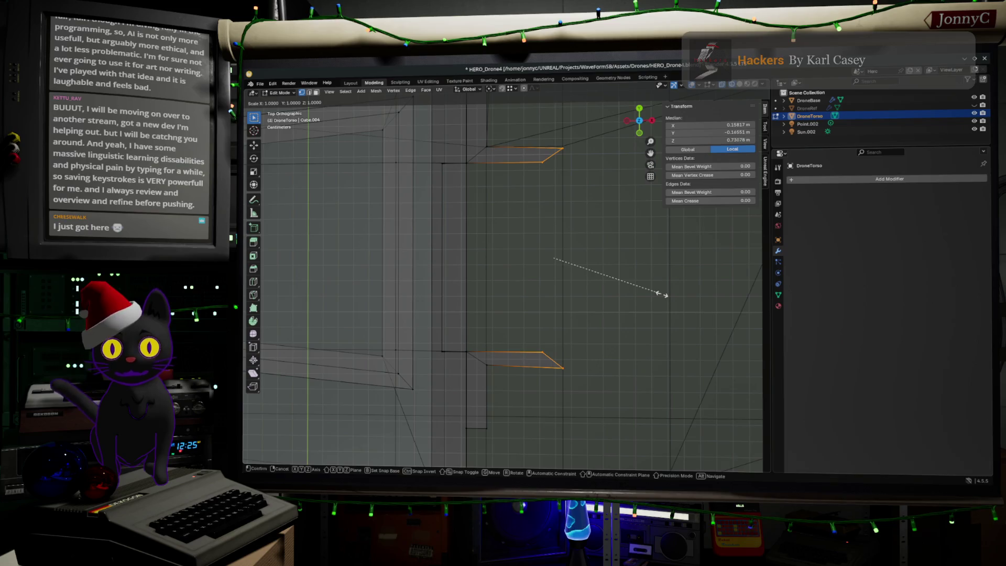
{"action": "key", "text": "x"}
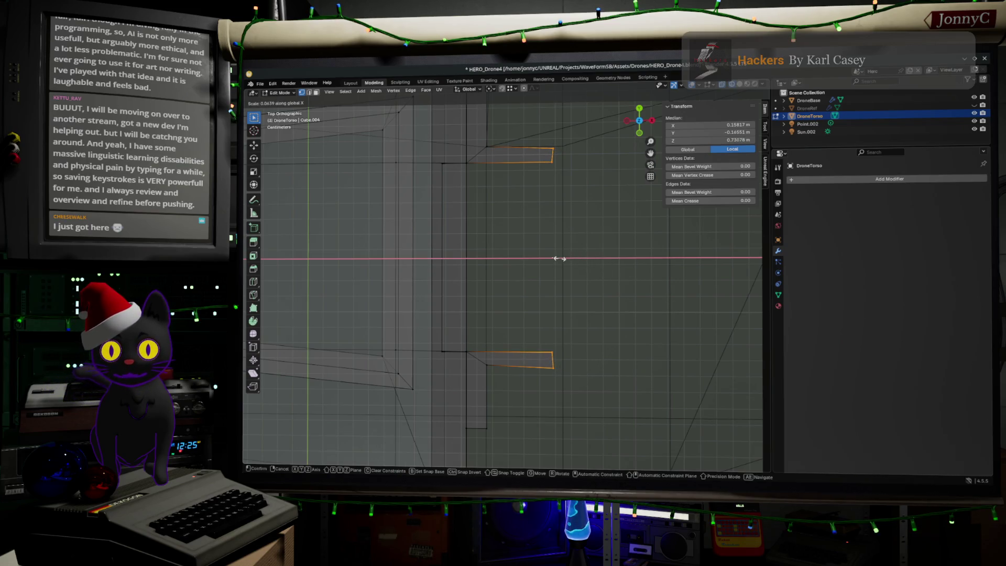
{"action": "left_click", "coordinate": [558, 261]}
{"action": "mouse_move", "coordinate": [584, 390]}
{"action": "middle_mouse_down"}
{"action": "mouse_move", "coordinate": [612, 348]}
{"action": "mouse_move", "coordinate": [574, 367]}
{"action": "mouse_move", "coordinate": [548, 315]}
{"action": "middle_mouse_up"}
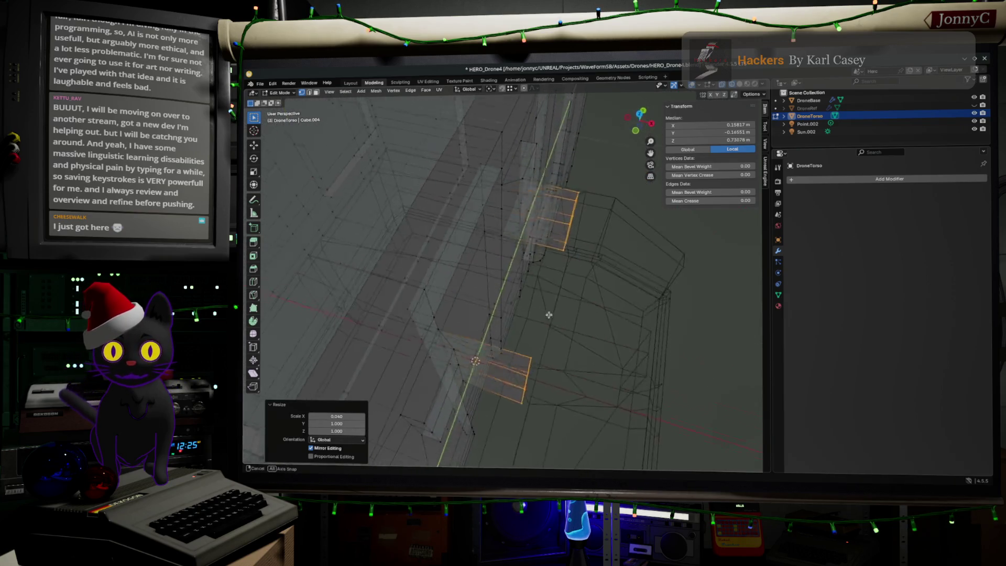
Change the Snap Target from Vertex to Increment in the Snapping options.
{"action": "mouse_move", "coordinate": [530, 372]}
{"action": "middle_mouse_down"}
{"action": "mouse_move", "coordinate": [554, 384]}
{"action": "mouse_move", "coordinate": [499, 364]}
{"action": "mouse_move", "coordinate": [519, 346]}
{"action": "middle_mouse_up"}
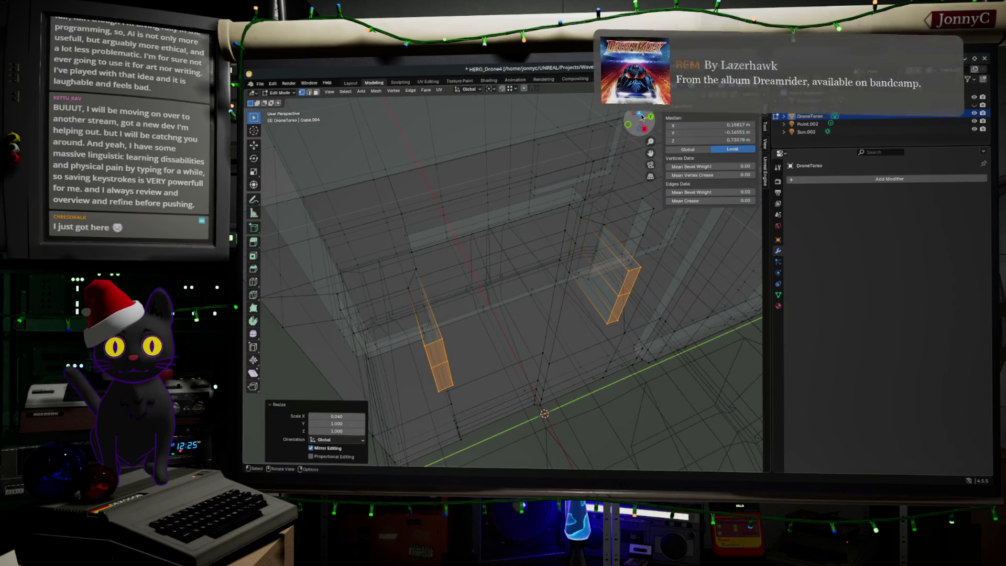
{"action": "left_click", "coordinate": [642, 117]}
{"action": "scroll", "coordinate": [563, 283], "scroll_direction": "up", "scroll_amount": 5}
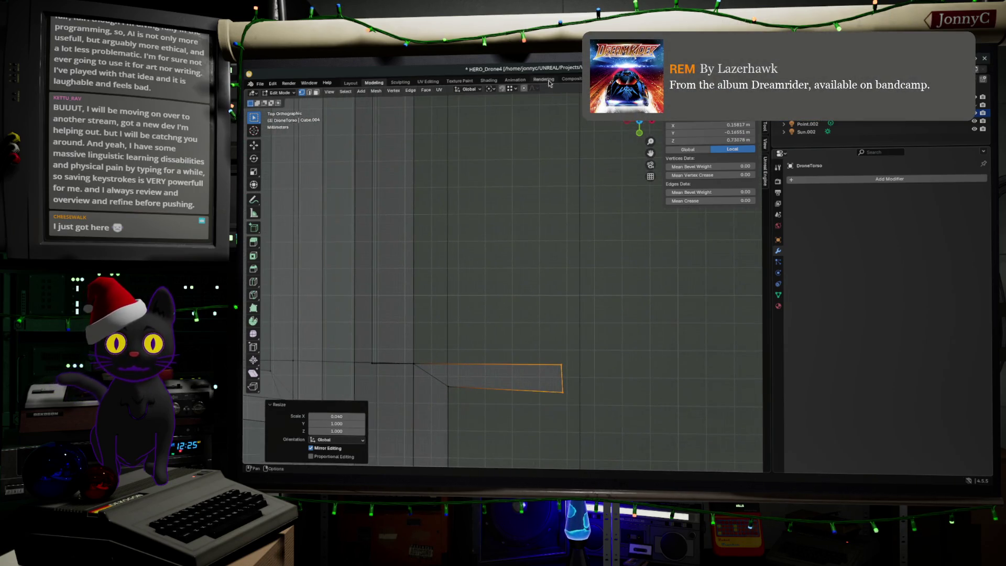
{"action": "left_click", "coordinate": [512, 89]}
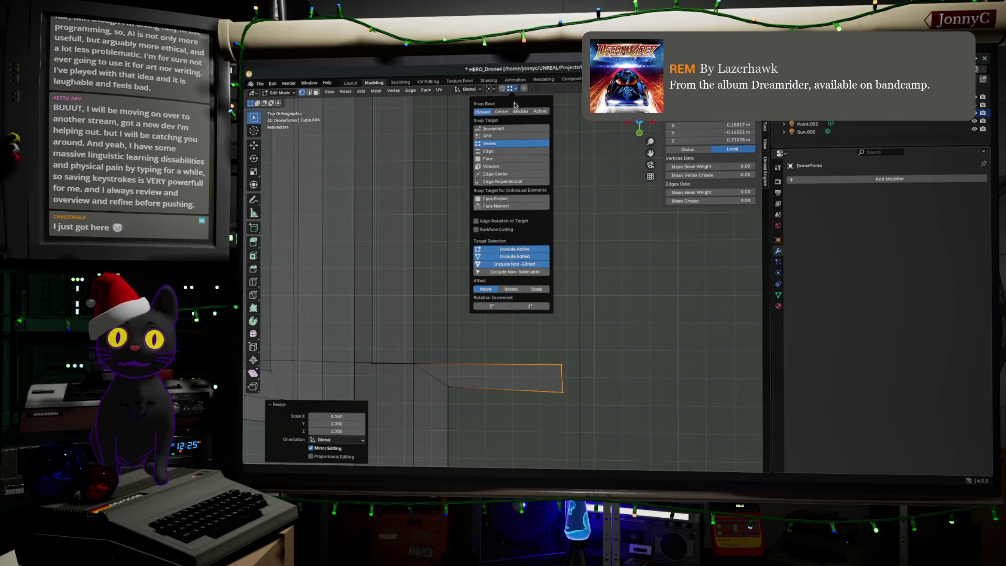
{"action": "left_click", "coordinate": [518, 129]}
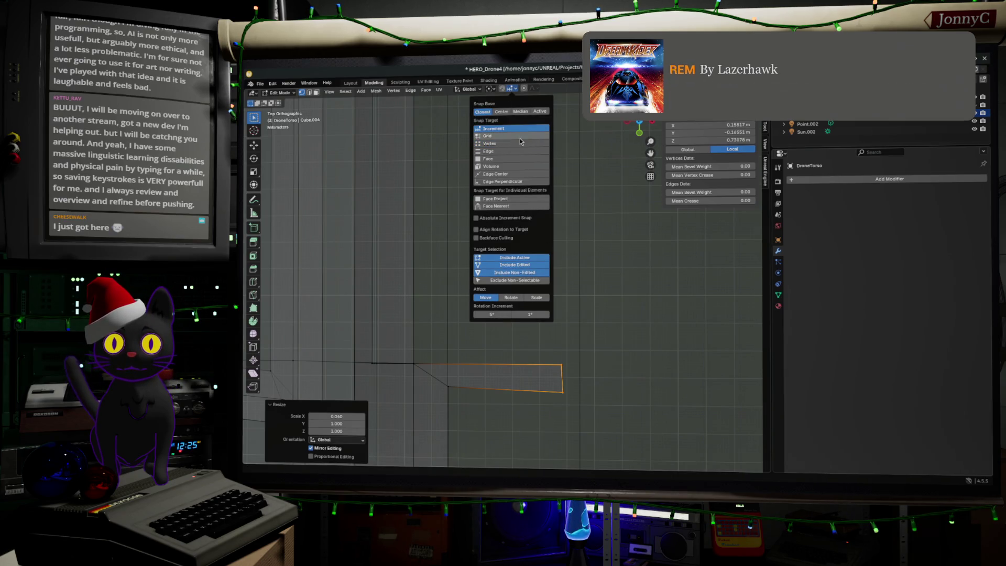
{"action": "left_click", "coordinate": [446, 321]}
{"action": "middle_click_drag", "start_coordinate": [447, 321], "coordinate": [487, 209], "text": "shift"}
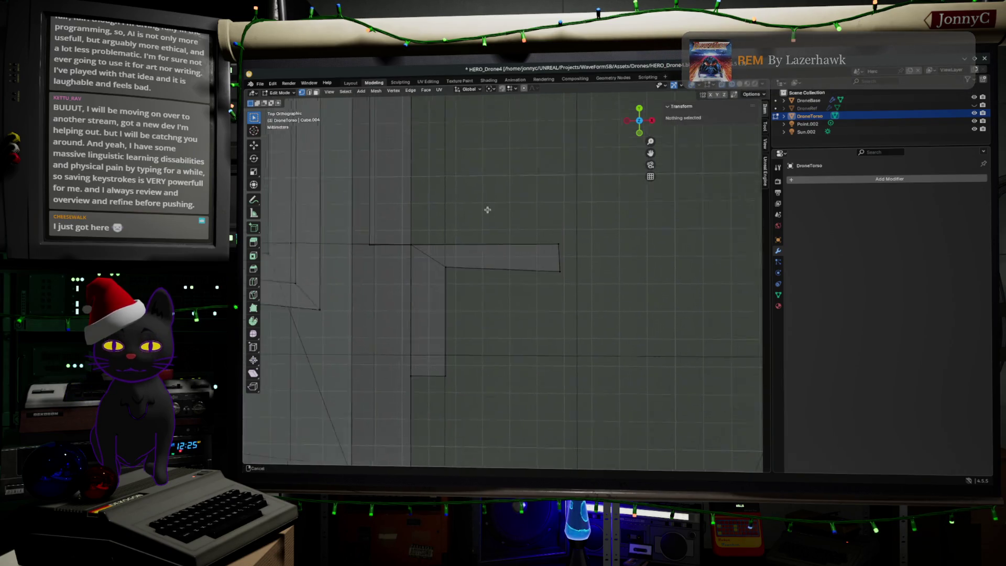
Flatten the top edges of both L-shaped tabs along Y.
{"action": "scroll", "coordinate": [519, 247], "scroll_direction": "up", "scroll_amount": 4}
{"action": "left_click_drag", "start_coordinate": [719, 262], "coordinate": [351, 186]}
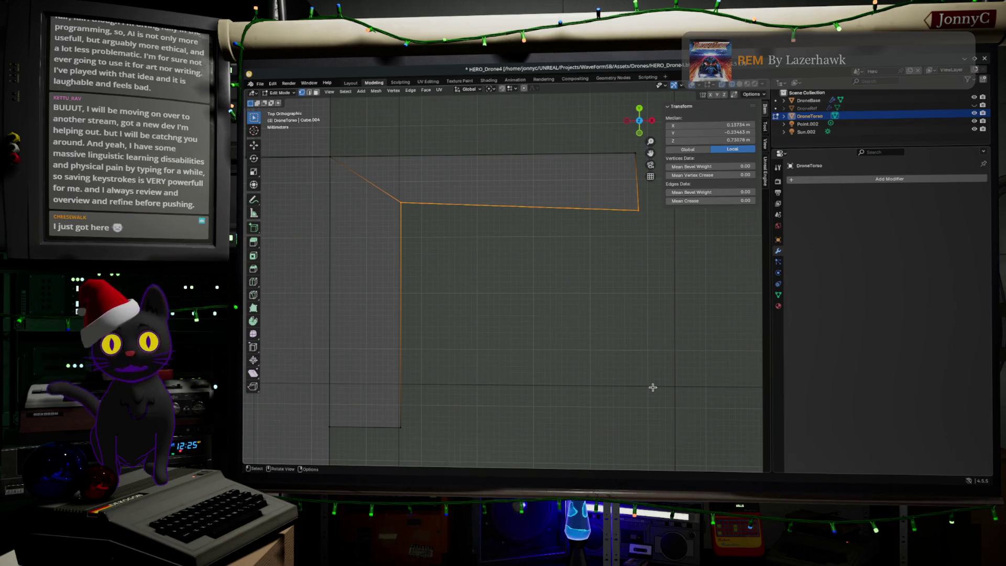
{"action": "key", "text": "s"}
{"action": "key", "text": "y"}
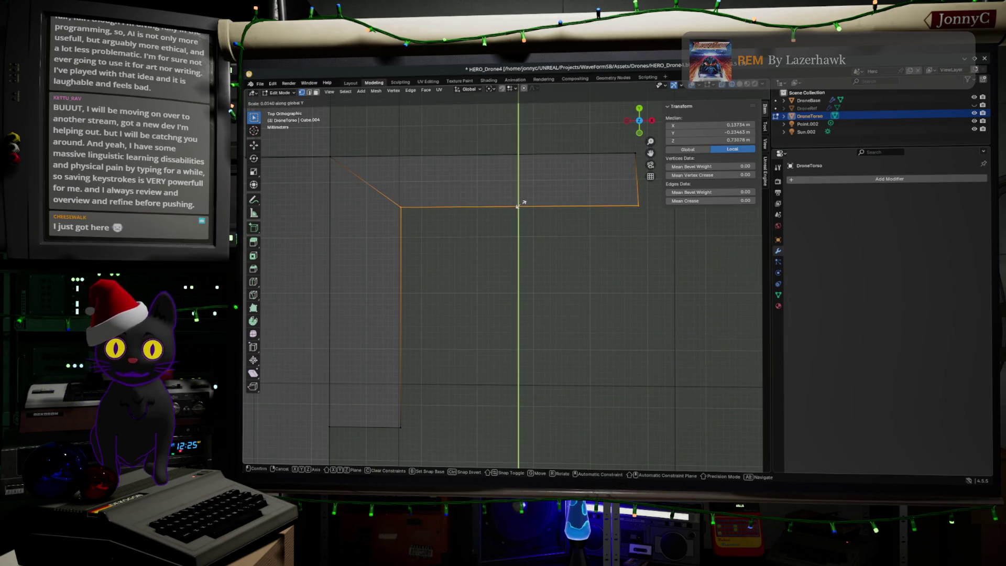
{"action": "left_click", "coordinate": [517, 206]}
{"action": "scroll", "coordinate": [511, 232], "scroll_direction": "down", "scroll_amount": 3}
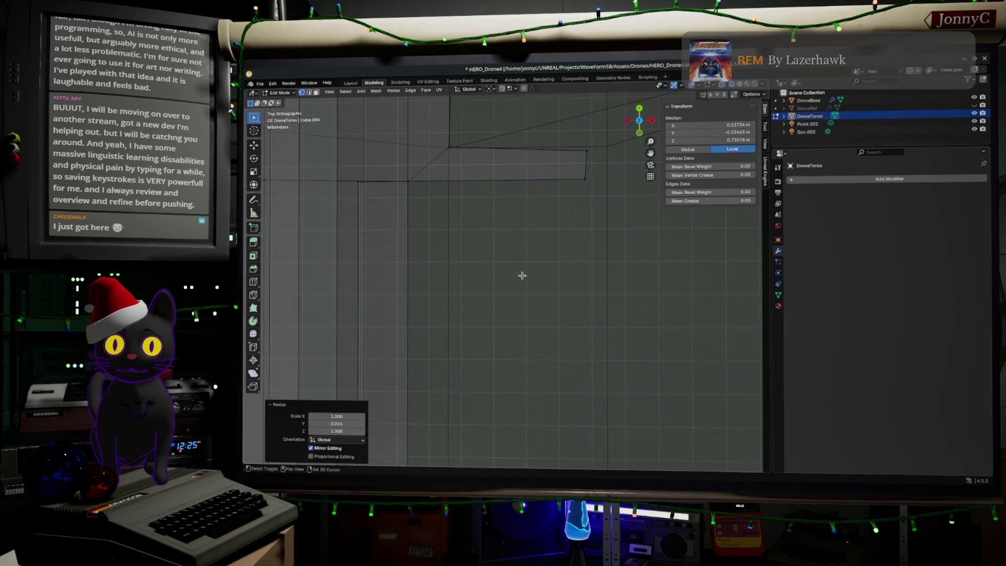
{"action": "middle_click_drag", "start_coordinate": [522, 275], "coordinate": [508, 329], "text": "shift"}
{"action": "mouse_move", "coordinate": [413, 172]}
{"action": "left_mouse_down"}
{"action": "mouse_move", "coordinate": [435, 187]}
{"action": "mouse_move", "coordinate": [598, 215]}
{"action": "left_mouse_up"}
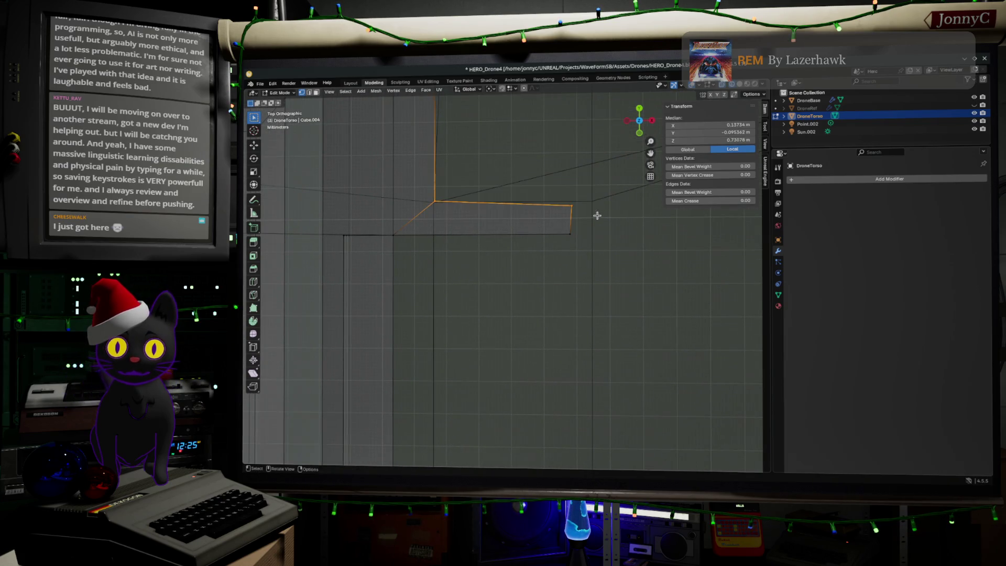
{"action": "key", "text": "s"}
{"action": "key", "text": "y"}
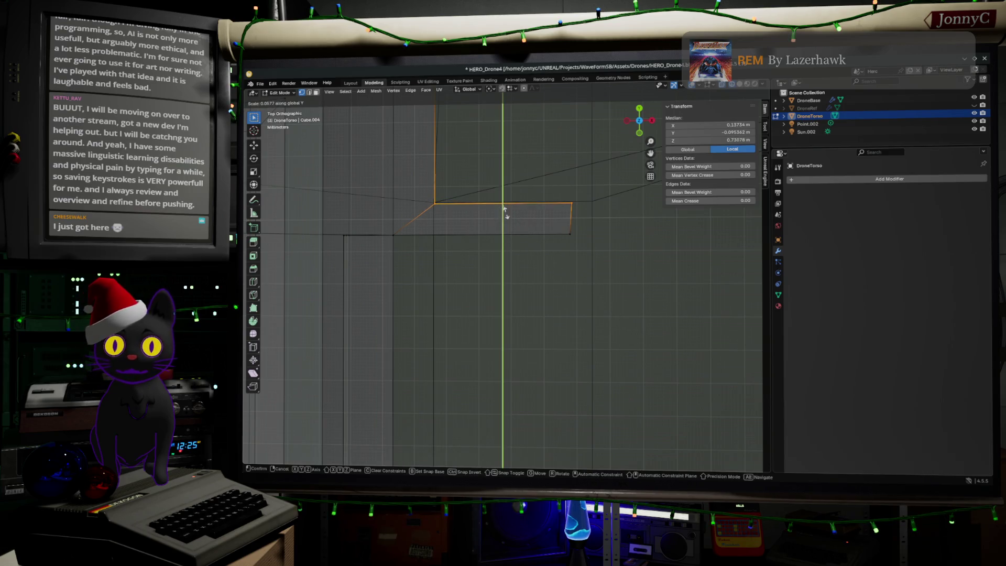
{"action": "left_click", "coordinate": [504, 211]}
Scale the outer right edges of both tabs to exactly 0 along X.
{"action": "scroll", "coordinate": [559, 308], "scroll_direction": "down", "scroll_amount": 3}
{"action": "left_click_drag", "start_coordinate": [504, 193], "coordinate": [575, 444]}
{"action": "key", "text": "s"}
{"action": "key", "text": "x"}
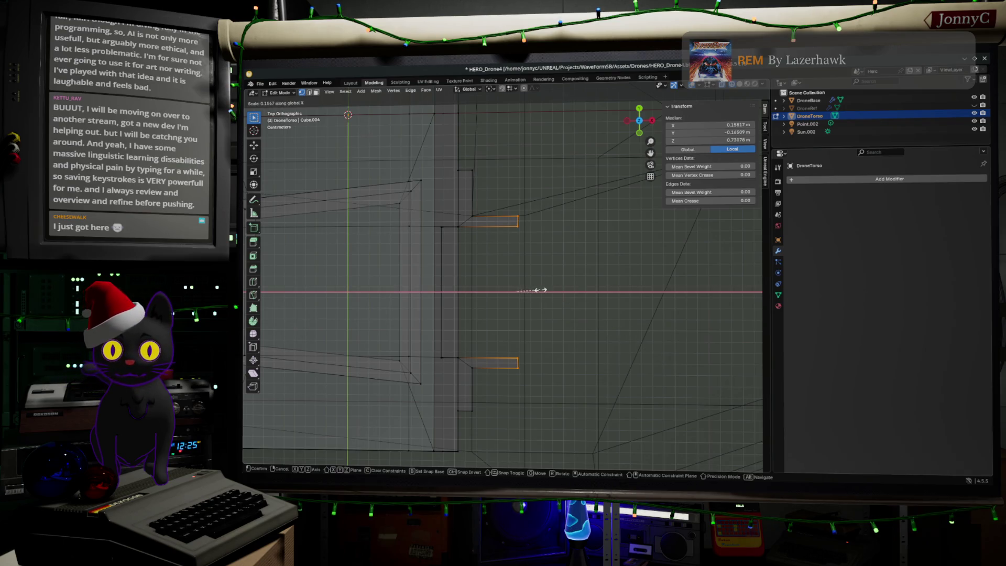
{"action": "left_click", "coordinate": [522, 290]}
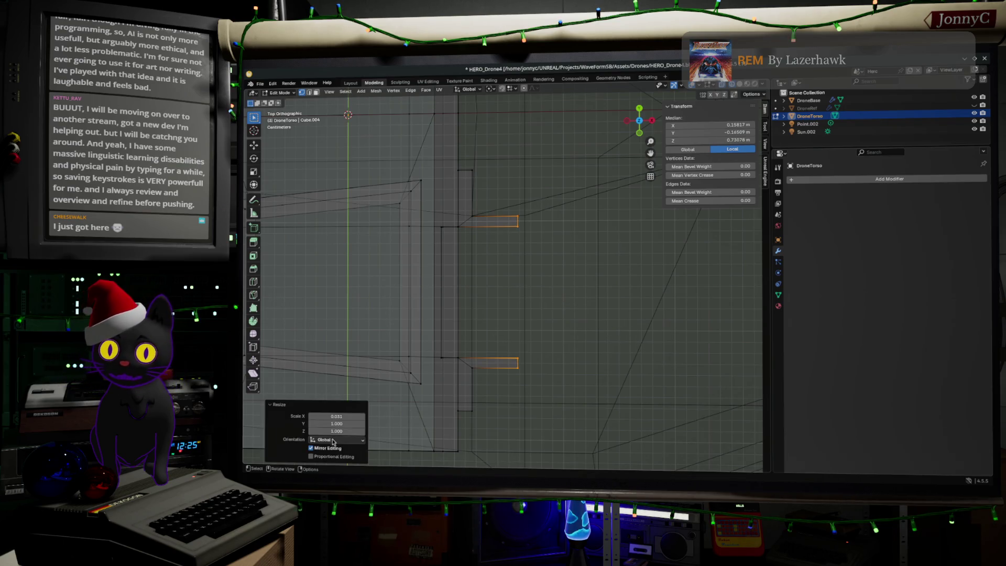
{"action": "double_click", "coordinate": [337, 416]}
{"action": "type", "text": "0"}
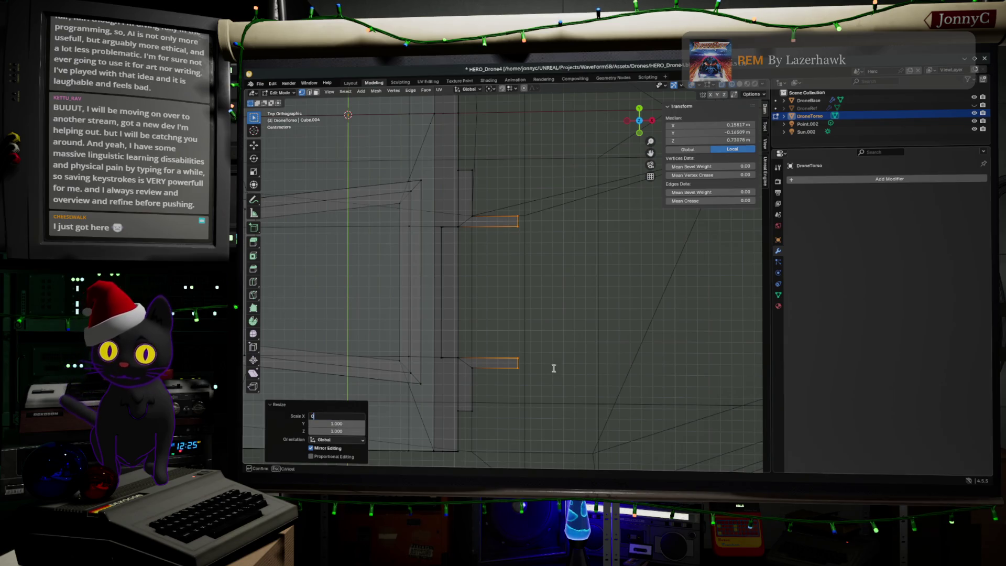
{"action": "key", "text": "Return"}
{"action": "mouse_move", "coordinate": [553, 369]}
{"action": "middle_mouse_down"}
{"action": "mouse_move", "coordinate": [597, 360]}
{"action": "mouse_move", "coordinate": [452, 313]}
{"action": "middle_mouse_up"}
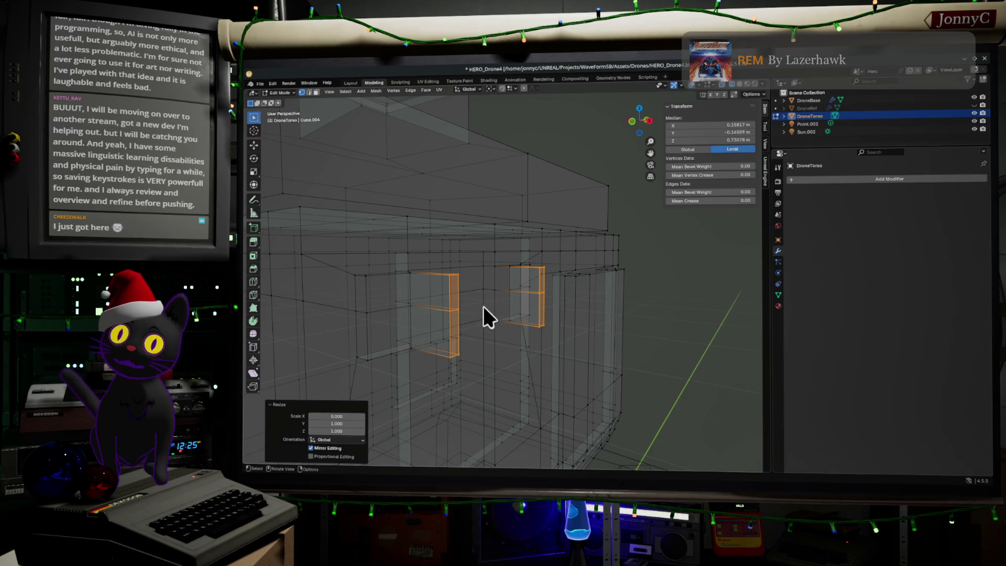
{"action": "middle_click_drag", "start_coordinate": [498, 320], "coordinate": [519, 341]}
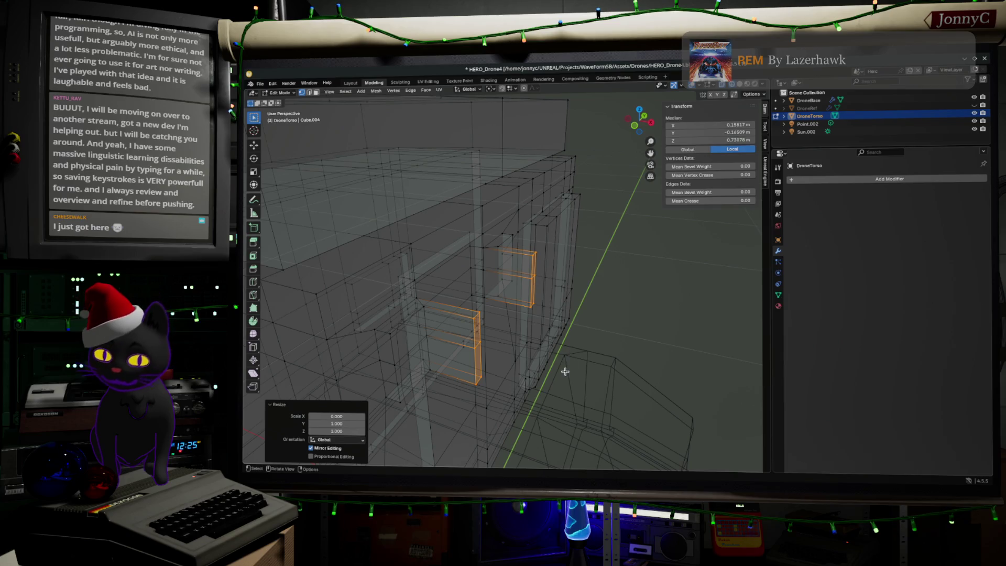
{"action": "mouse_move", "coordinate": [558, 388]}
{"action": "middle_mouse_down"}
{"action": "mouse_move", "coordinate": [540, 386]}
{"action": "mouse_move", "coordinate": [543, 351]}
{"action": "mouse_move", "coordinate": [532, 330]}
{"action": "mouse_move", "coordinate": [542, 341]}
{"action": "mouse_move", "coordinate": [524, 330]}
{"action": "mouse_move", "coordinate": [512, 298]}
{"action": "mouse_move", "coordinate": [478, 314]}
{"action": "mouse_move", "coordinate": [488, 334]}
{"action": "middle_mouse_up"}
{"action": "key", "text": "a"}
{"action": "key", "text": "ctrl+z"}
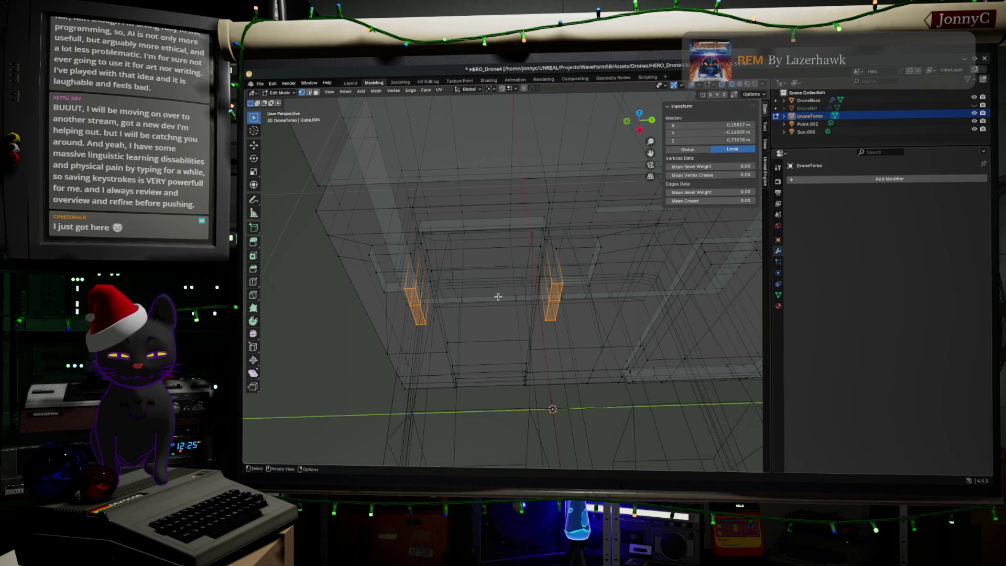
{"action": "mouse_move", "coordinate": [511, 289]}
{"action": "middle_mouse_down"}
{"action": "mouse_move", "coordinate": [566, 264]}
{"action": "mouse_move", "coordinate": [561, 285]}
{"action": "middle_mouse_up"}
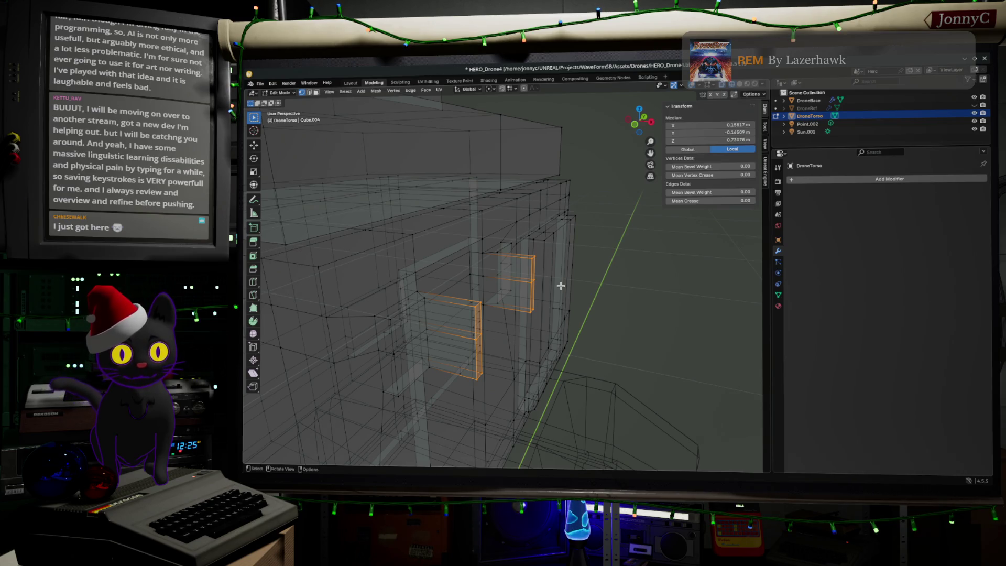
{"action": "mouse_move", "coordinate": [570, 293]}
{"action": "middle_mouse_down"}
{"action": "mouse_move", "coordinate": [546, 281]}
{"action": "mouse_move", "coordinate": [551, 307]}
{"action": "mouse_move", "coordinate": [581, 301]}
{"action": "mouse_move", "coordinate": [551, 321]}
{"action": "middle_mouse_up"}
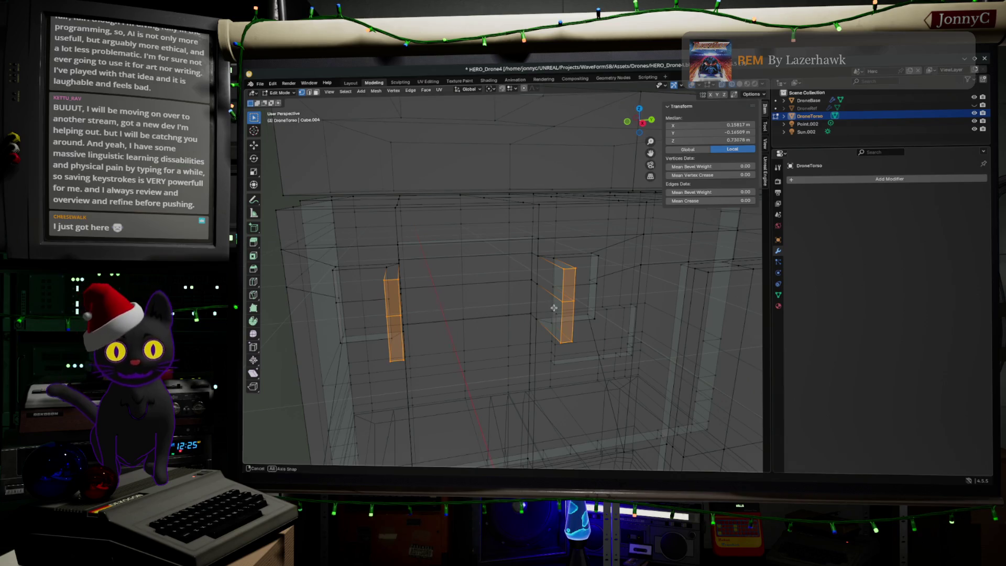
{"action": "mouse_move", "coordinate": [553, 310]}
{"action": "middle_mouse_down"}
{"action": "mouse_move", "coordinate": [568, 302]}
{"action": "mouse_move", "coordinate": [528, 341]}
{"action": "mouse_move", "coordinate": [525, 321]}
{"action": "mouse_move", "coordinate": [574, 290]}
{"action": "middle_mouse_up"}
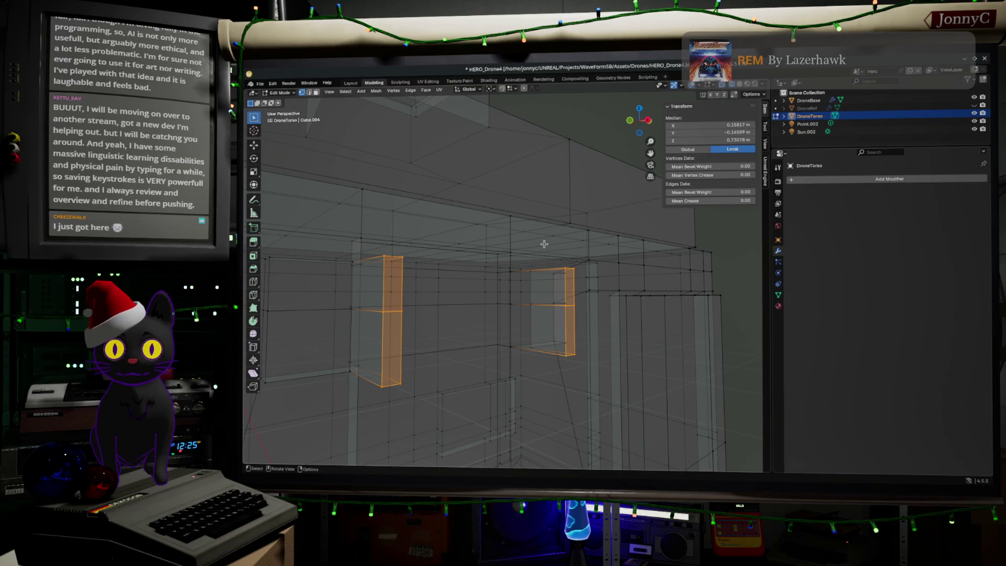
{"action": "mouse_move", "coordinate": [437, 370]}
{"action": "middle_mouse_down"}
{"action": "mouse_move", "coordinate": [492, 352]}
{"action": "mouse_move", "coordinate": [465, 325]}
{"action": "mouse_move", "coordinate": [407, 330]}
{"action": "mouse_move", "coordinate": [418, 286]}
{"action": "mouse_move", "coordinate": [451, 290]}
{"action": "mouse_move", "coordinate": [454, 302]}
{"action": "middle_mouse_up"}
{"action": "left_click", "coordinate": [419, 286]}
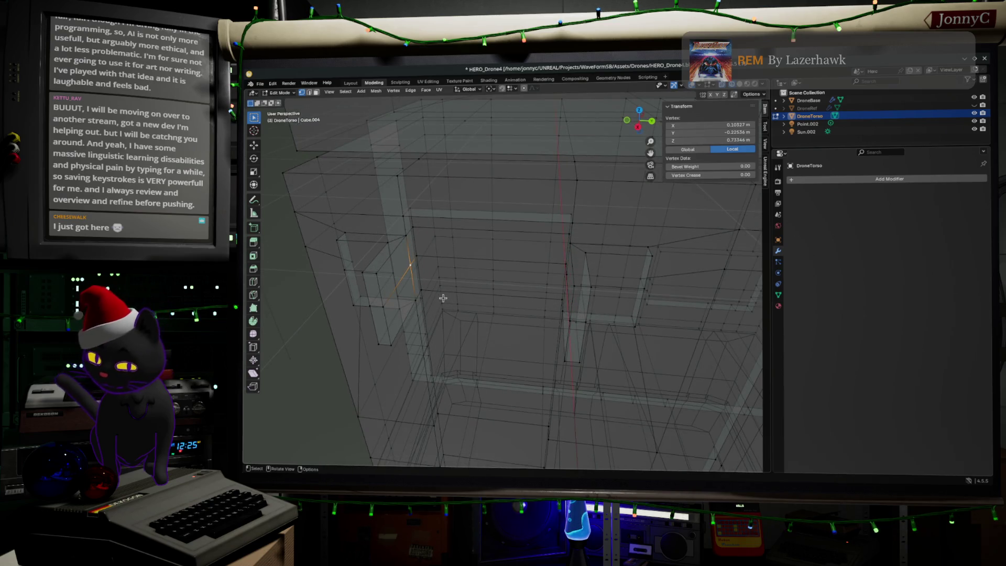
{"action": "key", "text": "shift+d"}
{"action": "left_click", "coordinate": [458, 299]}
{"action": "middle_click_drag", "start_coordinate": [458, 298], "coordinate": [523, 230]}
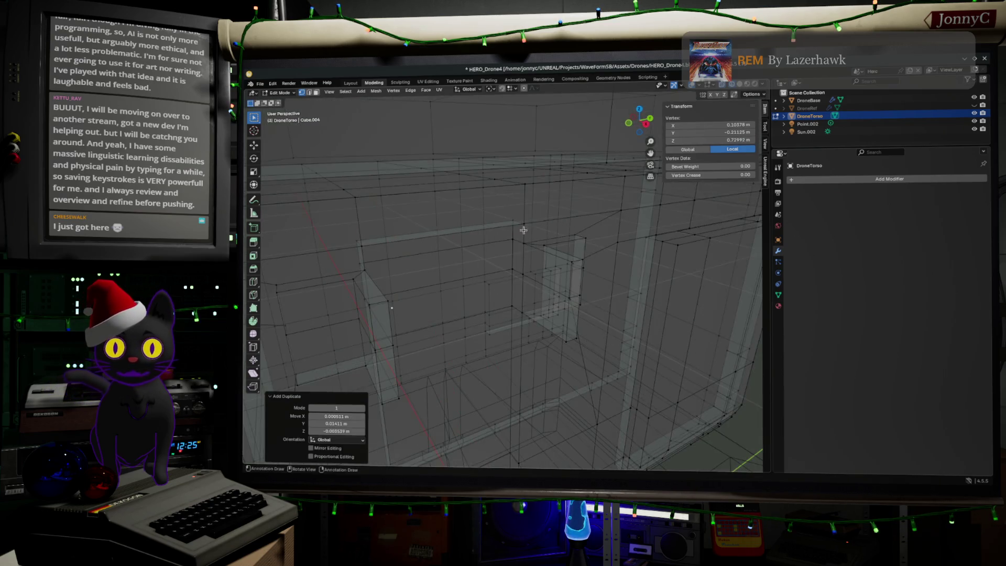
{"action": "left_click", "coordinate": [628, 124]}
{"action": "key", "text": "g"}
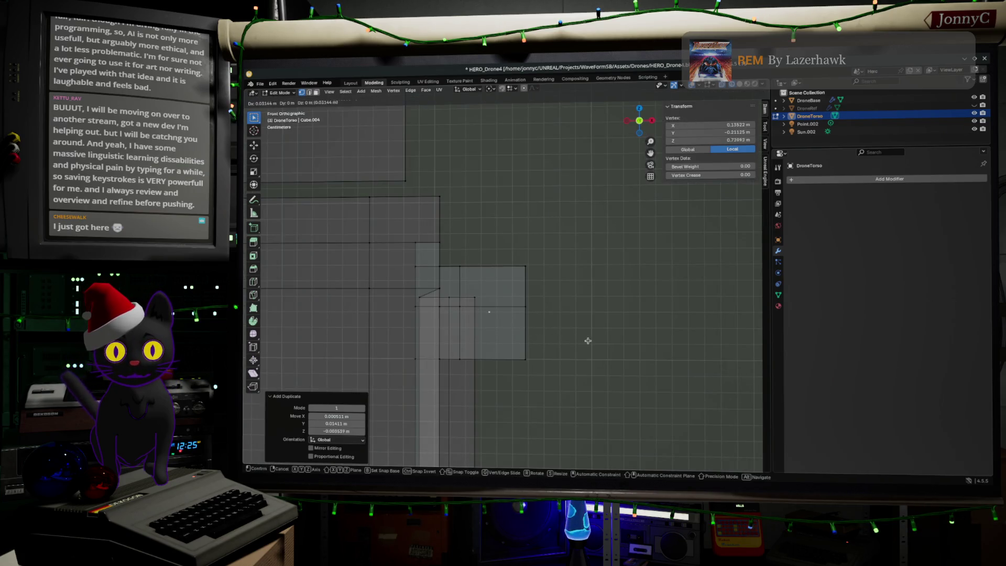
{"action": "left_click", "coordinate": [579, 341]}
{"action": "mouse_move", "coordinate": [579, 341]}
{"action": "middle_mouse_down"}
{"action": "mouse_move", "coordinate": [597, 337]}
{"action": "mouse_move", "coordinate": [570, 359]}
{"action": "mouse_move", "coordinate": [517, 366]}
{"action": "middle_mouse_up"}
{"action": "key", "text": "x"}
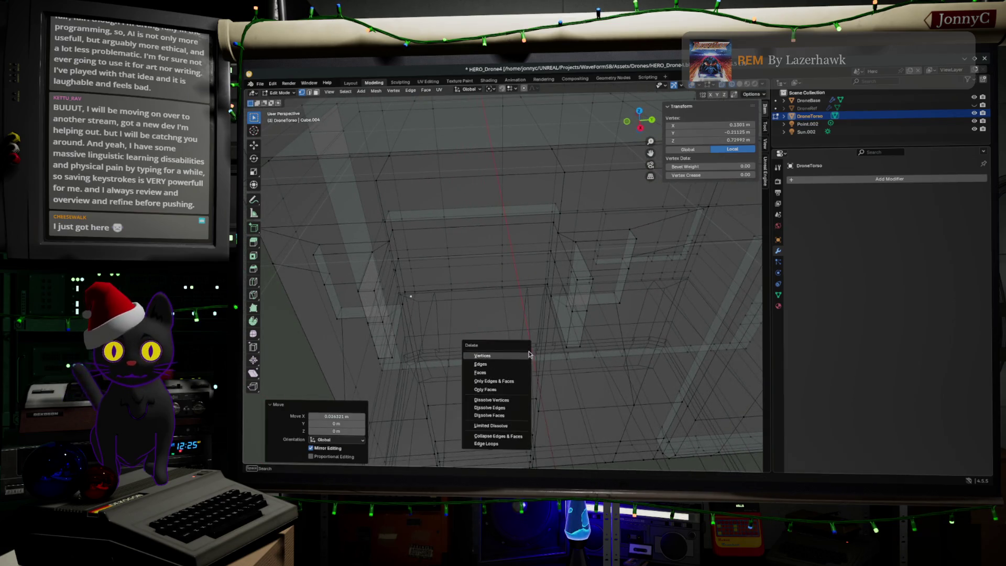
{"action": "left_click", "coordinate": [530, 351]}
{"action": "mouse_move", "coordinate": [522, 308]}
{"action": "middle_mouse_down"}
{"action": "mouse_move", "coordinate": [559, 299]}
{"action": "mouse_move", "coordinate": [417, 251]}
{"action": "middle_mouse_up"}
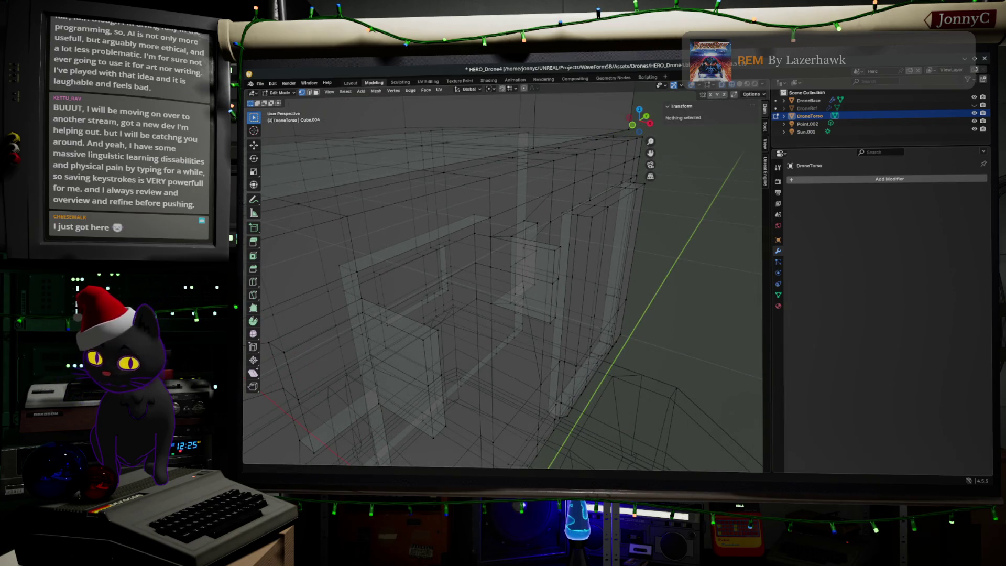
{"action": "key", "text": "alt+Tab"}
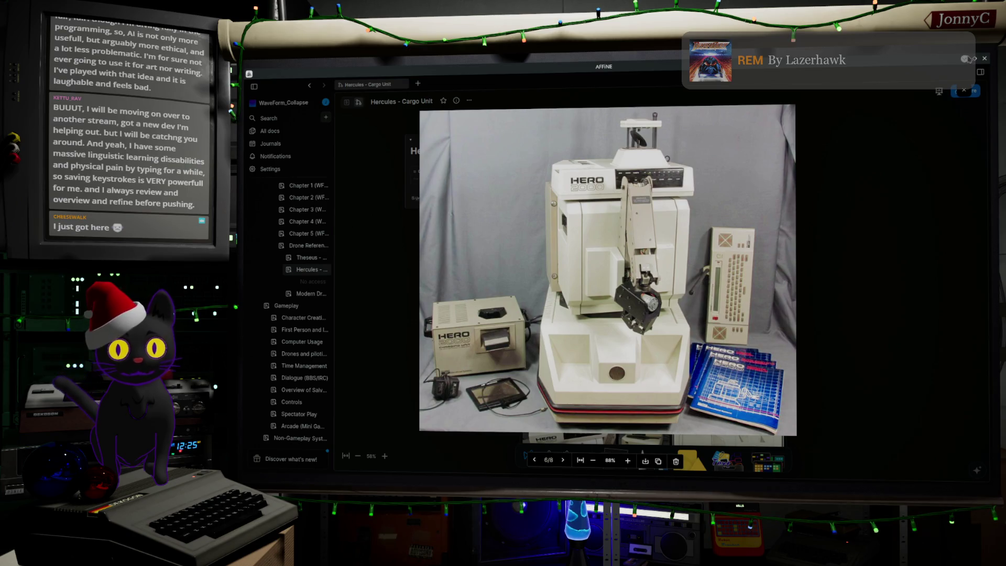
{"action": "key", "text": "alt+Tab"}
{"action": "middle_click_drag", "start_coordinate": [537, 316], "coordinate": [501, 285]}
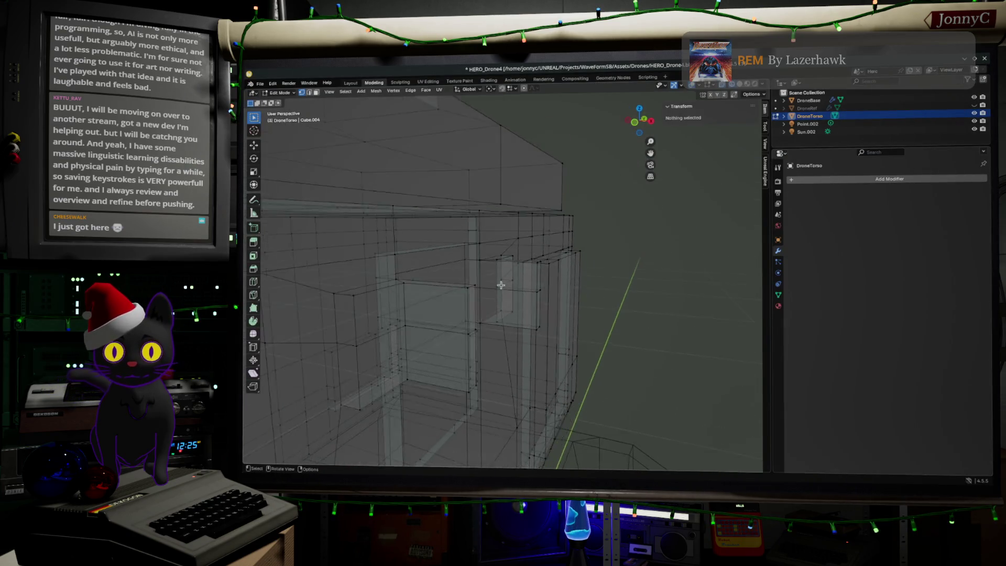
{"action": "scroll", "coordinate": [501, 285], "scroll_direction": "down", "scroll_amount": 5}
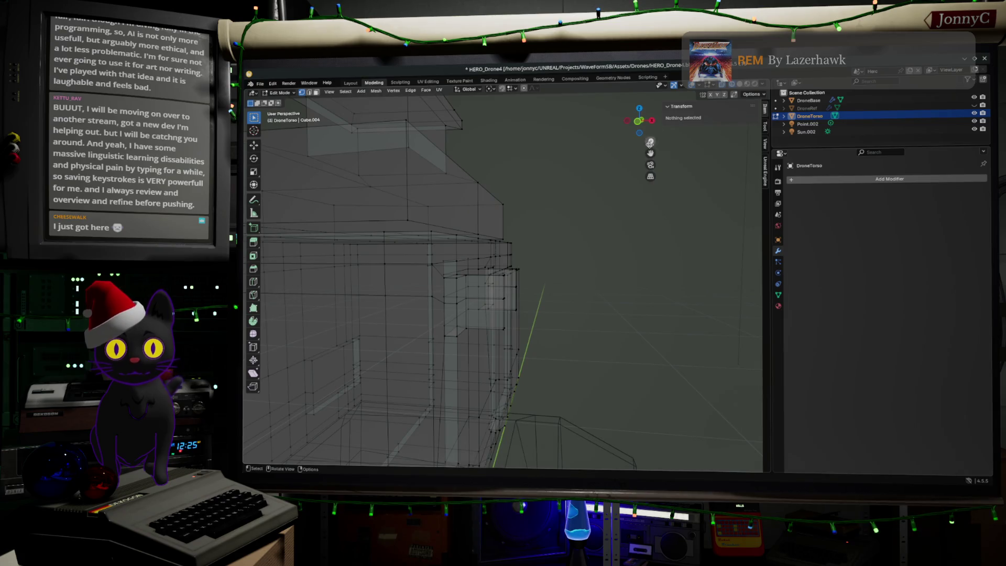
{"action": "left_click", "coordinate": [425, 90]}
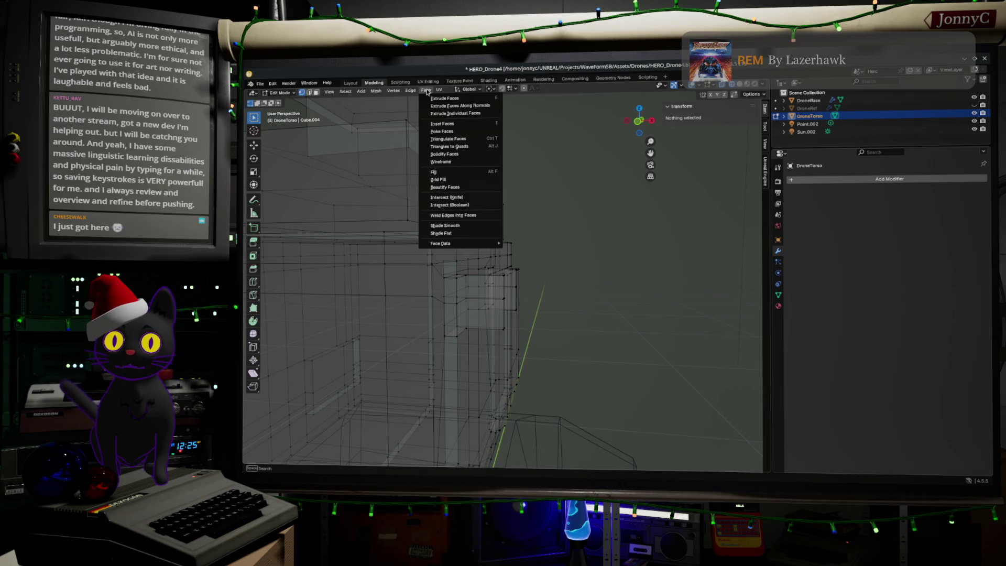
{"action": "key", "text": "Escape"}
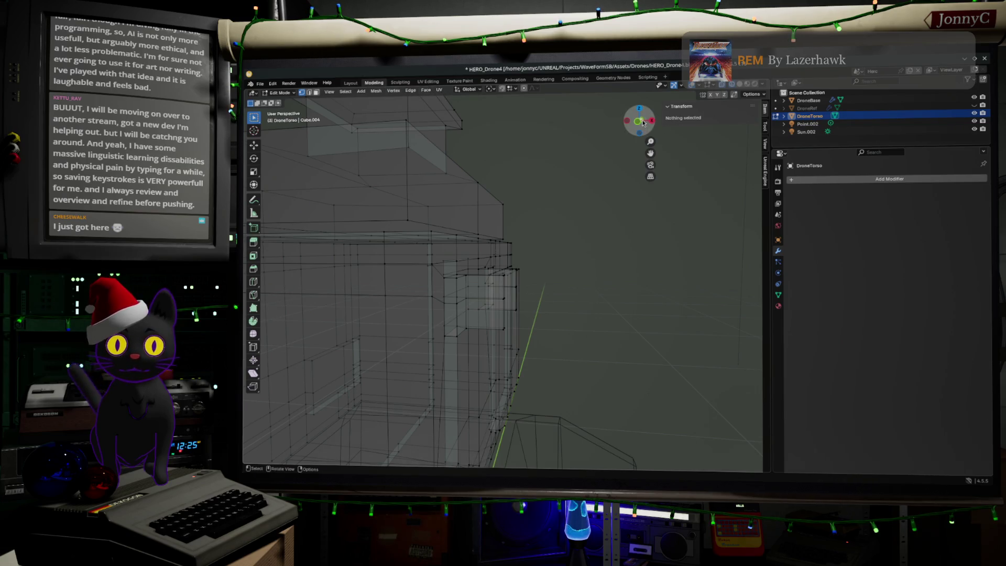
{"action": "left_click_drag", "start_coordinate": [639, 123], "coordinate": [524, 112]}
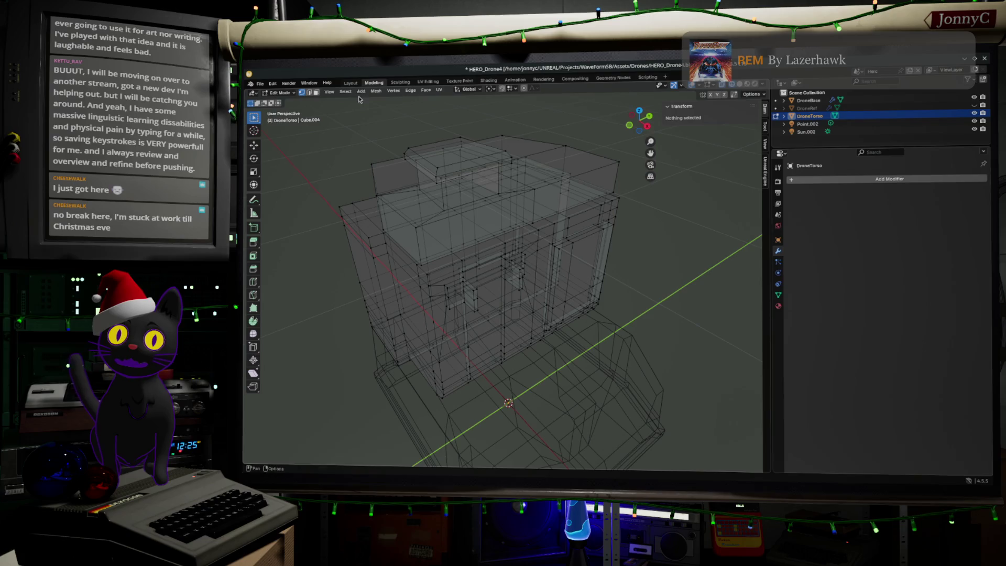
{"action": "left_click", "coordinate": [361, 93]}
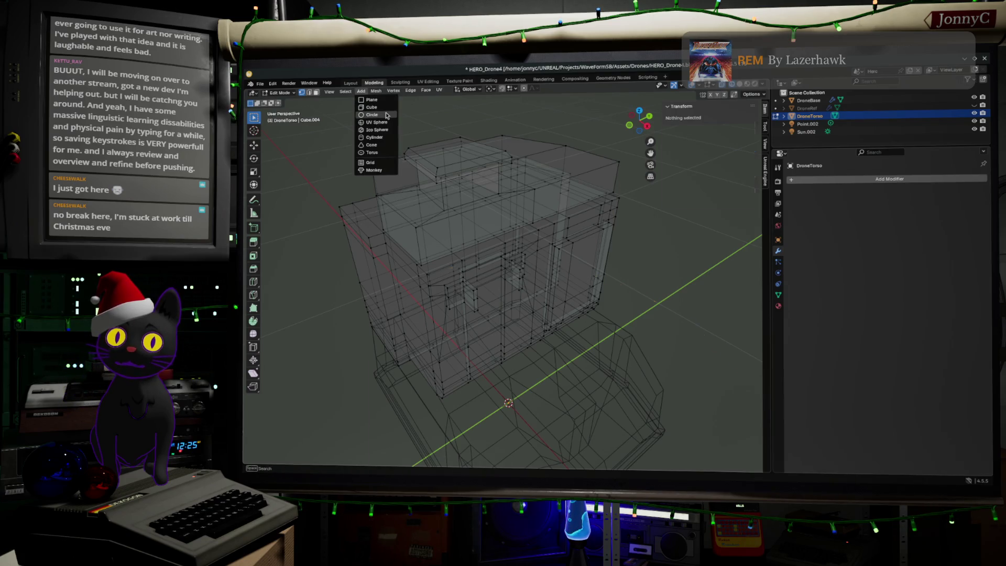
Add a 12-vertex circle with a 0.031 m radius to the DroneTorso mesh.
{"action": "left_click", "coordinate": [386, 115]}
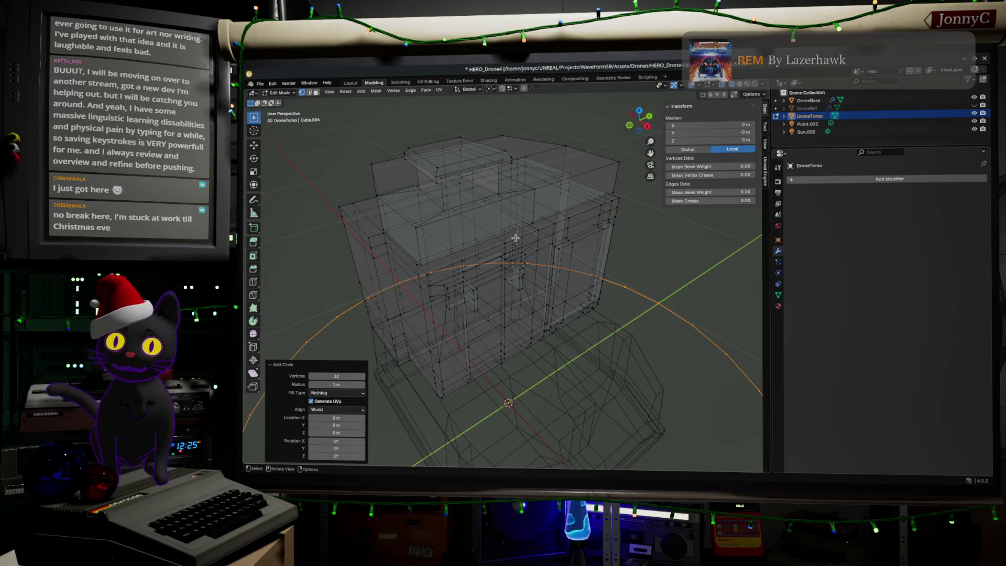
{"action": "left_click", "coordinate": [343, 376]}
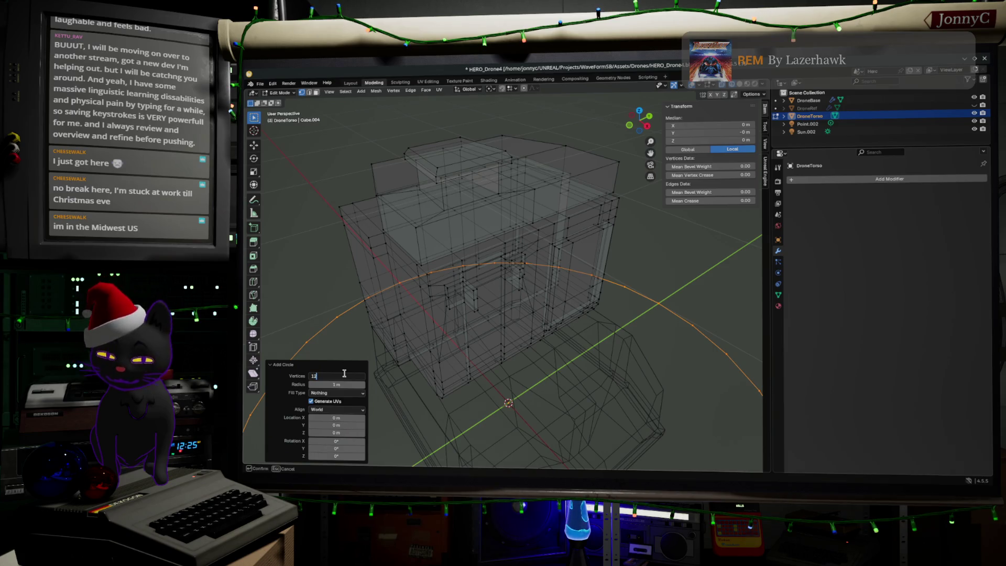
{"action": "key", "text": "Return"}
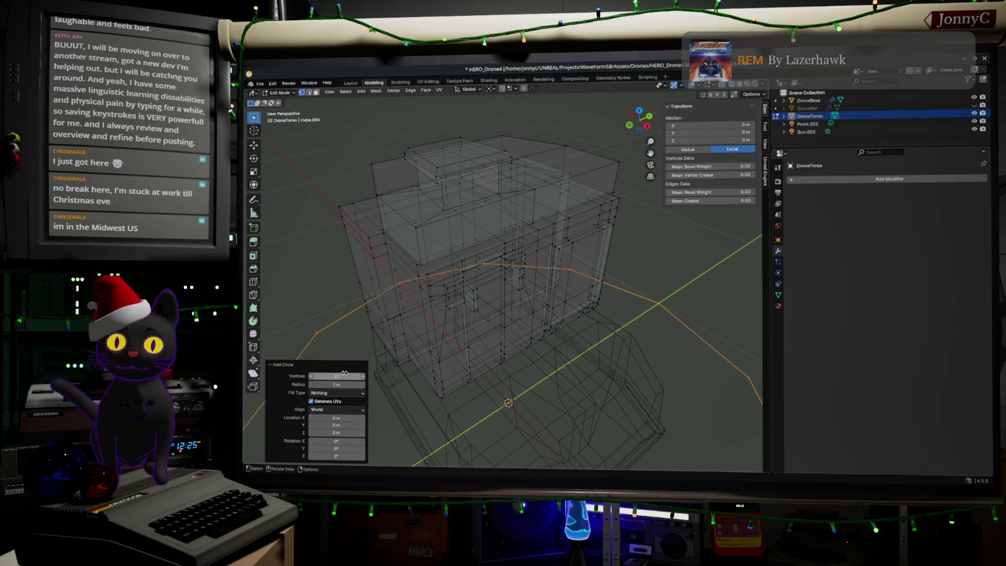
{"action": "left_click_drag", "start_coordinate": [338, 384], "coordinate": [297, 384]}
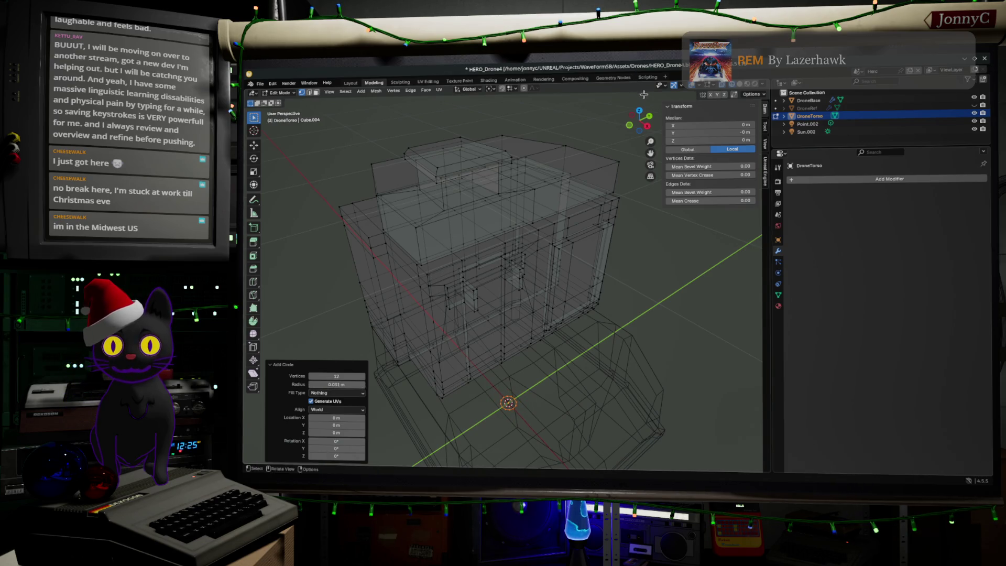
{"action": "left_click", "coordinate": [642, 129]}
Rotate the new circle exactly 90° about the X axis so it stands upright.
{"action": "scroll", "coordinate": [560, 330], "scroll_direction": "down", "scroll_amount": 3}
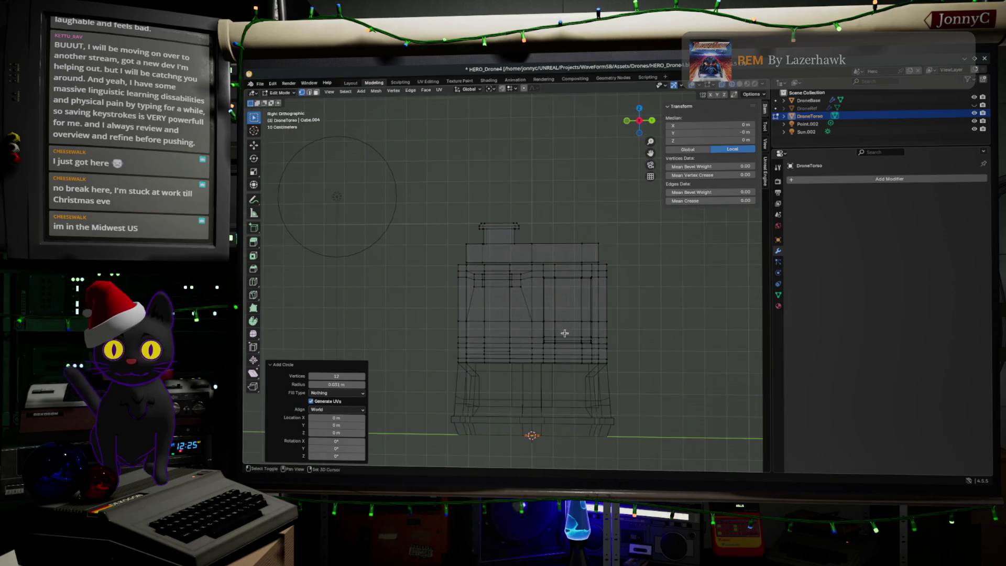
{"action": "mouse_move", "coordinate": [561, 332]}
{"action": "middle_mouse_down", "text": "shift"}
{"action": "mouse_move", "coordinate": [541, 215]}
{"action": "mouse_move", "coordinate": [538, 243]}
{"action": "middle_mouse_up", "text": "shift"}
{"action": "scroll", "coordinate": [530, 227], "scroll_direction": "up", "scroll_amount": 3}
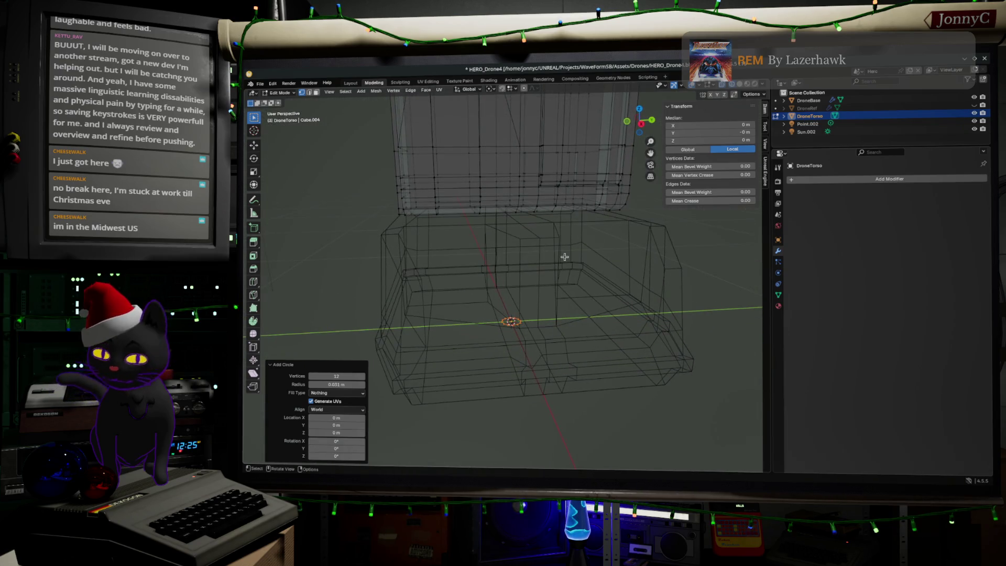
{"action": "key", "text": "r"}
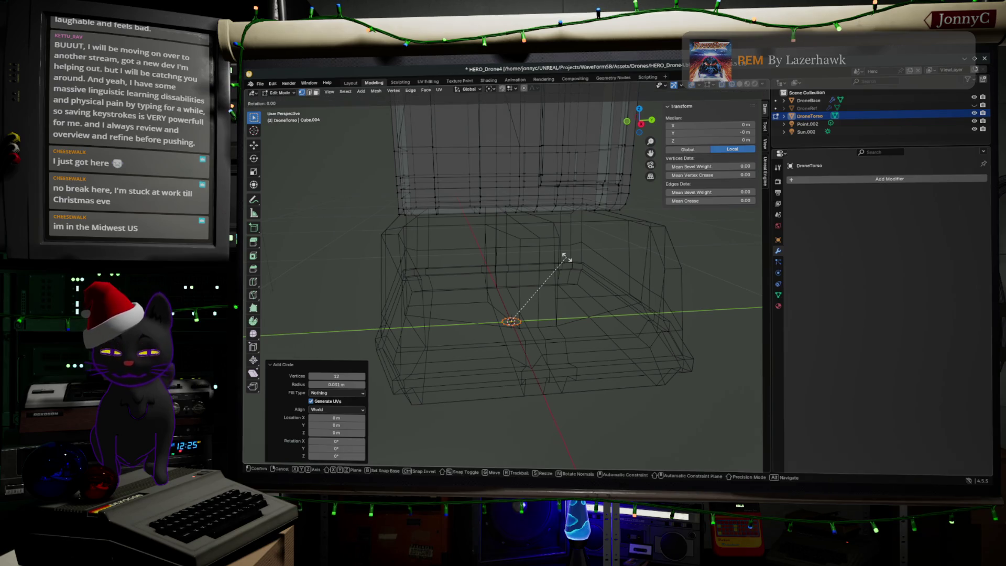
{"action": "key", "text": "x"}
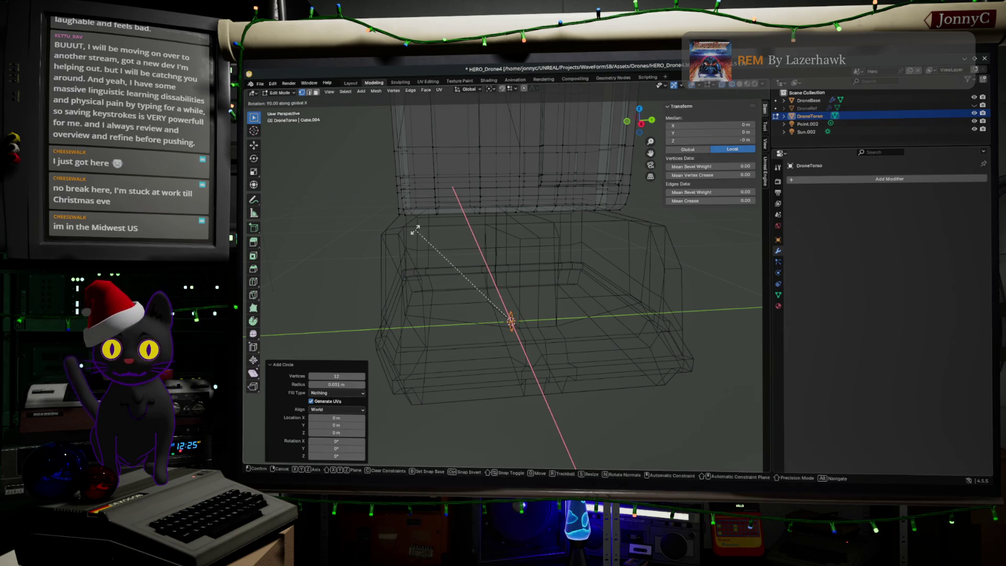
{"action": "left_click", "coordinate": [395, 225]}
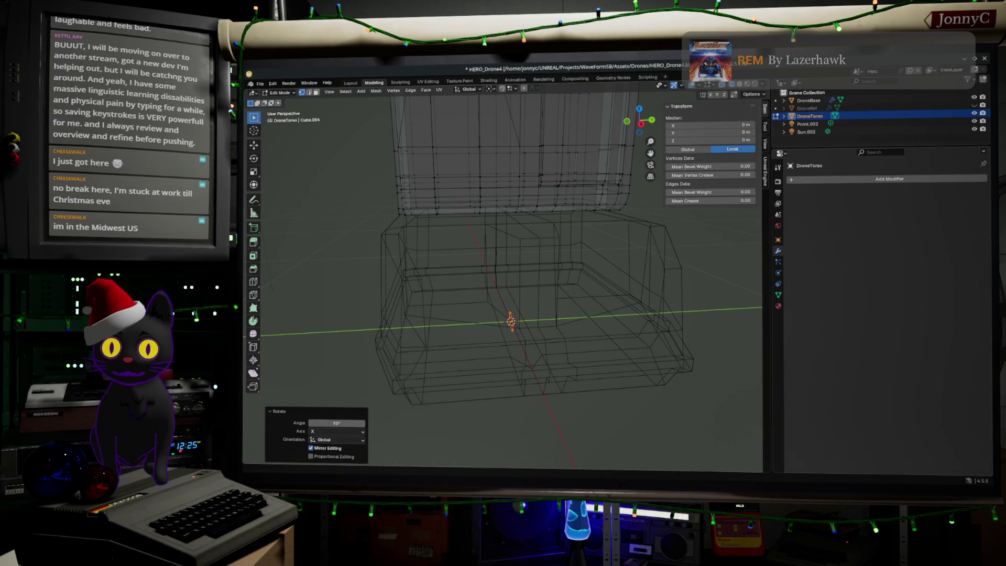
{"action": "left_click", "coordinate": [345, 424]}
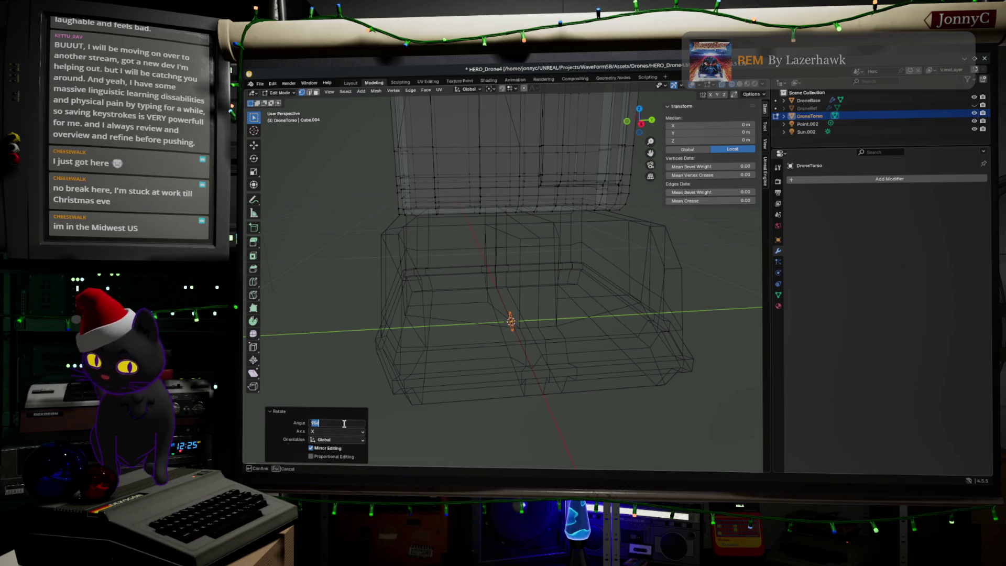
{"action": "key", "text": "Return"}
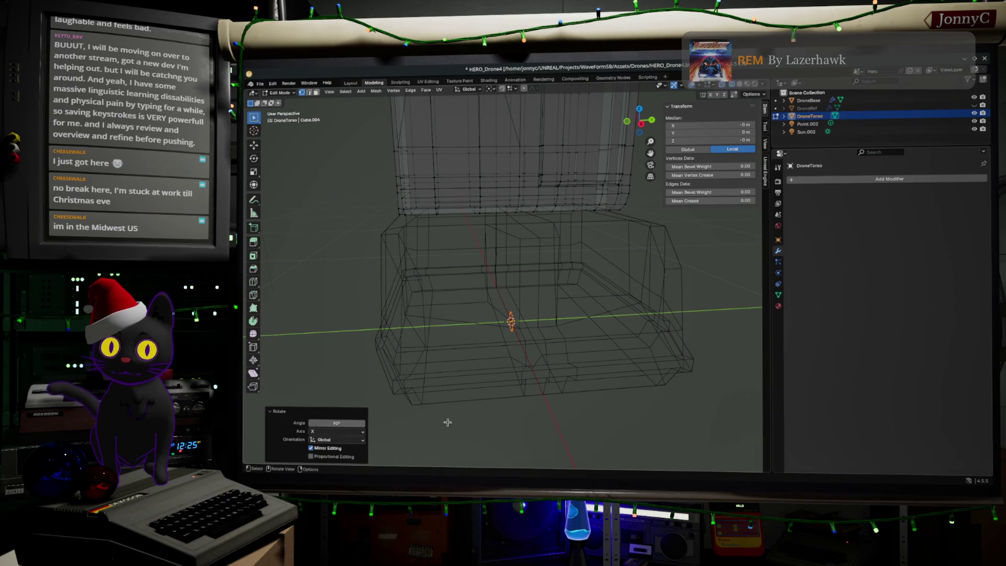
{"action": "middle_click_drag", "start_coordinate": [579, 328], "coordinate": [640, 229]}
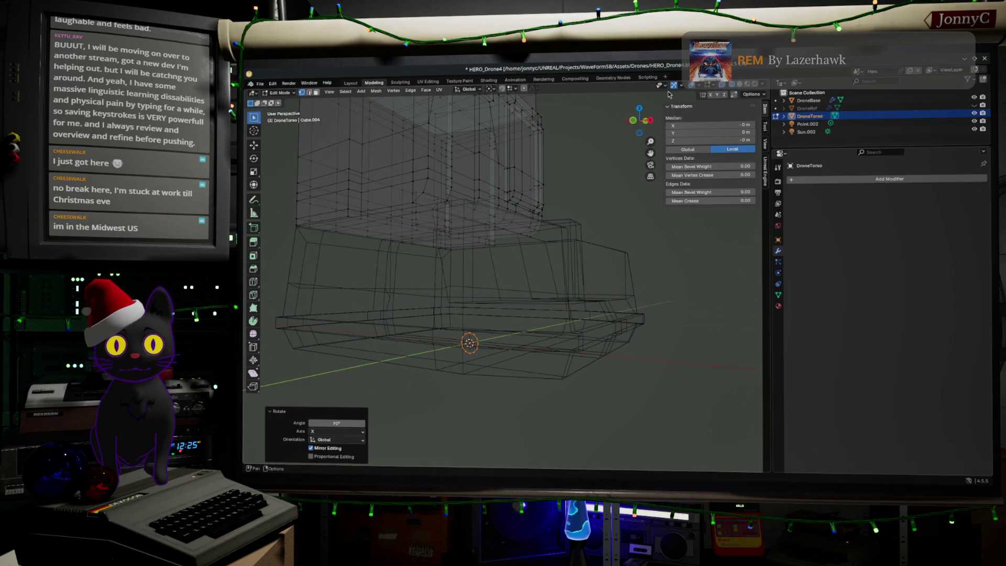
In front view, move the upright ring to the top of the vertical side bar.
{"action": "left_click", "coordinate": [633, 123]}
{"action": "key", "text": "g"}
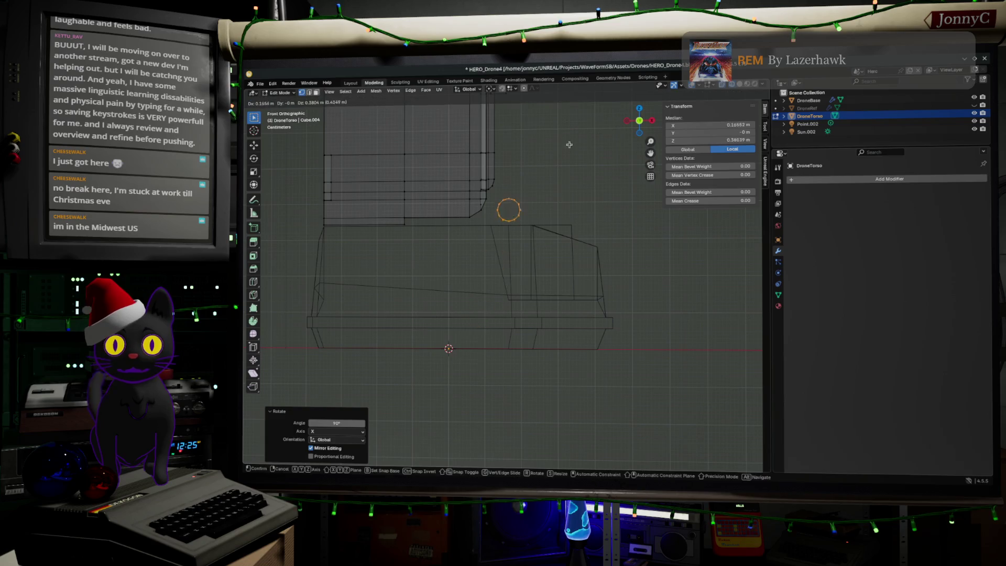
{"action": "middle_click_drag", "start_coordinate": [514, 324], "coordinate": [490, 437], "text": "shift"}
{"action": "key", "text": "g"}
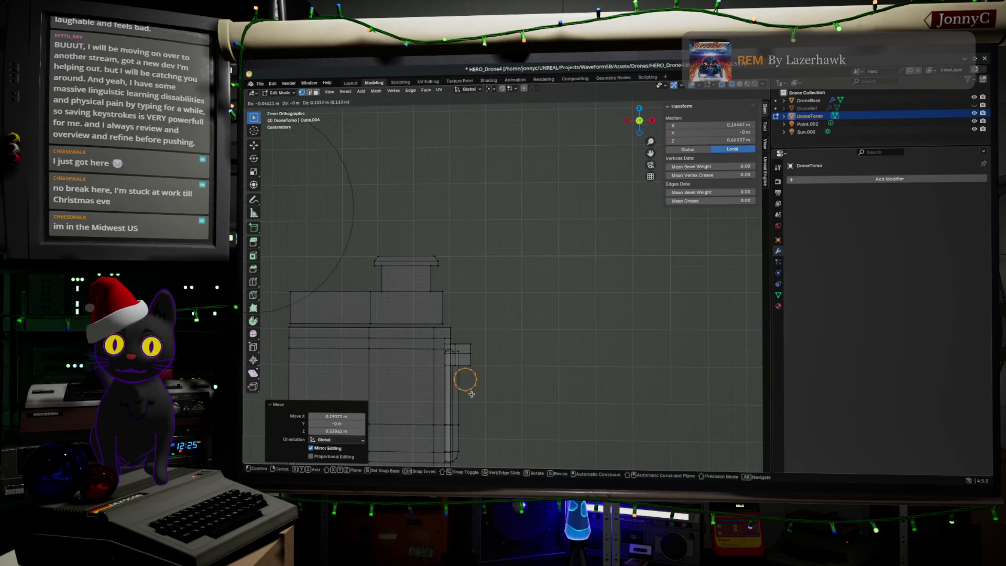
{"action": "left_click", "coordinate": [462, 365]}
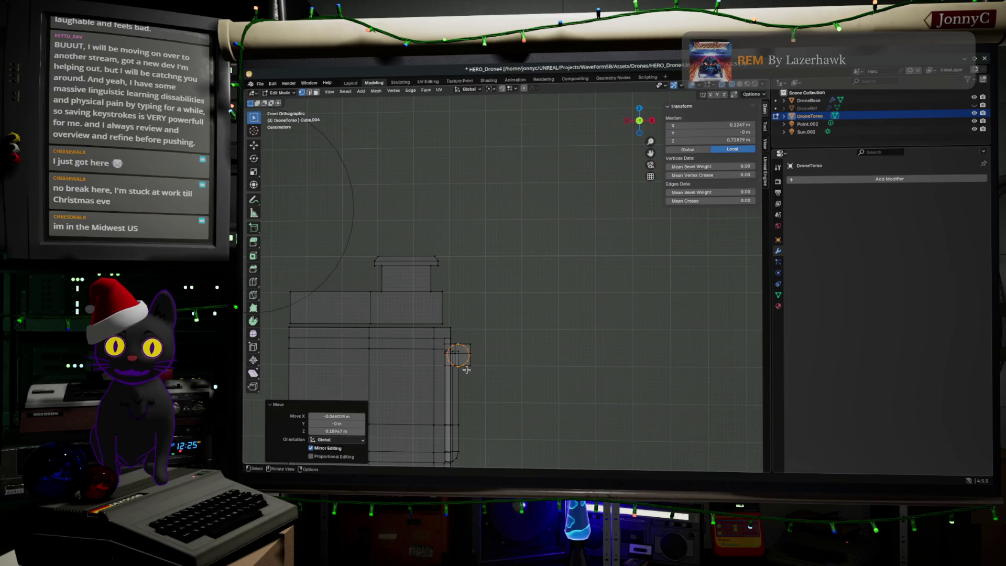
{"action": "scroll", "coordinate": [494, 353], "scroll_direction": "up", "scroll_amount": 4}
{"action": "mouse_move", "coordinate": [494, 352]}
{"action": "middle_mouse_down", "text": "shift"}
{"action": "mouse_move", "coordinate": [609, 135]}
{"action": "mouse_move", "coordinate": [566, 192]}
{"action": "middle_mouse_up", "text": "shift"}
Scale the ring to 0.939 and box-select its lower half of vertices.
{"action": "scroll", "coordinate": [610, 134], "scroll_direction": "up", "scroll_amount": 1}
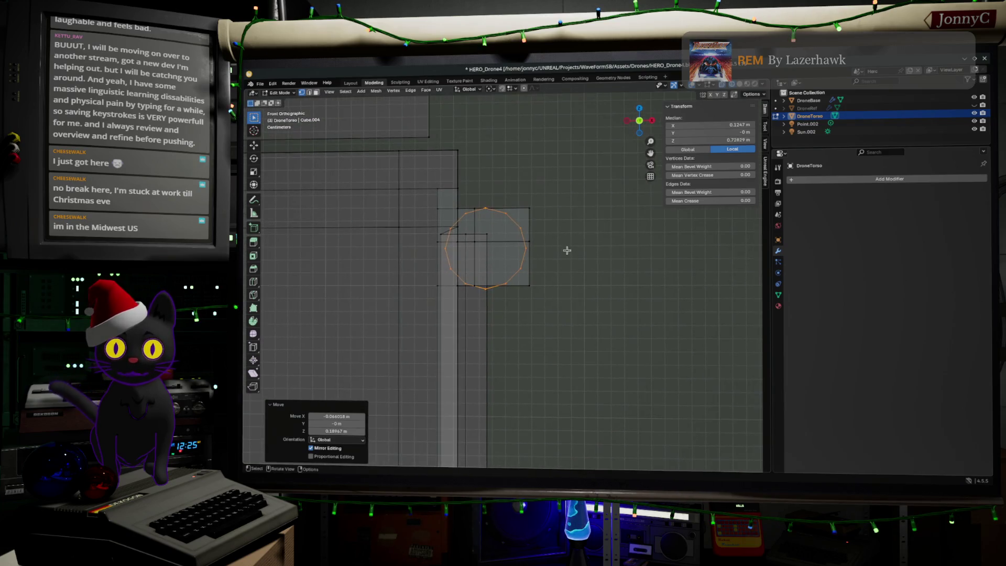
{"action": "key", "text": "s"}
{"action": "left_click", "coordinate": [580, 246]}
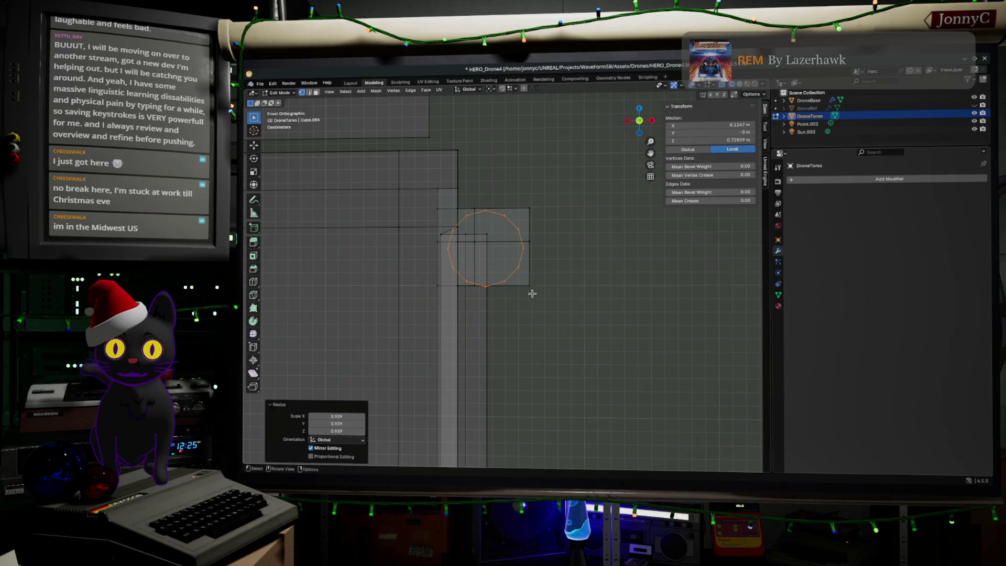
{"action": "left_click_drag", "start_coordinate": [443, 246], "coordinate": [541, 288]}
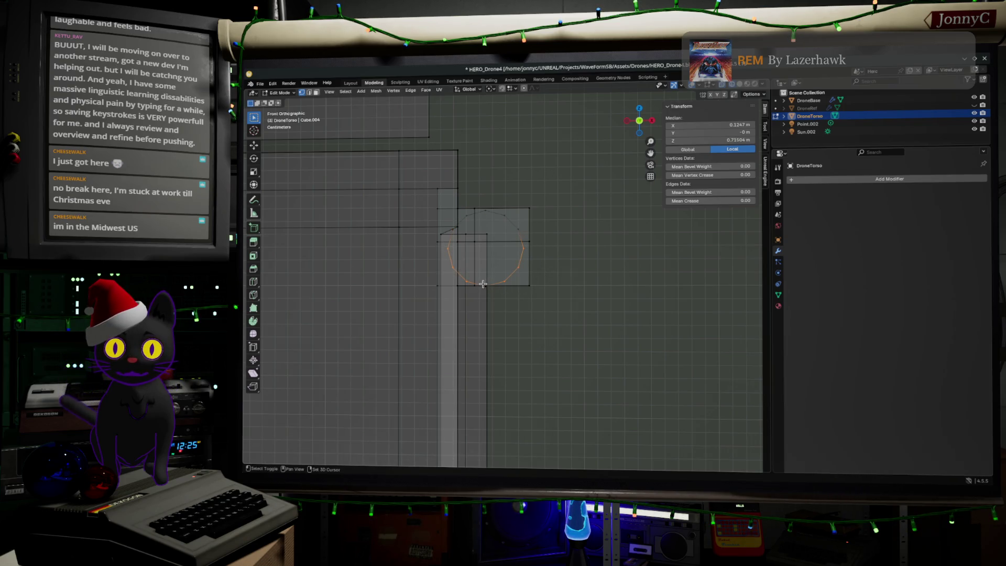
{"action": "scroll", "coordinate": [531, 314], "scroll_direction": "down", "scroll_amount": 1}
{"action": "middle_click_drag", "start_coordinate": [532, 344], "coordinate": [554, 225], "text": "shift"}
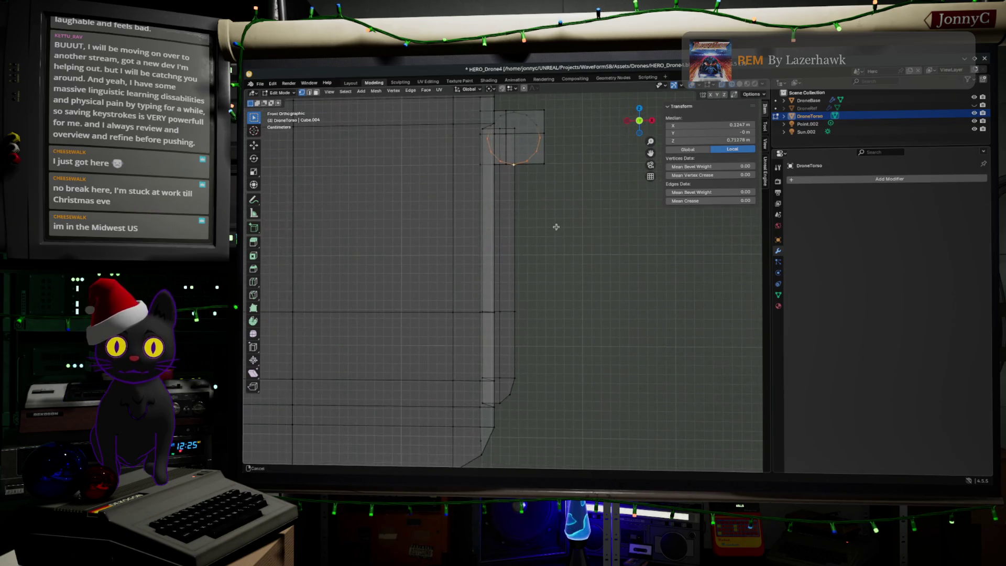
Extrude the ring's lower half about 0.0997 m straight down along Z.
{"action": "key", "text": "g"}
{"action": "key", "text": "z"}
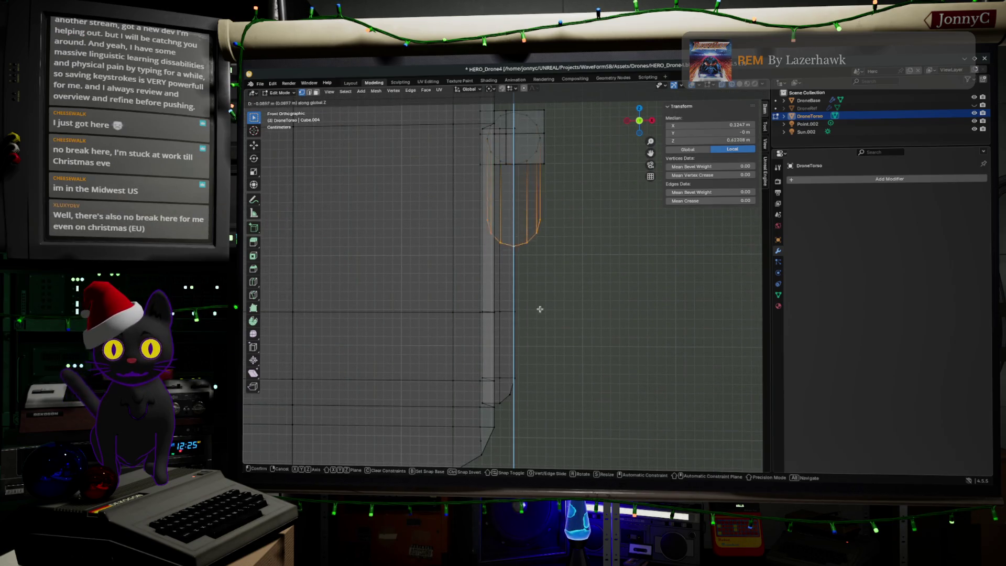
{"action": "left_click", "coordinate": [544, 107]}
Select the vertical edges along the side of the new column.
{"action": "mouse_move", "coordinate": [588, 293]}
{"action": "middle_mouse_down"}
{"action": "mouse_move", "coordinate": [531, 297]}
{"action": "mouse_move", "coordinate": [583, 160]}
{"action": "middle_mouse_up"}
{"action": "scroll", "coordinate": [583, 160], "scroll_direction": "up", "scroll_amount": 2}
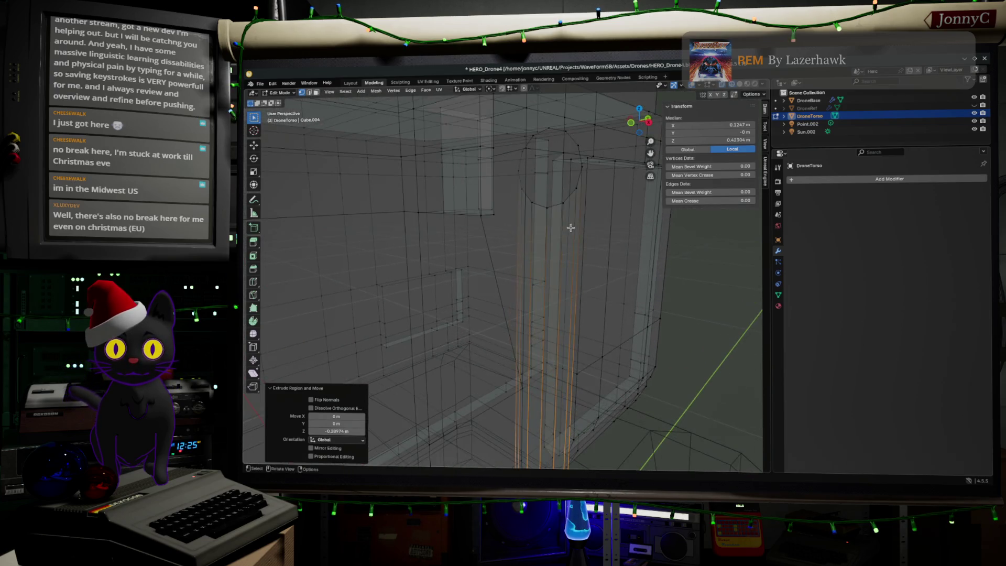
{"action": "left_click", "coordinate": [576, 189]}
{"action": "left_click", "coordinate": [555, 208], "text": "ctrl"}
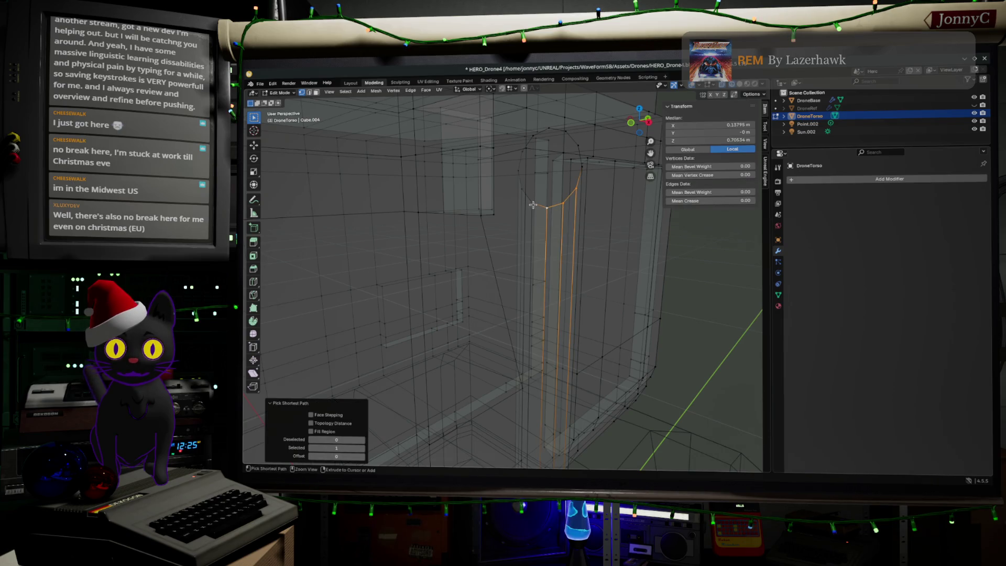
{"action": "left_click", "coordinate": [533, 205], "text": "ctrl"}
{"action": "left_click", "coordinate": [519, 185], "text": "ctrl"}
{"action": "middle_click_drag", "start_coordinate": [545, 197], "coordinate": [557, 192]}
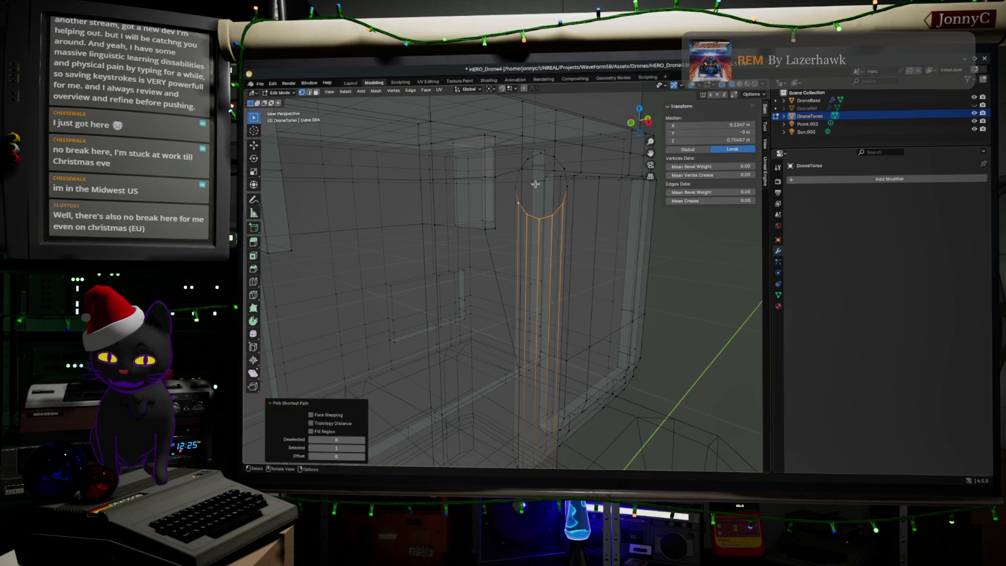
Delete the selected inner edges of the column.
{"action": "key", "text": "x"}
{"action": "left_click", "coordinate": [547, 183]}
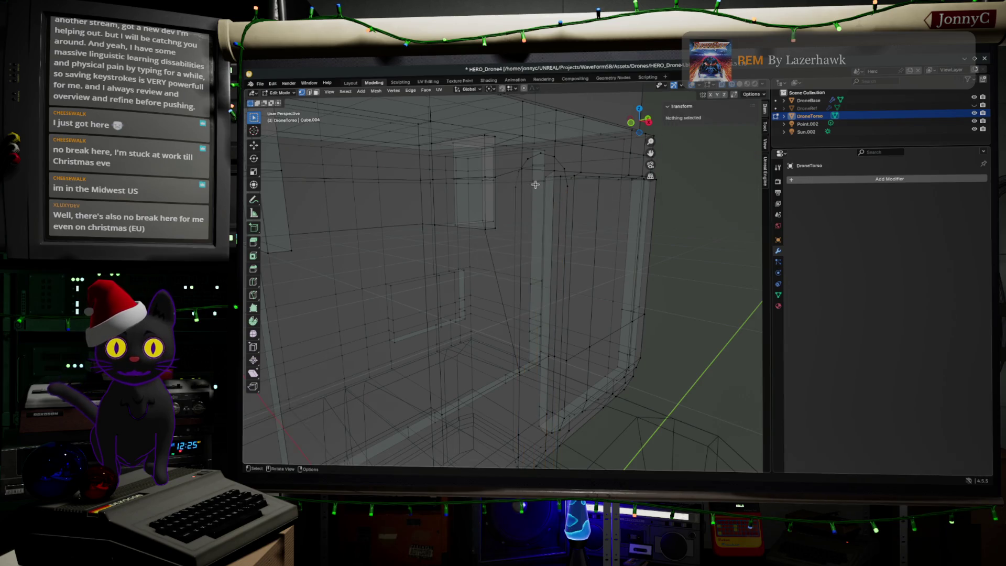
{"action": "mouse_move", "coordinate": [547, 183]}
{"action": "middle_mouse_down"}
{"action": "mouse_move", "coordinate": [571, 178]}
{"action": "mouse_move", "coordinate": [546, 165]}
{"action": "middle_mouse_up"}
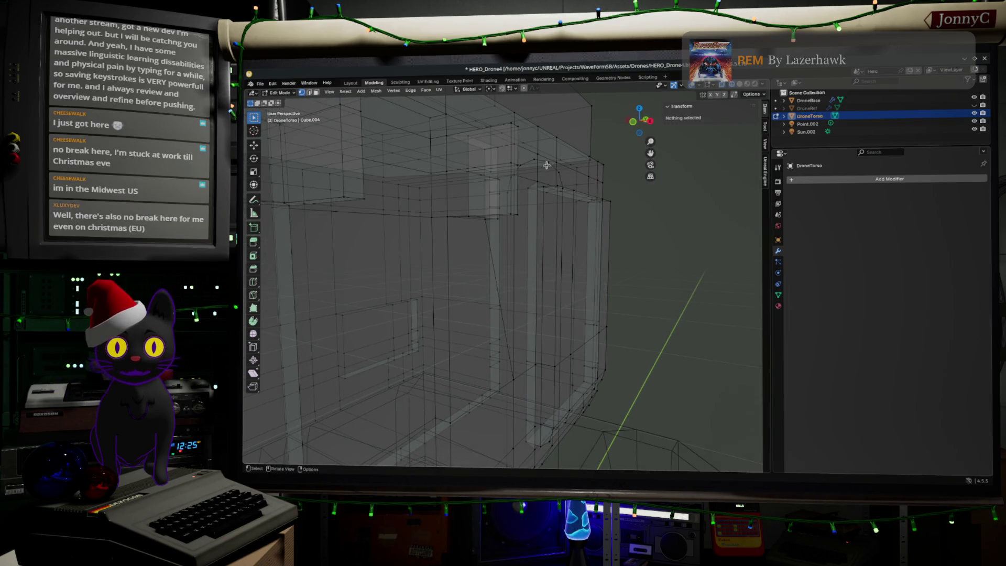
Select the remaining capsule outline loop and move it about 0.130 m along X.
{"action": "left_click", "coordinate": [545, 164]}
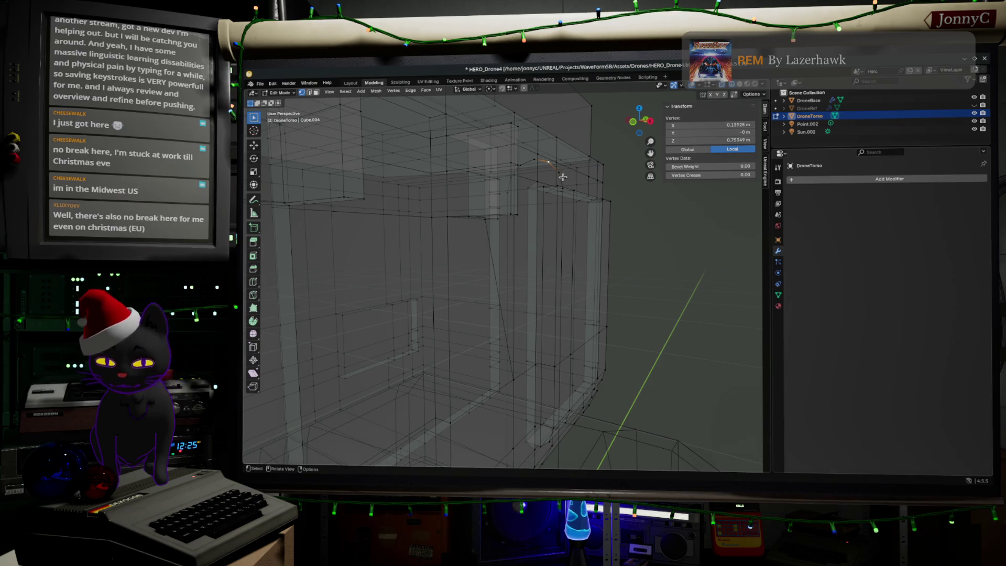
{"action": "key", "text": "ctrl+KP_Add"}
{"action": "key", "text": "ctrl+KP_Add"}
{"action": "key", "text": "ctrl+KP_Add"}
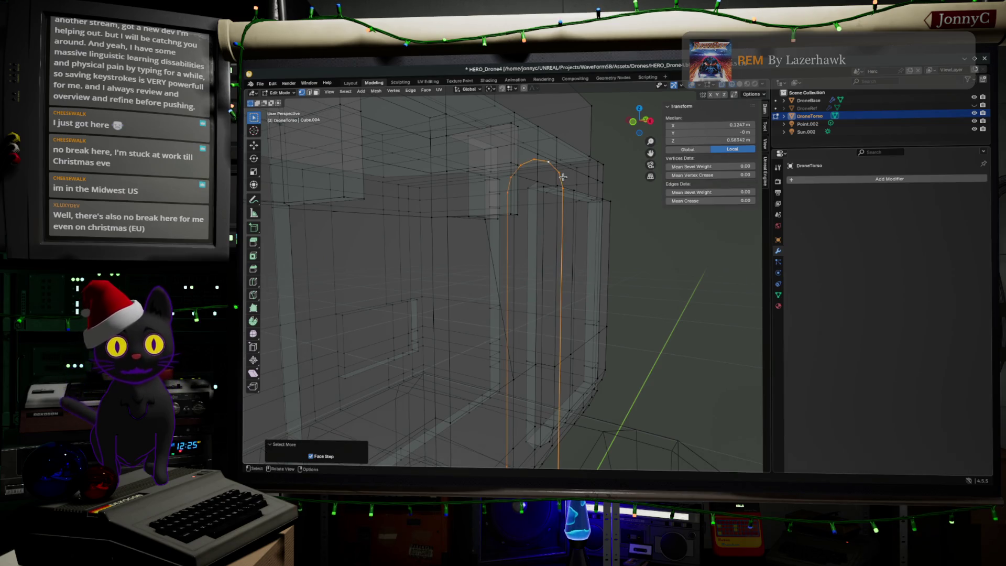
{"action": "mouse_move", "coordinate": [556, 206]}
{"action": "middle_mouse_down"}
{"action": "mouse_move", "coordinate": [533, 242]}
{"action": "mouse_move", "coordinate": [565, 255]}
{"action": "middle_mouse_up"}
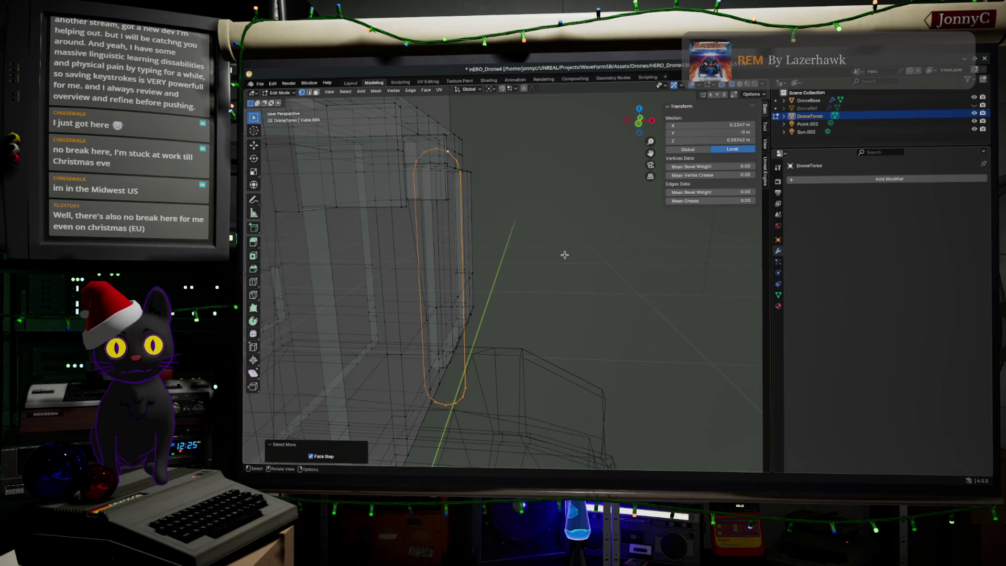
{"action": "left_click", "coordinate": [640, 126]}
{"action": "key", "text": "g"}
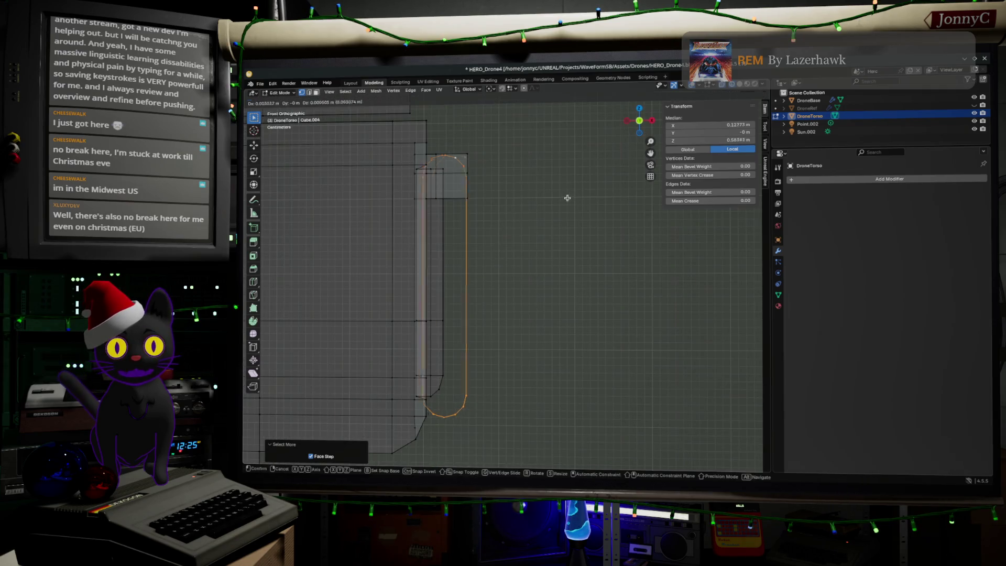
{"action": "left_click", "coordinate": [665, 212]}
{"action": "scroll", "coordinate": [568, 173], "scroll_direction": "up", "scroll_amount": 3}
{"action": "mouse_move", "coordinate": [568, 173]}
{"action": "middle_mouse_down", "text": "shift"}
{"action": "mouse_move", "coordinate": [492, 218]}
{"action": "mouse_move", "coordinate": [477, 179]}
{"action": "middle_mouse_up", "text": "shift"}
Extrude a new vertex inward along X from the arch's left base.
{"action": "left_click", "coordinate": [443, 188]}
{"action": "key", "text": "g"}
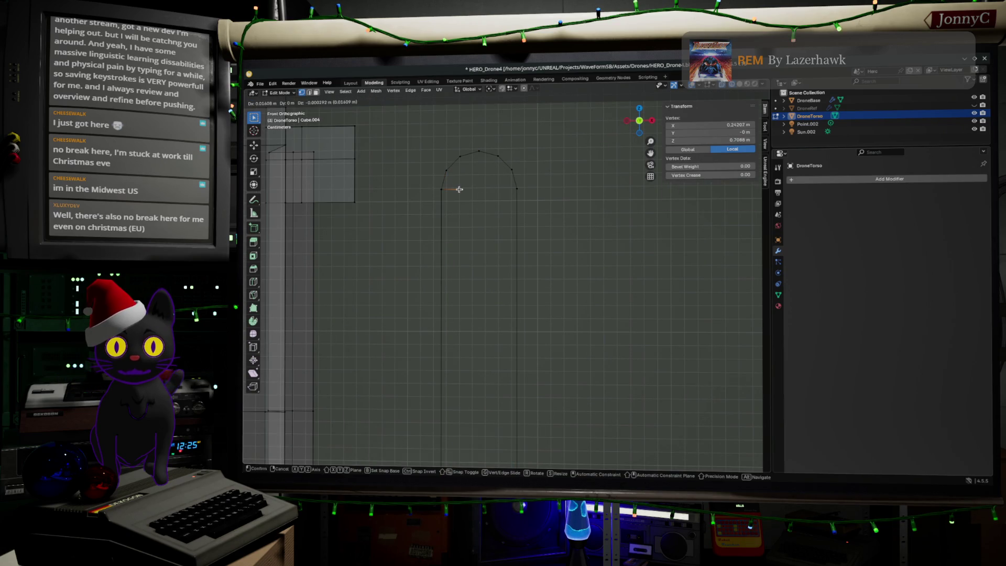
{"action": "key", "text": "x"}
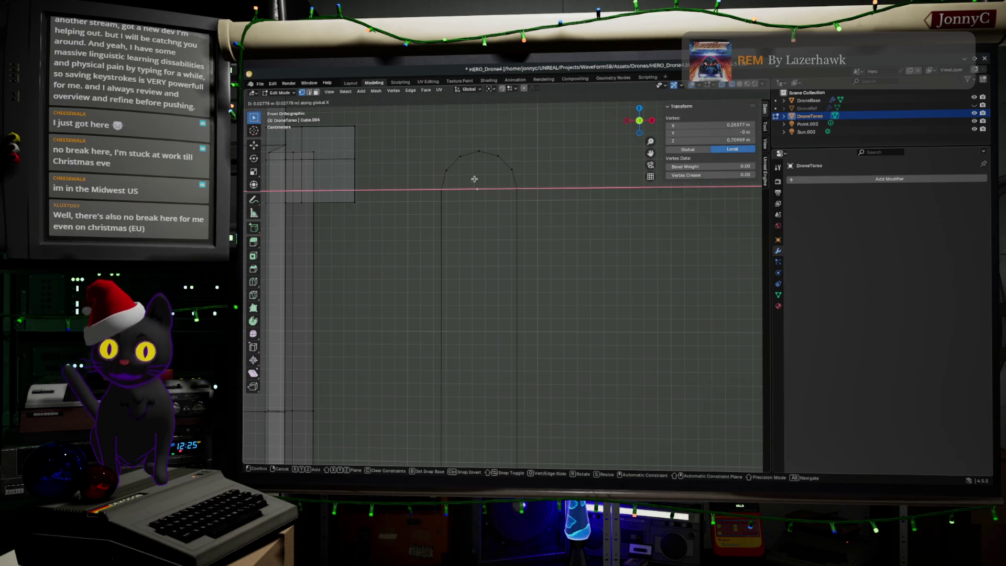
{"action": "left_click", "coordinate": [482, 143]}
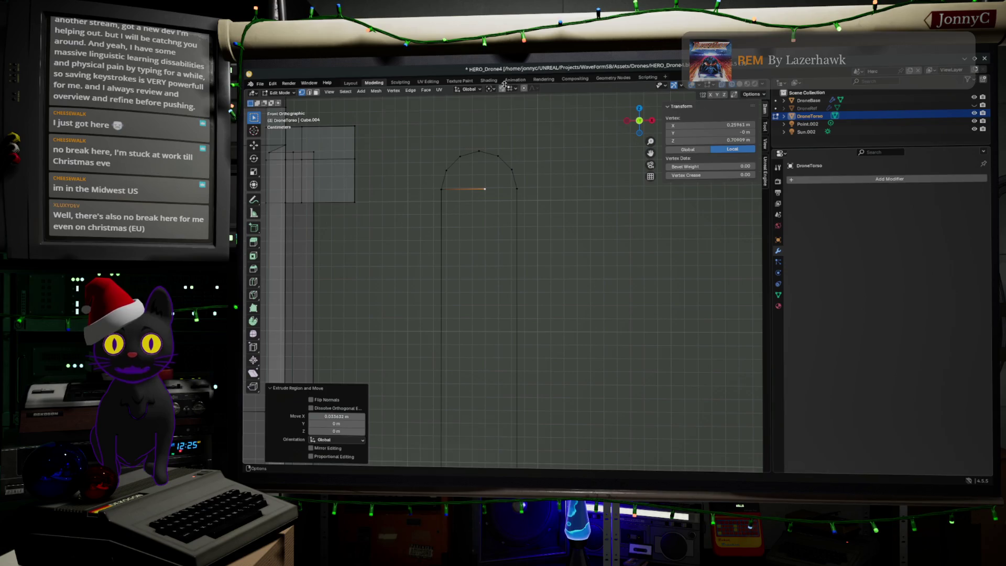
Set the snap target to Vertex and slide the new vertex along X.
{"action": "left_click", "coordinate": [516, 89]}
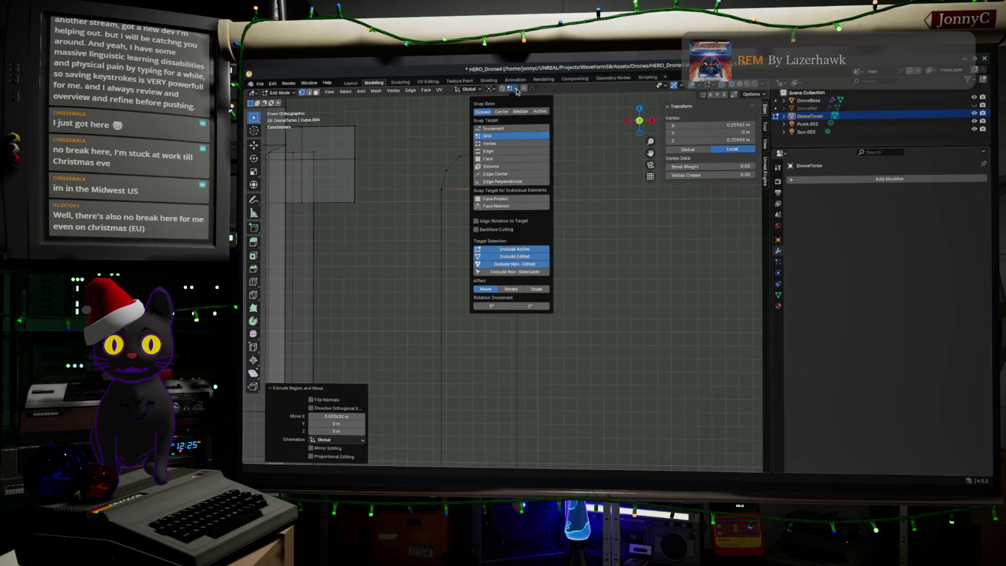
{"action": "left_click", "coordinate": [508, 145]}
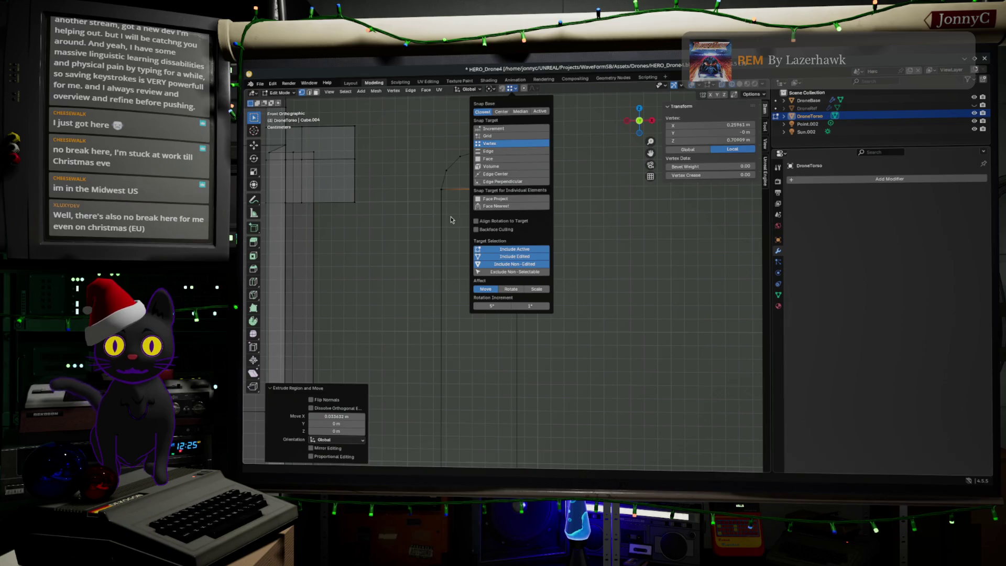
{"action": "key", "text": "g"}
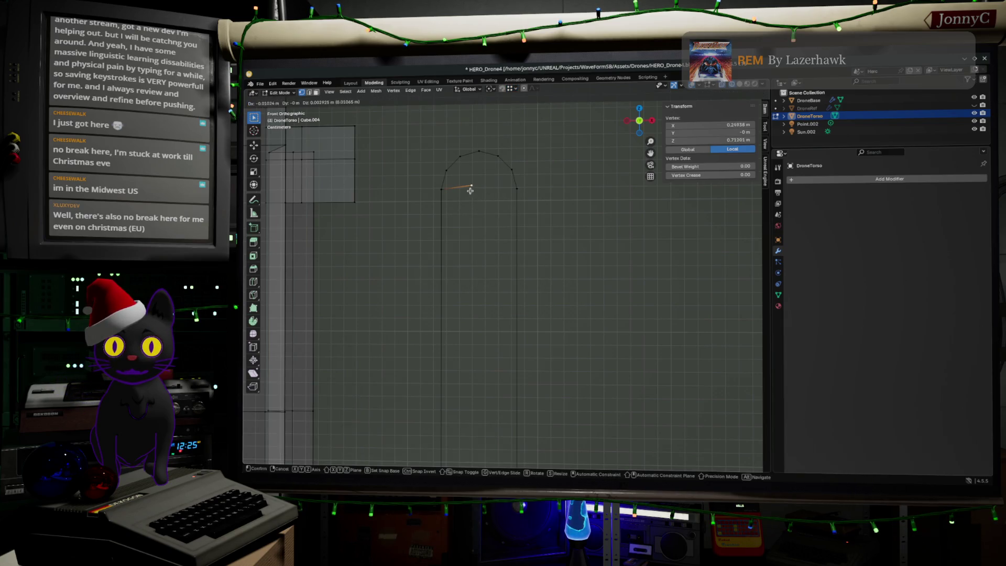
{"action": "key", "text": "x"}
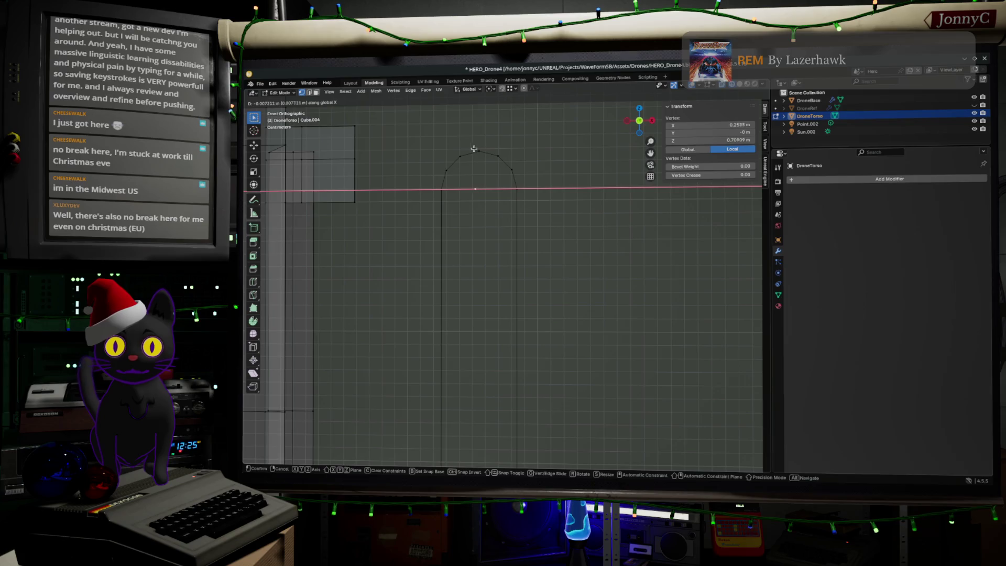
{"action": "left_click", "coordinate": [479, 153]}
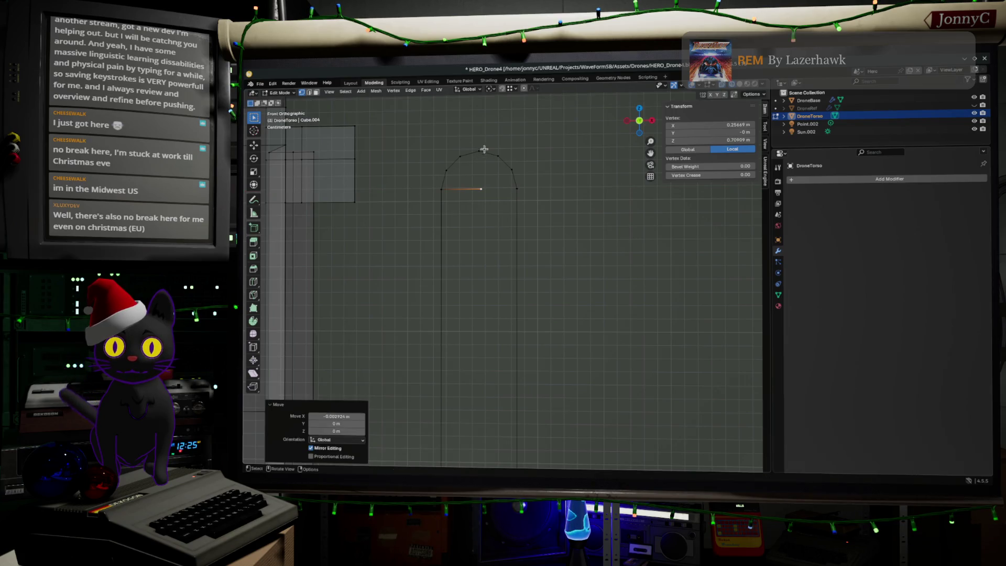
Enable snapping, snap the new vertex along X, then select the arch's lower vertex.
{"action": "left_click", "coordinate": [501, 89]}
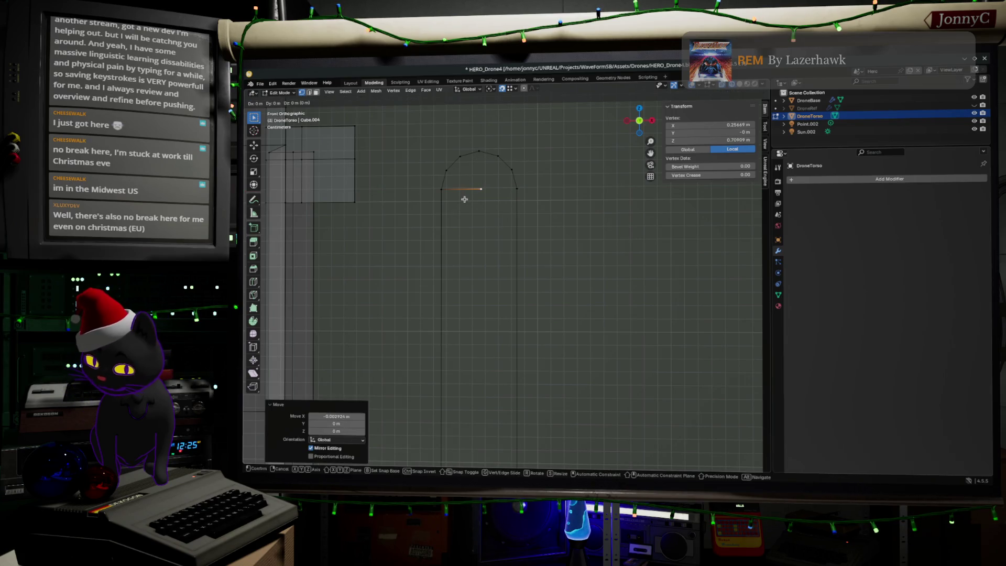
{"action": "key", "text": "g"}
{"action": "key", "text": "x"}
{"action": "left_click", "coordinate": [475, 141]}
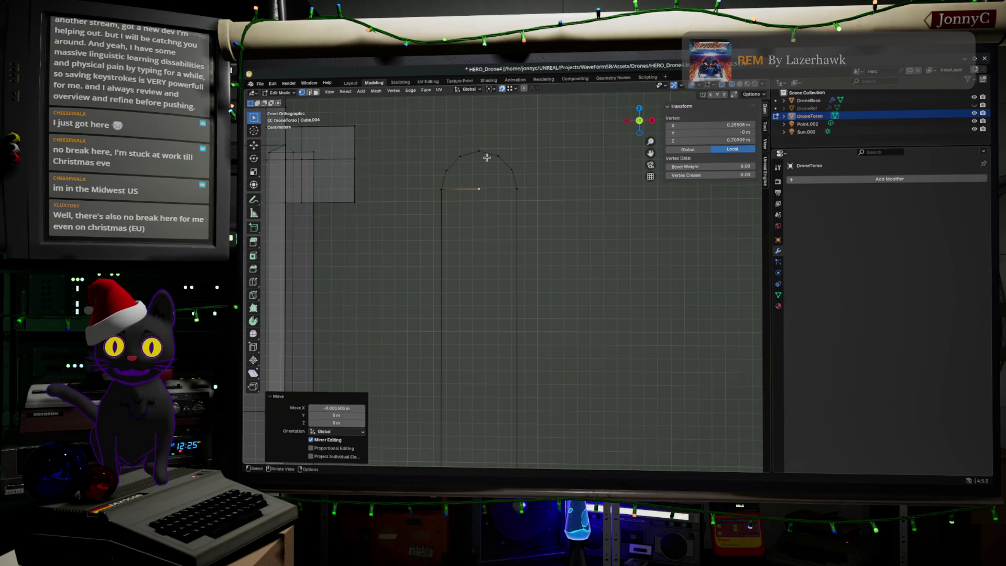
{"action": "left_click", "coordinate": [481, 173]}
Fill the top cap of the capsule outline with faces.
{"action": "left_click", "coordinate": [463, 160], "text": "ctrl"}
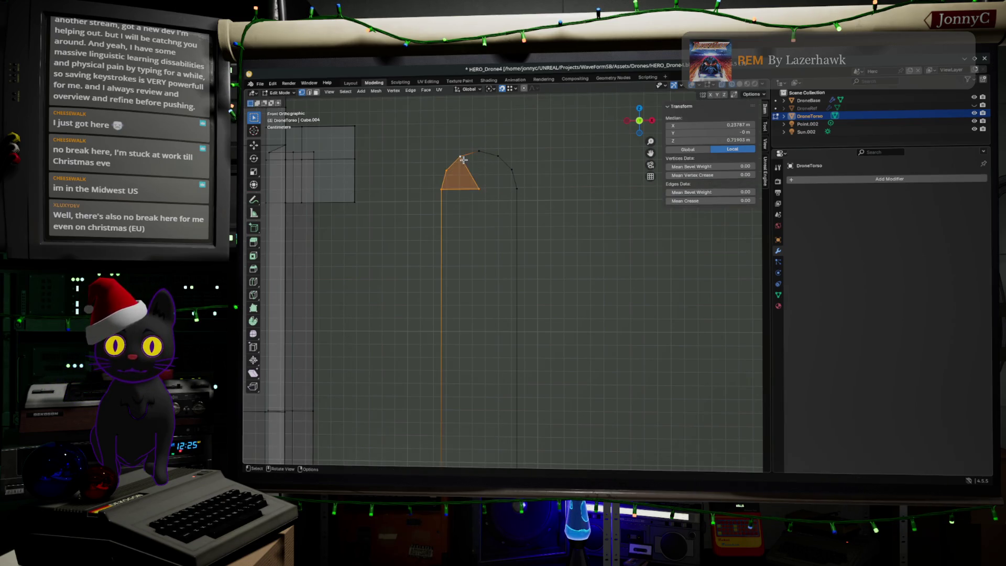
{"action": "left_click", "coordinate": [479, 189]}
{"action": "left_click", "coordinate": [498, 156], "text": "ctrl"}
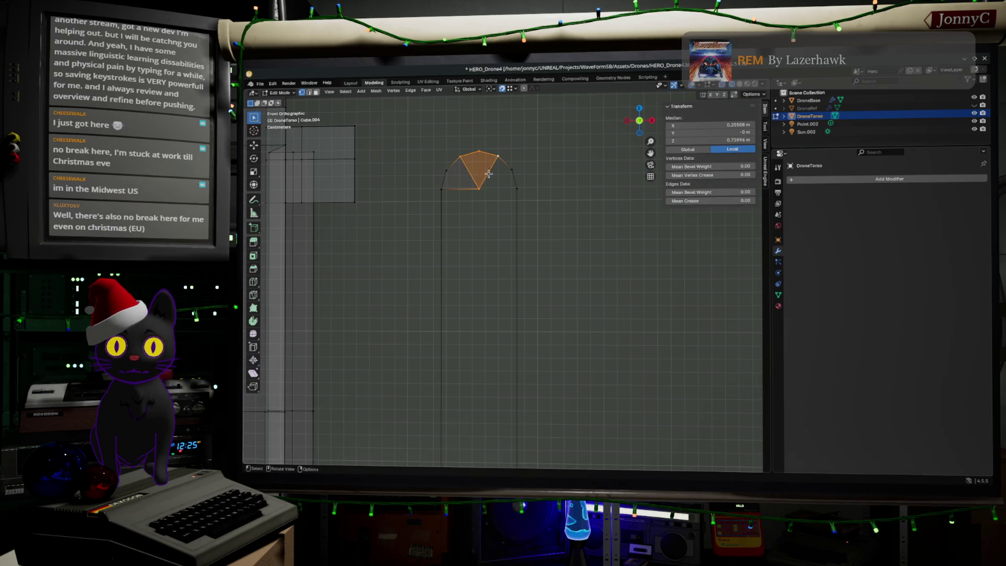
{"action": "left_click", "coordinate": [481, 186]}
{"action": "left_click", "coordinate": [516, 190], "text": "ctrl"}
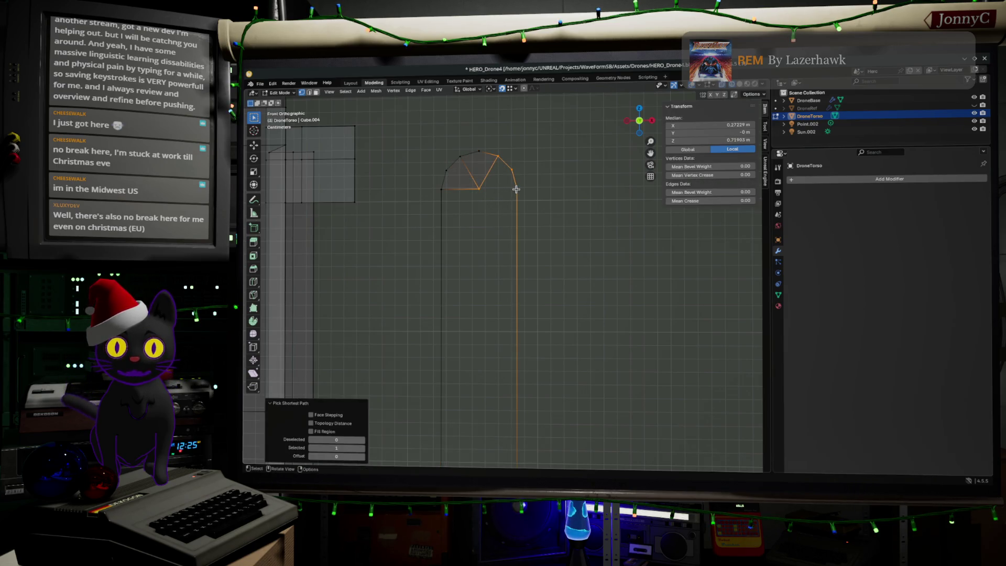
{"action": "key", "text": "f"}
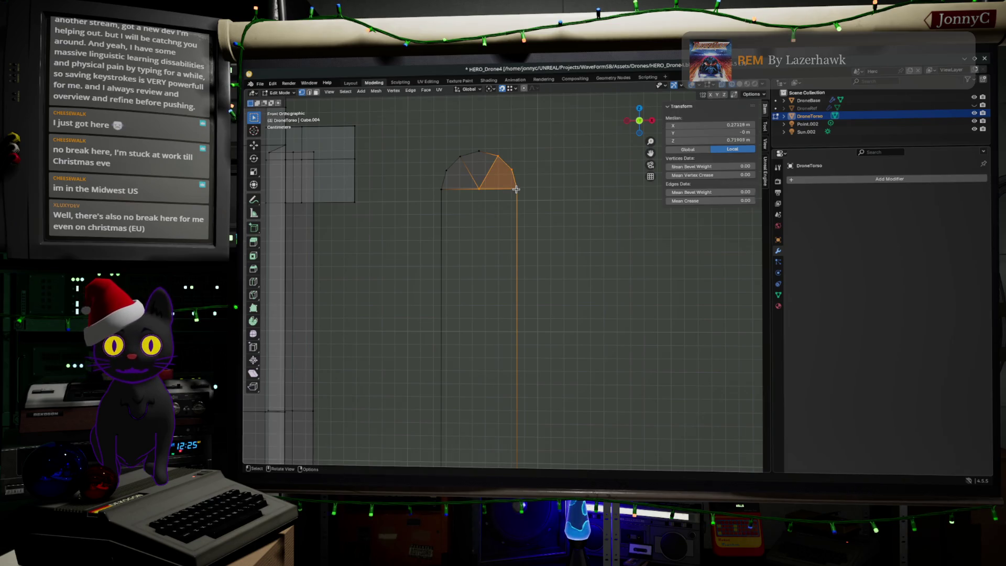
{"action": "left_click", "coordinate": [516, 189]}
Extrude a 0.0291 m edge along X from the outline's bottom-left vertex.
{"action": "scroll", "coordinate": [479, 224], "scroll_direction": "down", "scroll_amount": 2}
{"action": "middle_click_drag", "start_coordinate": [479, 224], "coordinate": [498, 158], "text": "shift"}
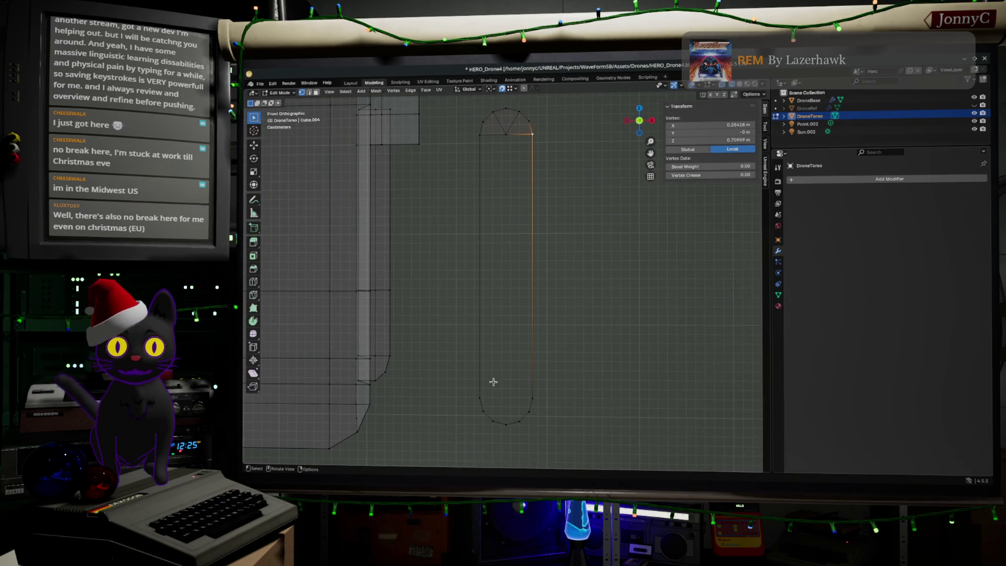
{"action": "left_click", "coordinate": [478, 396]}
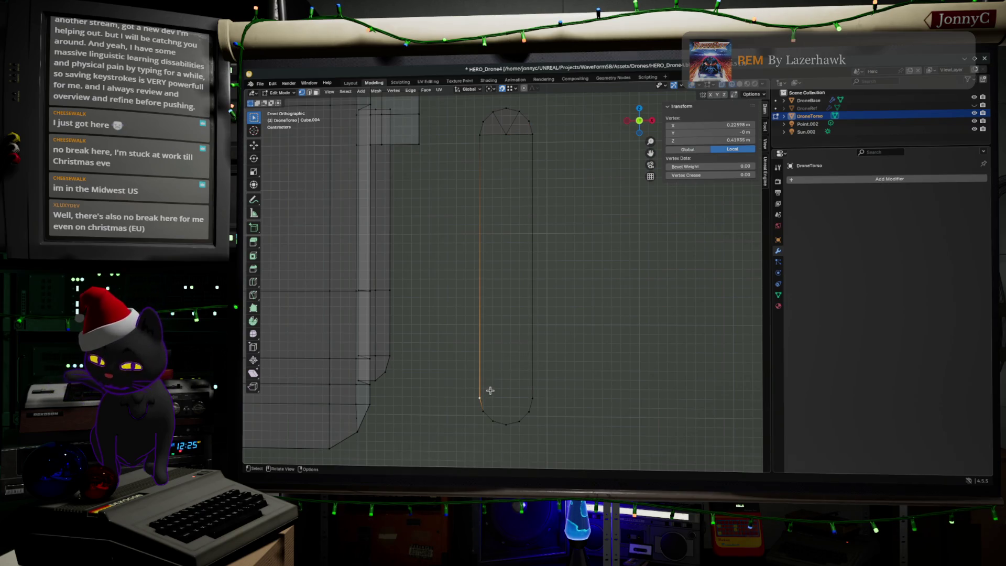
{"action": "key", "text": "g"}
{"action": "key", "text": "x"}
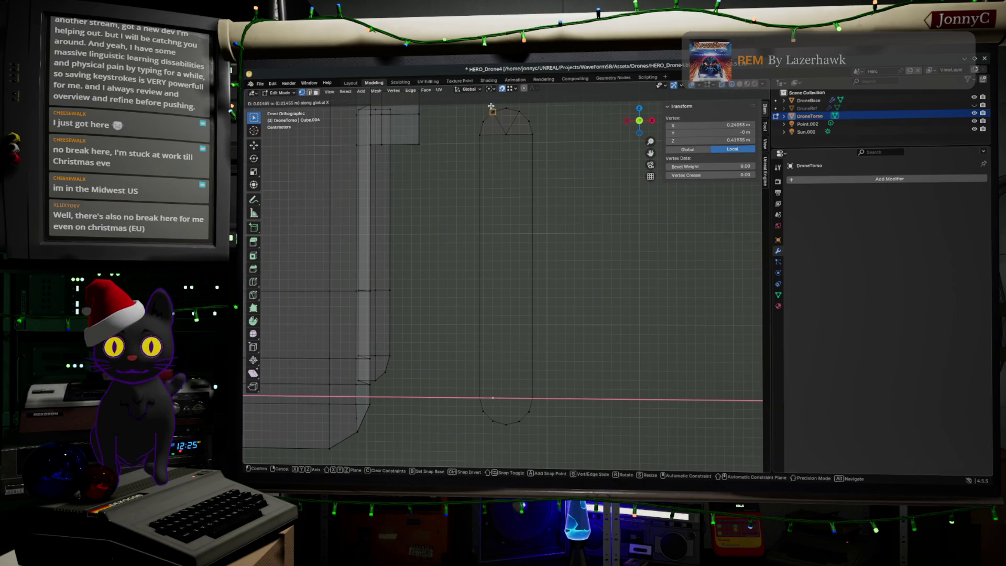
{"action": "left_click", "coordinate": [506, 136]}
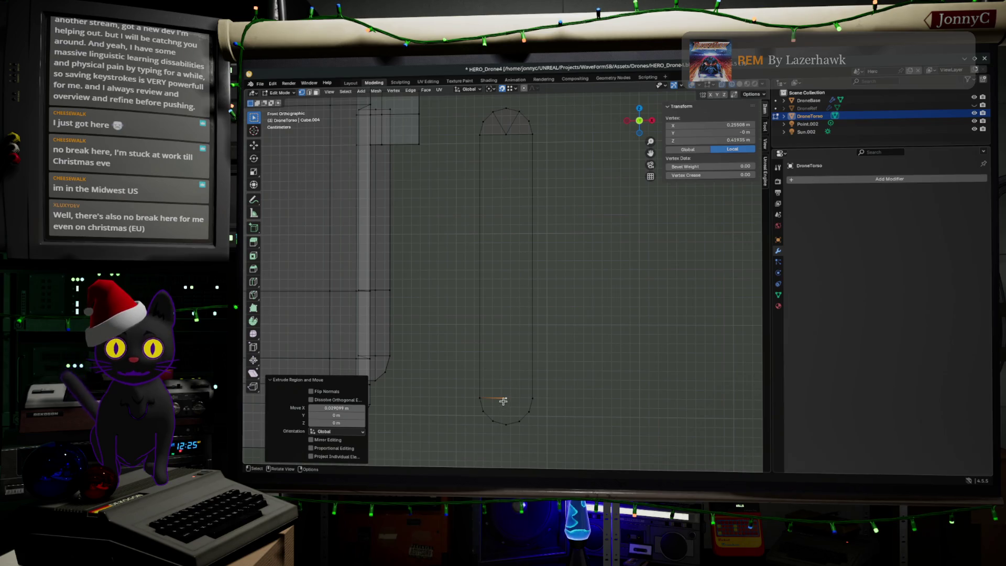
Fill the bottom cap triangles and the long vertical side faces of the bar.
{"action": "left_click", "coordinate": [493, 421], "text": "shift"}
{"action": "key", "text": "f"}
{"action": "left_click", "coordinate": [507, 400]}
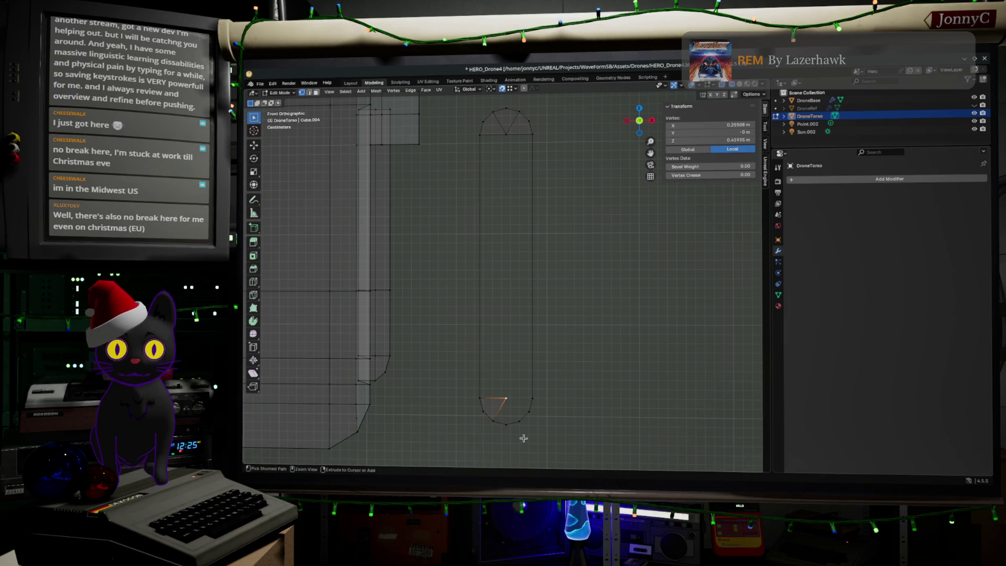
{"action": "left_click", "coordinate": [526, 398], "text": "ctrl"}
{"action": "left_click", "coordinate": [516, 400], "text": "shift"}
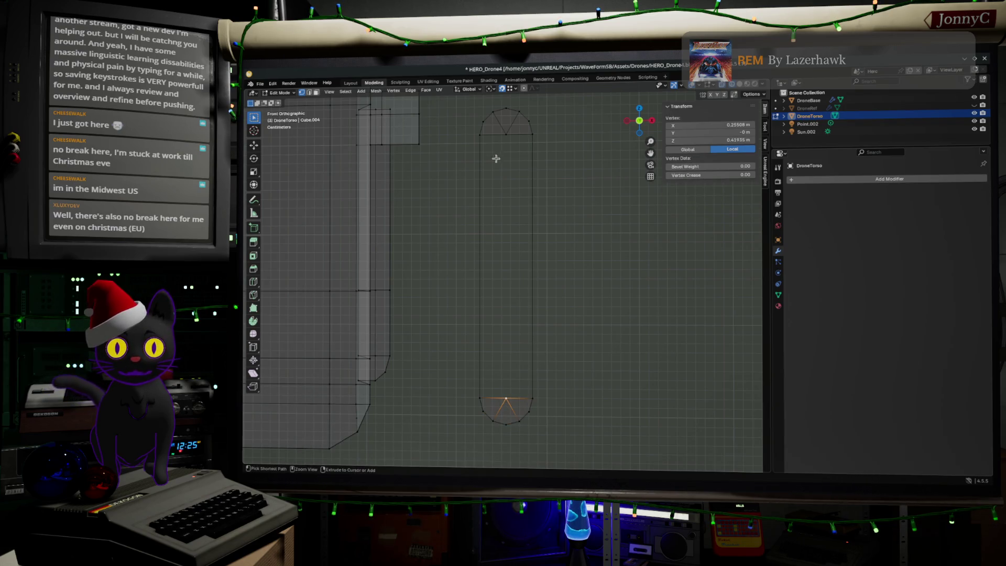
{"action": "left_click", "coordinate": [504, 134]}
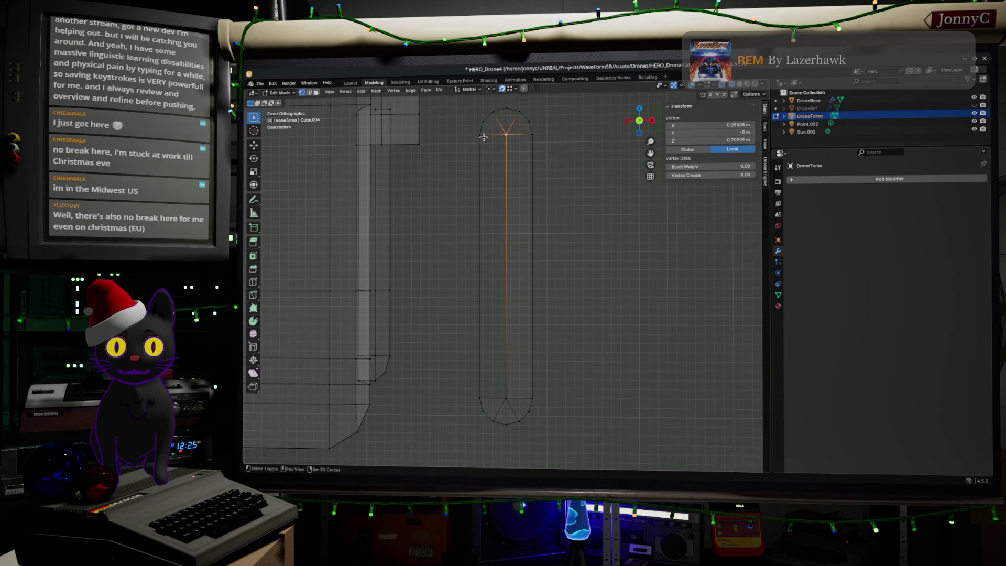
{"action": "left_click", "coordinate": [491, 399], "text": "shift"}
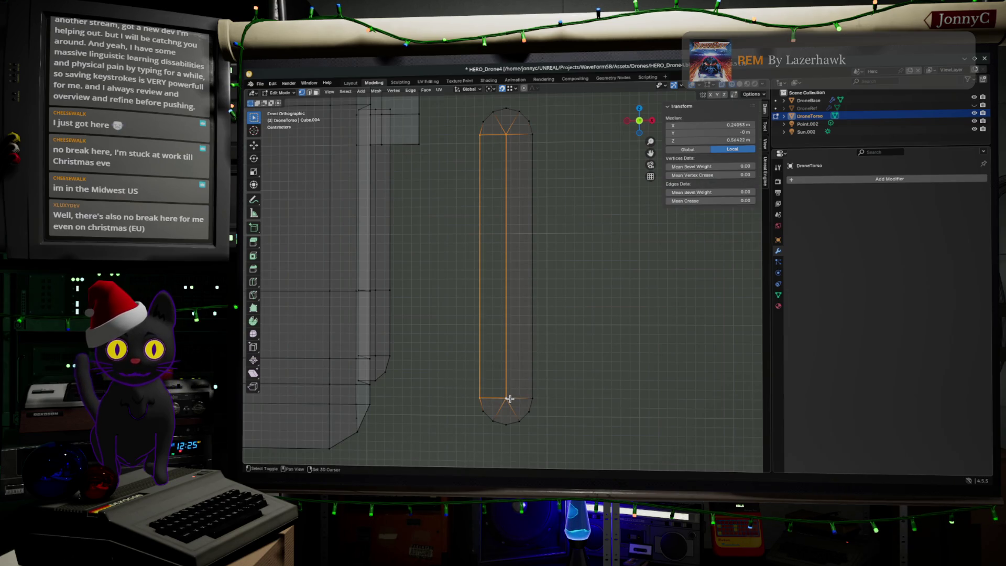
{"action": "left_click", "coordinate": [506, 399], "text": "shift"}
{"action": "left_click", "coordinate": [631, 321]}
{"action": "mouse_move", "coordinate": [631, 321]}
{"action": "middle_mouse_down"}
{"action": "mouse_move", "coordinate": [658, 290]}
{"action": "mouse_move", "coordinate": [596, 292]}
{"action": "middle_mouse_up"}
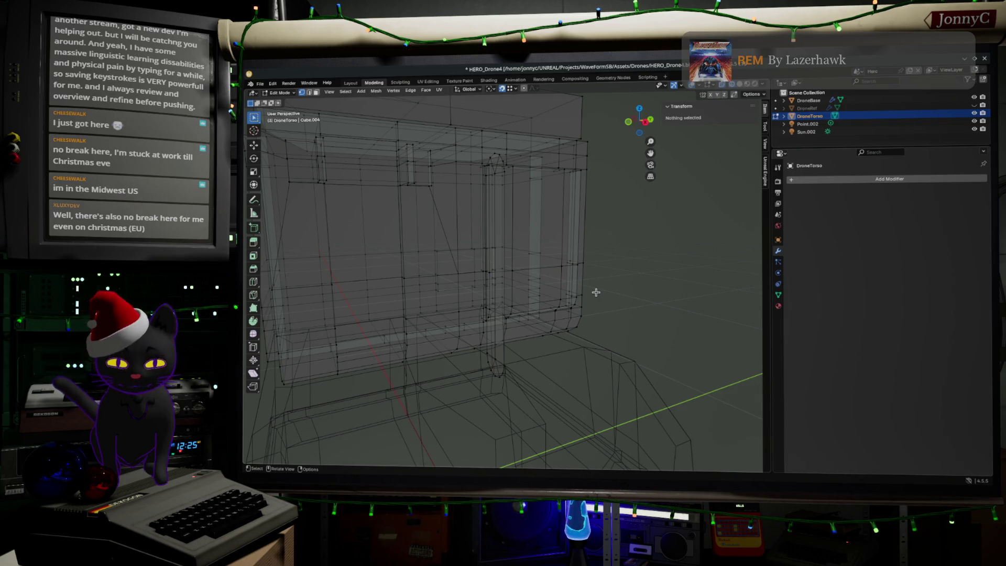
Box-select the whole capsule bar and view it in Right Orthographic.
{"action": "mouse_move", "coordinate": [559, 288]}
{"action": "middle_mouse_down"}
{"action": "mouse_move", "coordinate": [526, 294]}
{"action": "mouse_move", "coordinate": [521, 314]}
{"action": "mouse_move", "coordinate": [537, 302]}
{"action": "mouse_move", "coordinate": [573, 310]}
{"action": "mouse_move", "coordinate": [583, 299]}
{"action": "mouse_move", "coordinate": [563, 285]}
{"action": "mouse_move", "coordinate": [523, 215]}
{"action": "middle_mouse_up"}
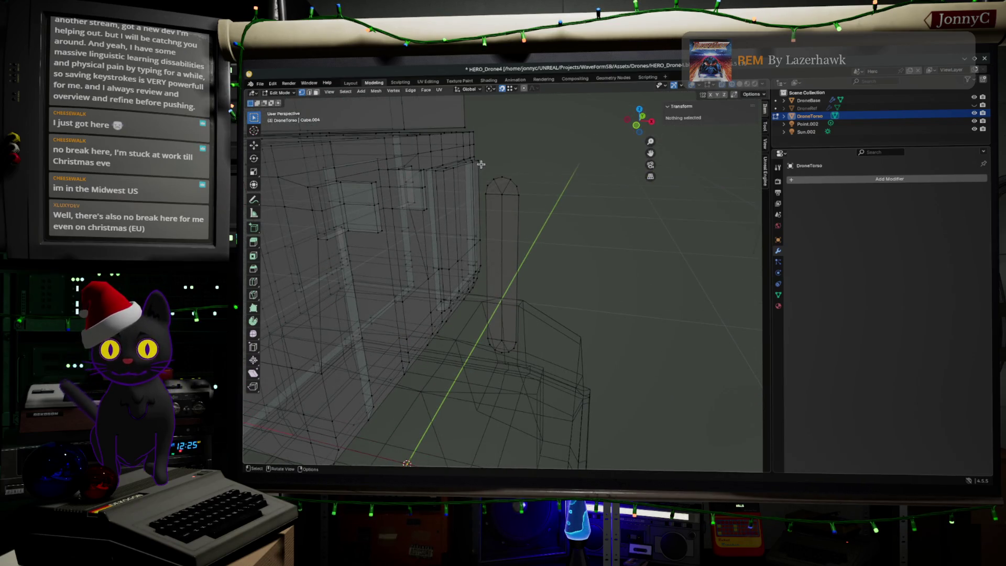
{"action": "left_click_drag", "start_coordinate": [479, 166], "coordinate": [552, 404]}
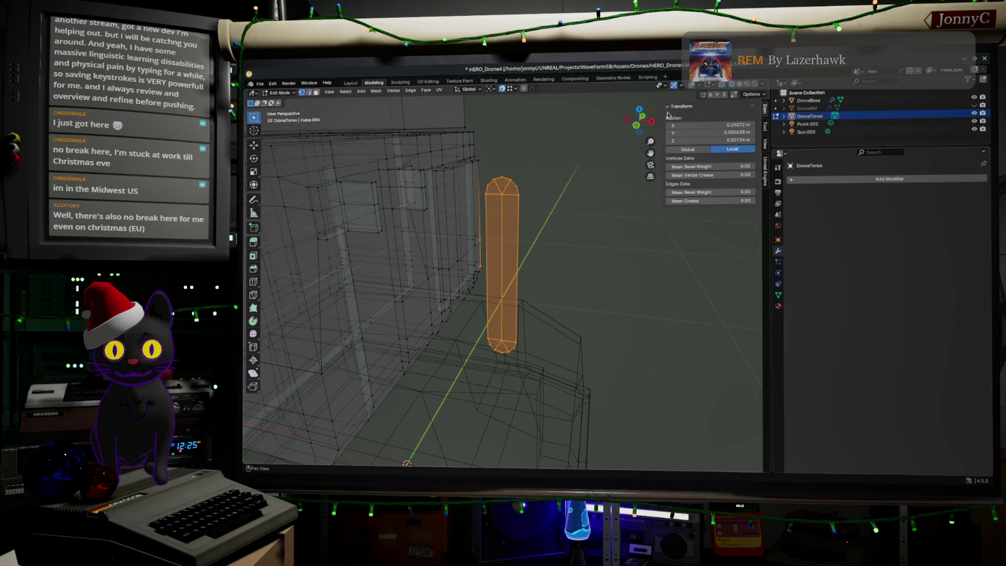
{"action": "left_click", "coordinate": [648, 119]}
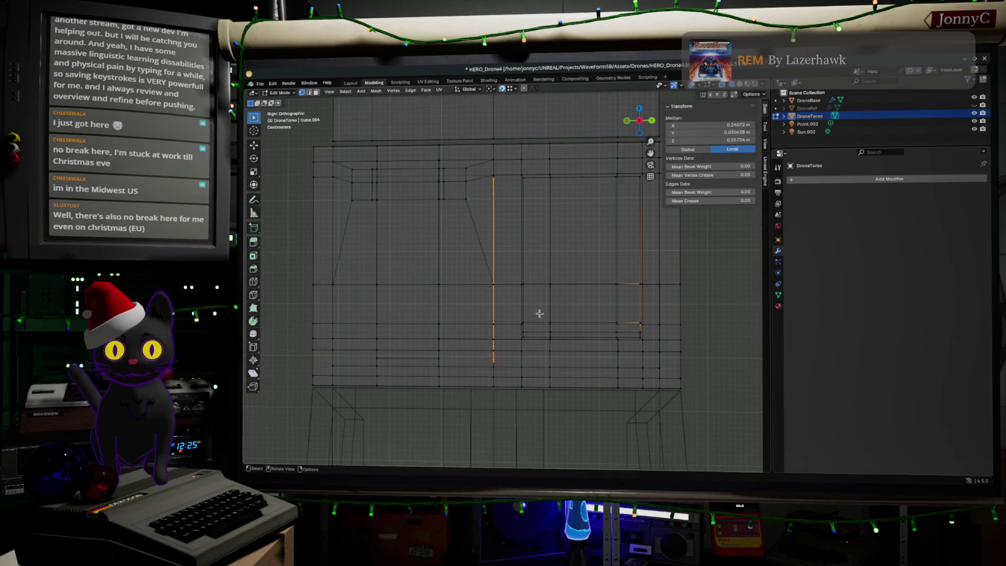
{"action": "mouse_move", "coordinate": [534, 322]}
{"action": "middle_mouse_down"}
{"action": "mouse_move", "coordinate": [582, 344]}
{"action": "mouse_move", "coordinate": [575, 336]}
{"action": "middle_mouse_up"}
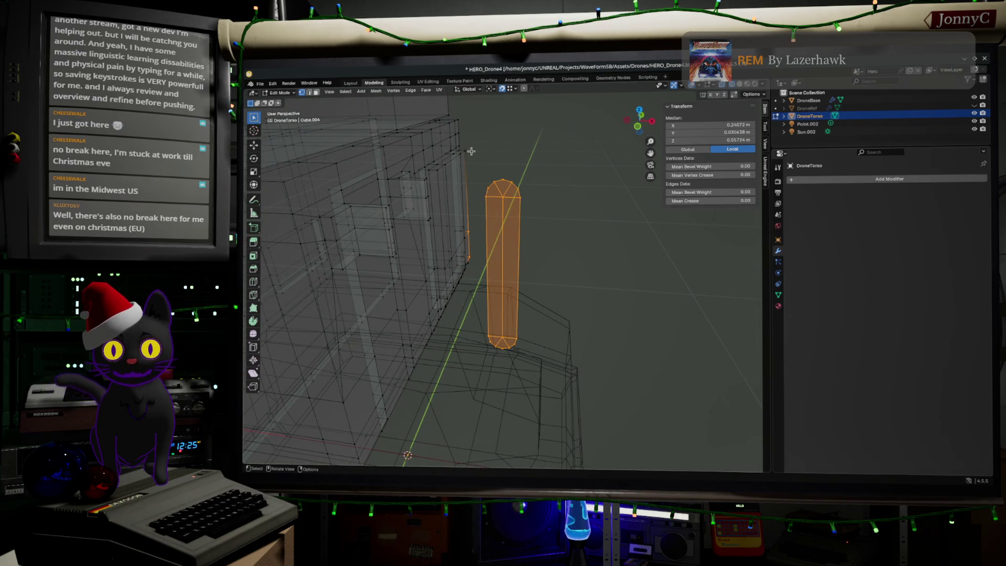
{"action": "left_click_drag", "start_coordinate": [473, 156], "coordinate": [557, 422]}
{"action": "middle_click_drag", "start_coordinate": [629, 301], "coordinate": [541, 299]}
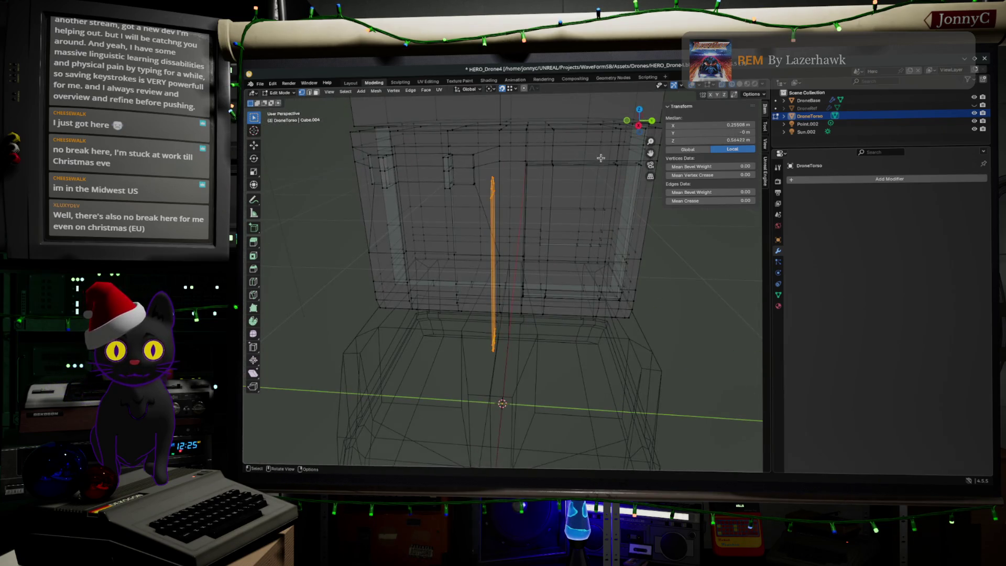
{"action": "left_click", "coordinate": [638, 125]}
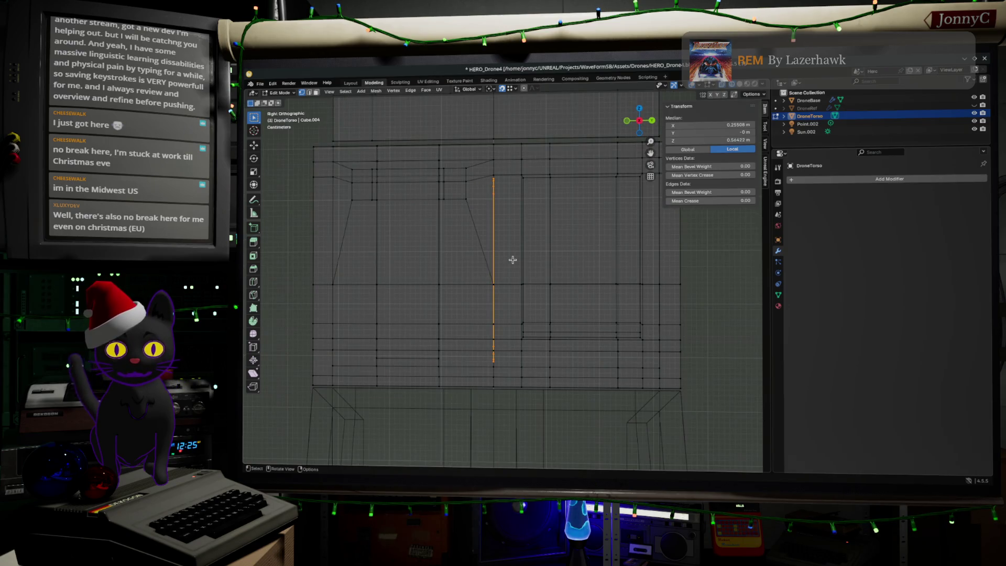
Move the capsule bar -0.2314 m along Y, then try extruding it and undo.
{"action": "key", "text": "g"}
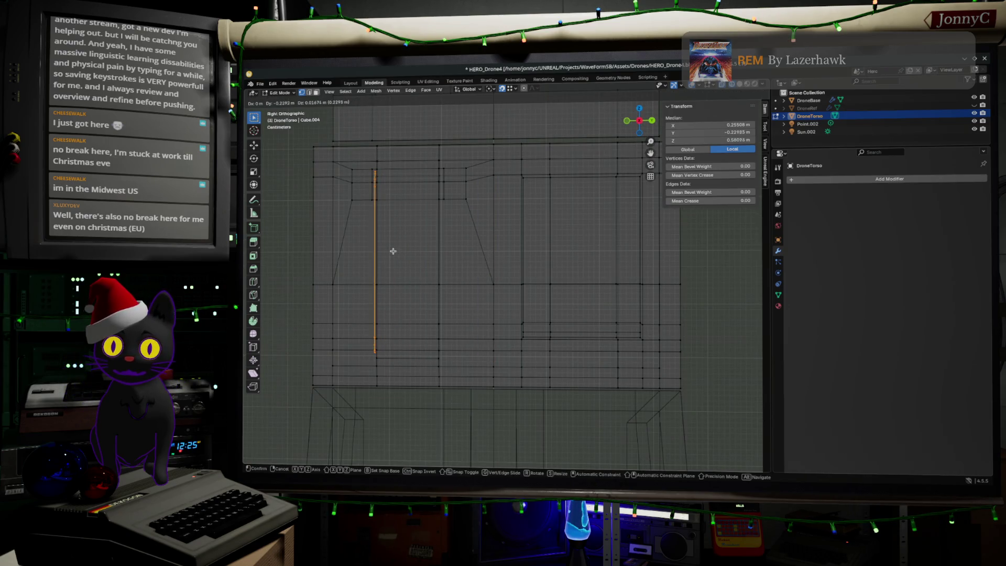
{"action": "left_click", "coordinate": [394, 245]}
{"action": "key", "text": "e"}
{"action": "left_click", "coordinate": [421, 243]}
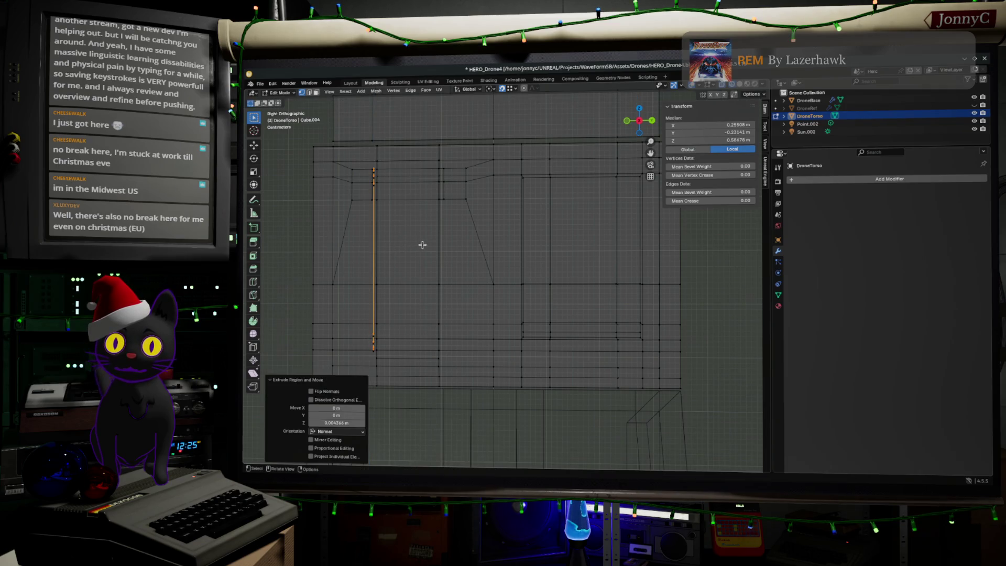
{"action": "key", "text": "ctrl+z"}
{"action": "key", "text": "e"}
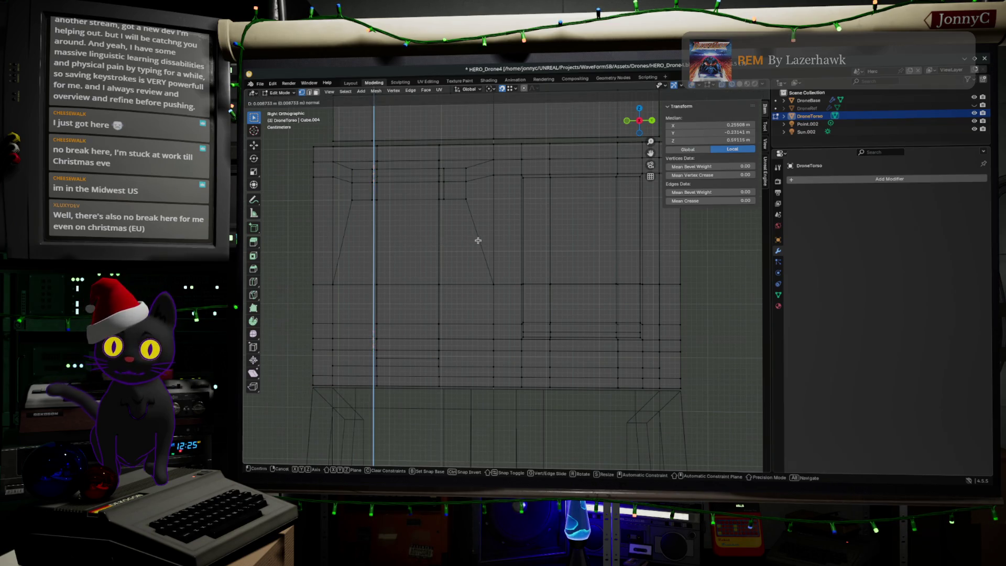
{"action": "left_click", "coordinate": [476, 270]}
{"action": "mouse_move", "coordinate": [446, 272]}
{"action": "middle_mouse_down"}
{"action": "mouse_move", "coordinate": [596, 272]}
{"action": "mouse_move", "coordinate": [593, 285]}
{"action": "mouse_move", "coordinate": [550, 303]}
{"action": "mouse_move", "coordinate": [514, 261]}
{"action": "mouse_move", "coordinate": [604, 293]}
{"action": "middle_mouse_up"}
{"action": "key", "text": "ctrl+z"}
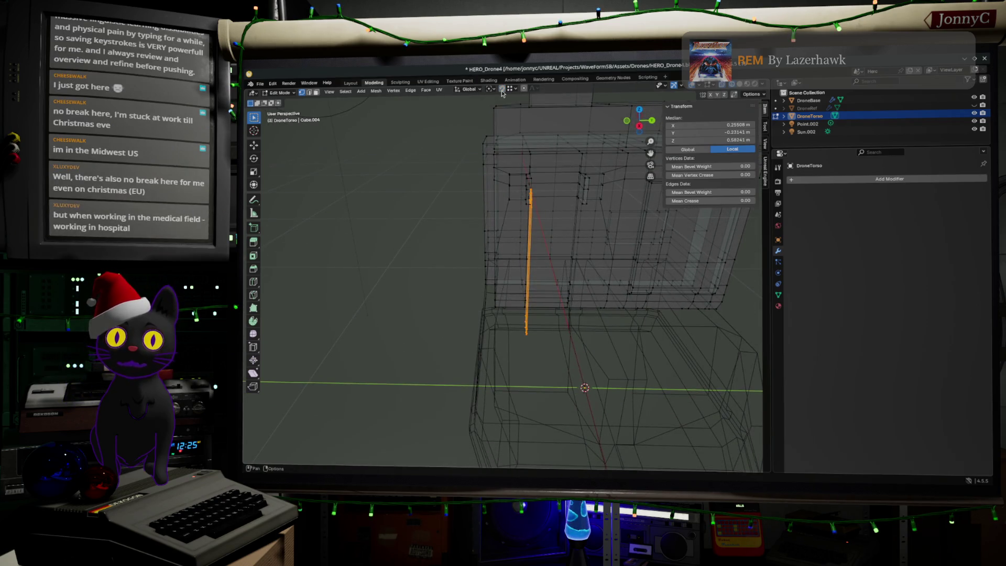
Extrude the capsule bar about 0.094 m along Y into a thick rail and inspect it.
{"action": "key", "text": "g"}
{"action": "key", "text": "z"}
{"action": "key", "text": "z"}
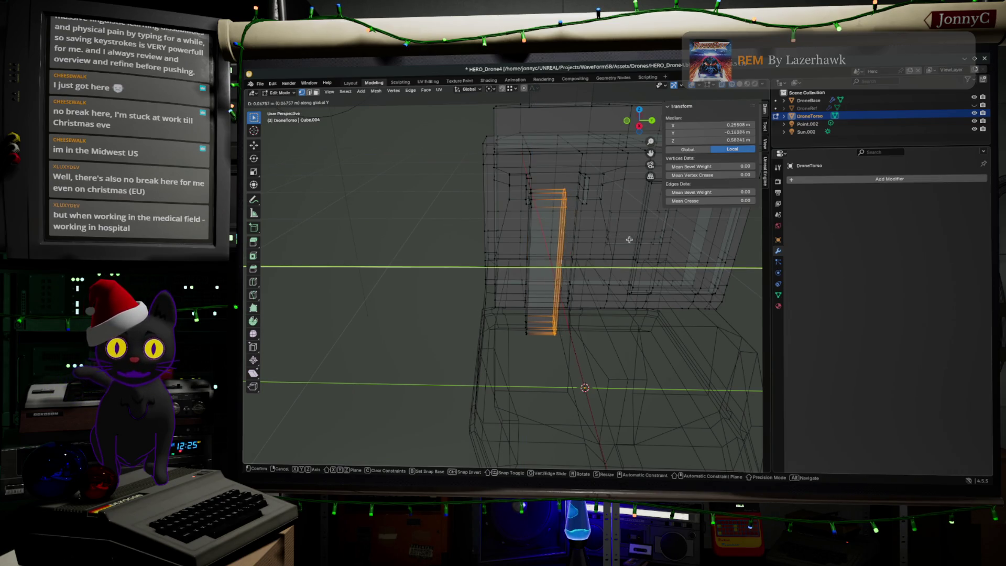
{"action": "left_click", "coordinate": [638, 231]}
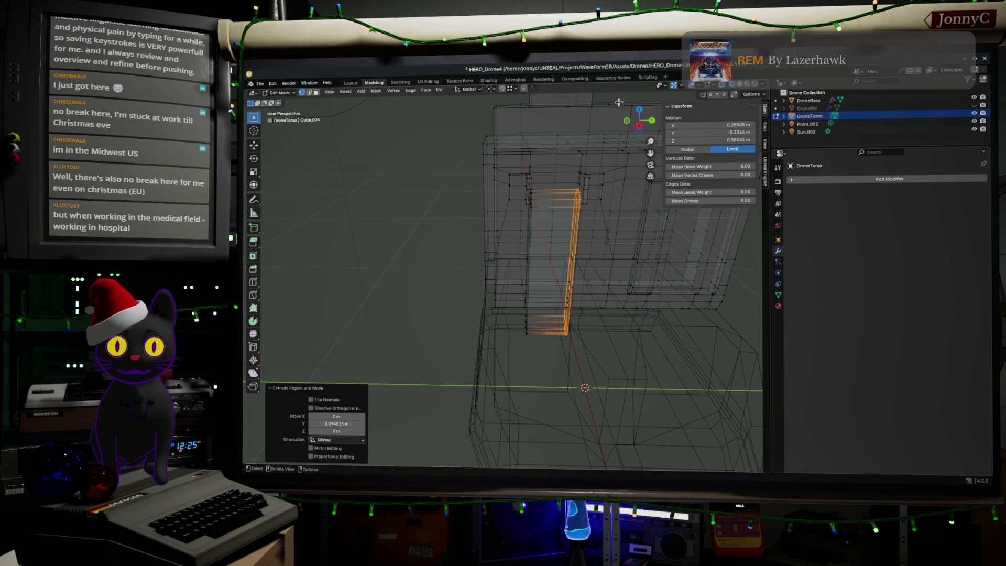
{"action": "left_click", "coordinate": [639, 126]}
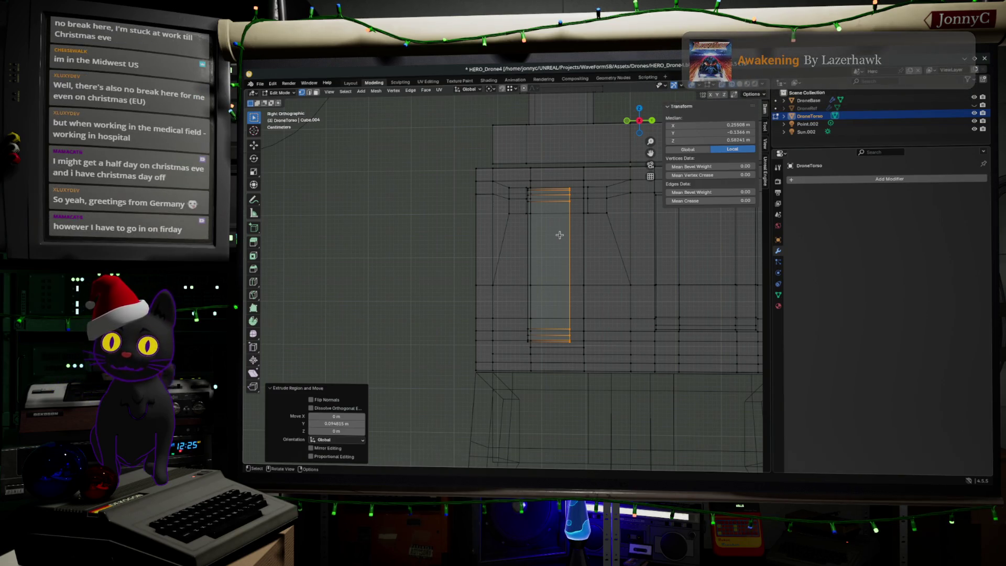
{"action": "middle_click_drag", "start_coordinate": [560, 234], "coordinate": [568, 321]}
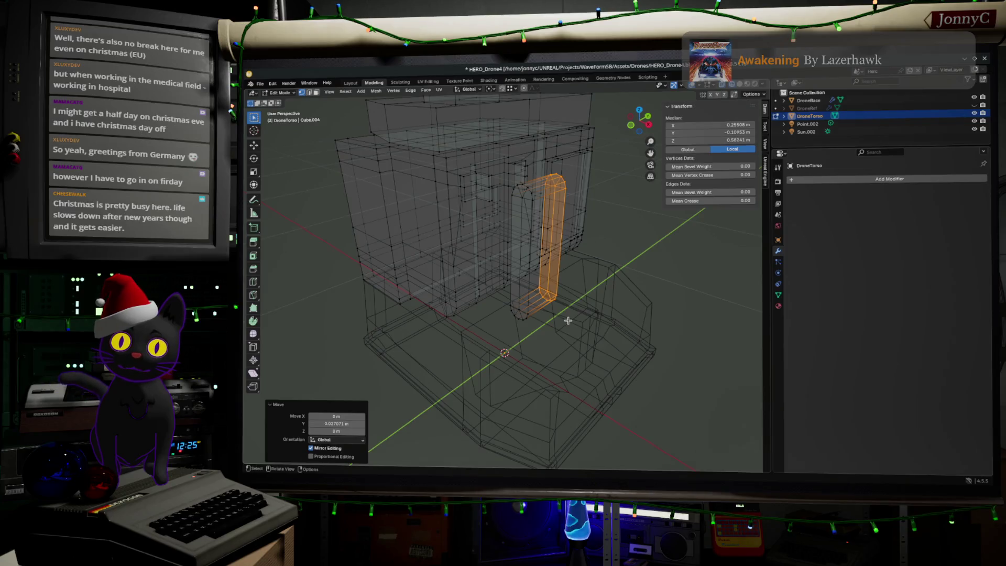
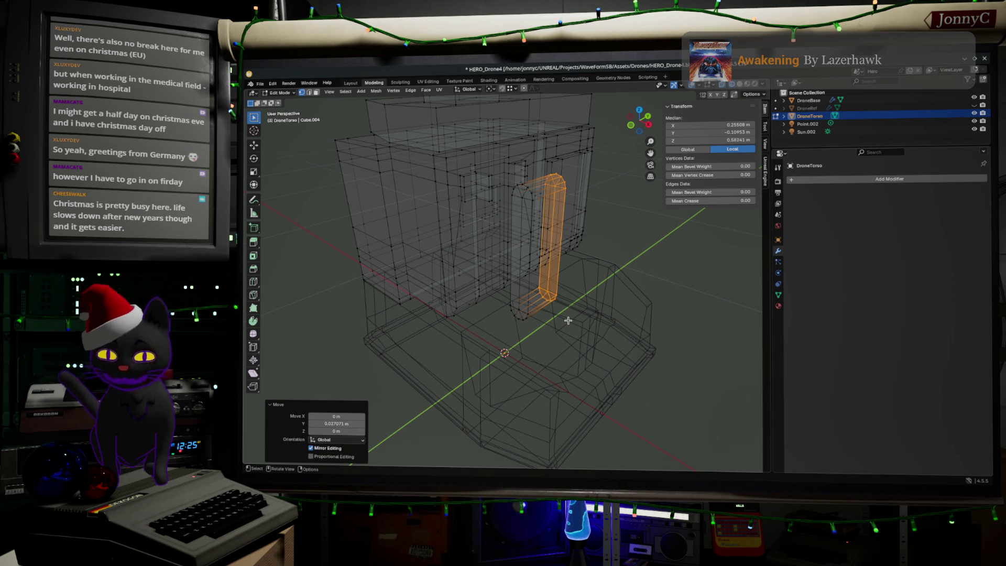
Push the tube piece back along Y and slide it left against the torso's side.
{"action": "middle_click_drag", "start_coordinate": [562, 313], "coordinate": [613, 297]}
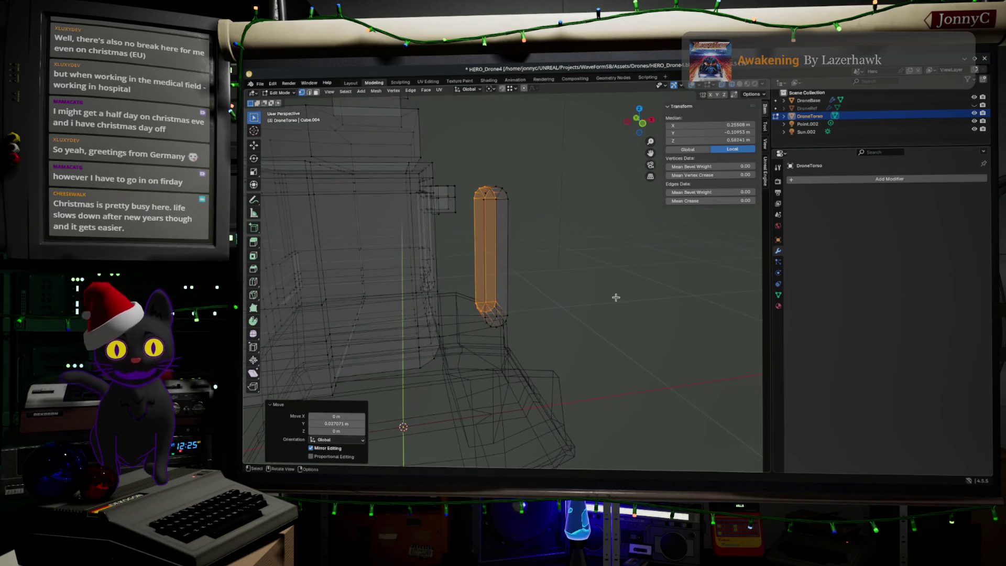
{"action": "left_click", "coordinate": [647, 127]}
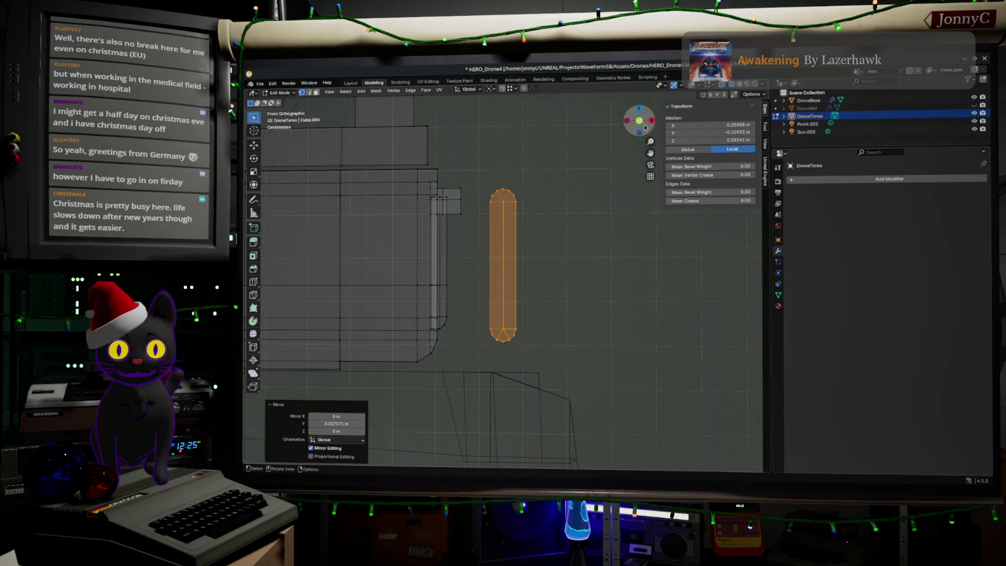
{"action": "key", "text": "g"}
{"action": "key", "text": "y"}
{"action": "left_click", "coordinate": [564, 414]}
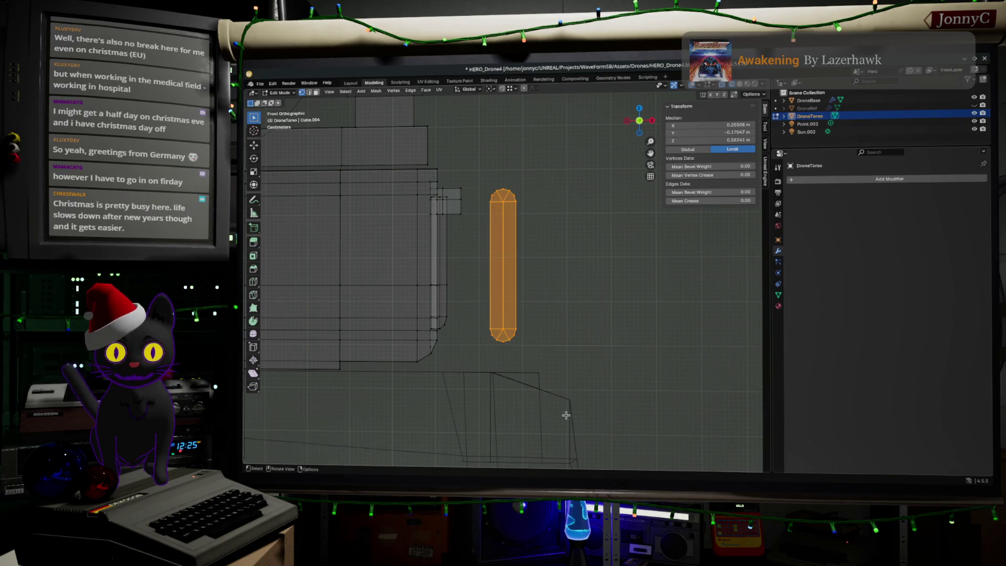
{"action": "key", "text": "g"}
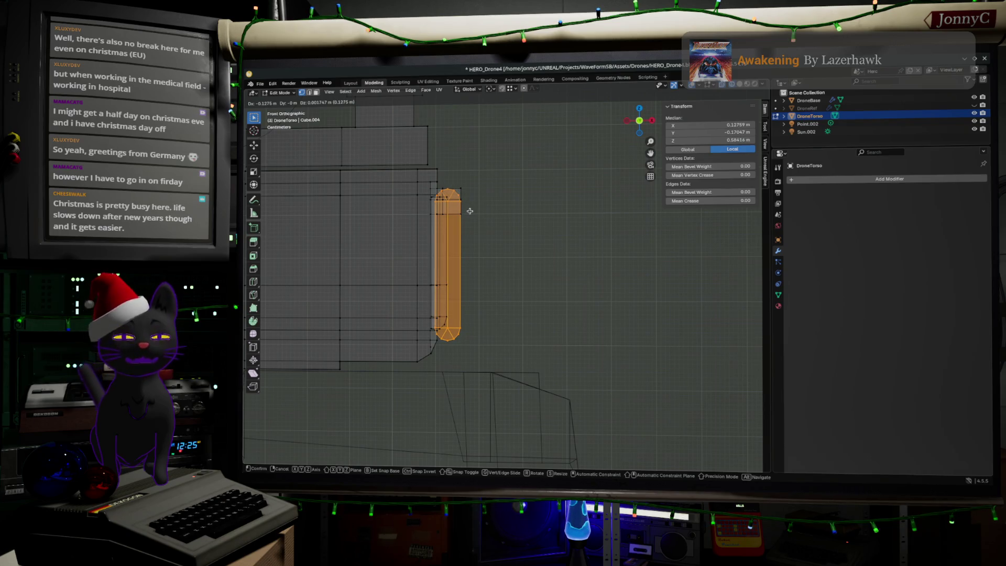
{"action": "left_click", "coordinate": [470, 211]}
Check the tube's placement from several angles and from the front view.
{"action": "mouse_move", "coordinate": [526, 251]}
{"action": "middle_mouse_down"}
{"action": "mouse_move", "coordinate": [559, 252]}
{"action": "mouse_move", "coordinate": [553, 274]}
{"action": "mouse_move", "coordinate": [478, 315]}
{"action": "middle_mouse_up"}
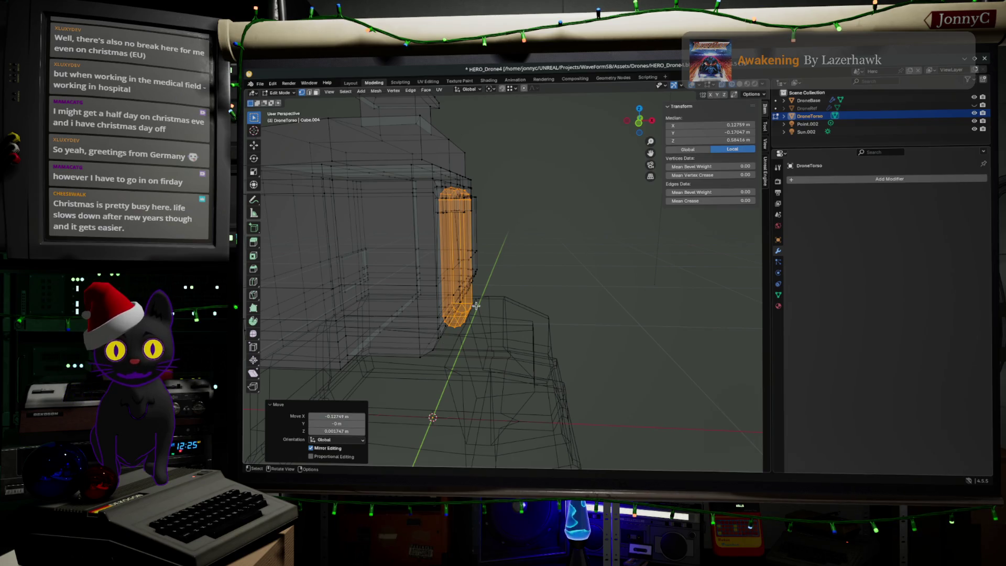
{"action": "mouse_move", "coordinate": [477, 306]}
{"action": "middle_mouse_down"}
{"action": "mouse_move", "coordinate": [488, 297]}
{"action": "mouse_move", "coordinate": [435, 323]}
{"action": "middle_mouse_up"}
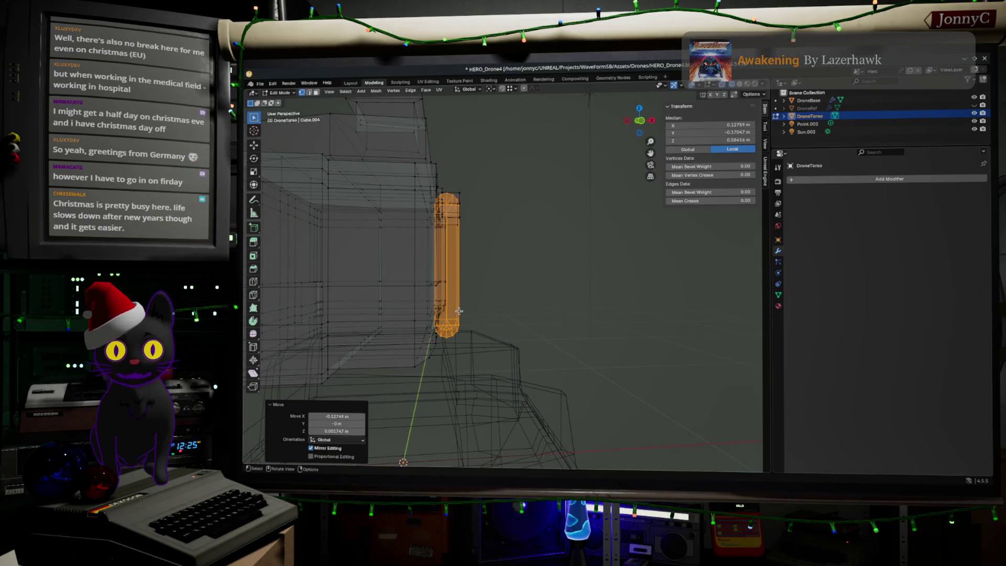
{"action": "mouse_move", "coordinate": [489, 313]}
{"action": "middle_mouse_down"}
{"action": "mouse_move", "coordinate": [480, 314]}
{"action": "mouse_move", "coordinate": [499, 305]}
{"action": "middle_mouse_up"}
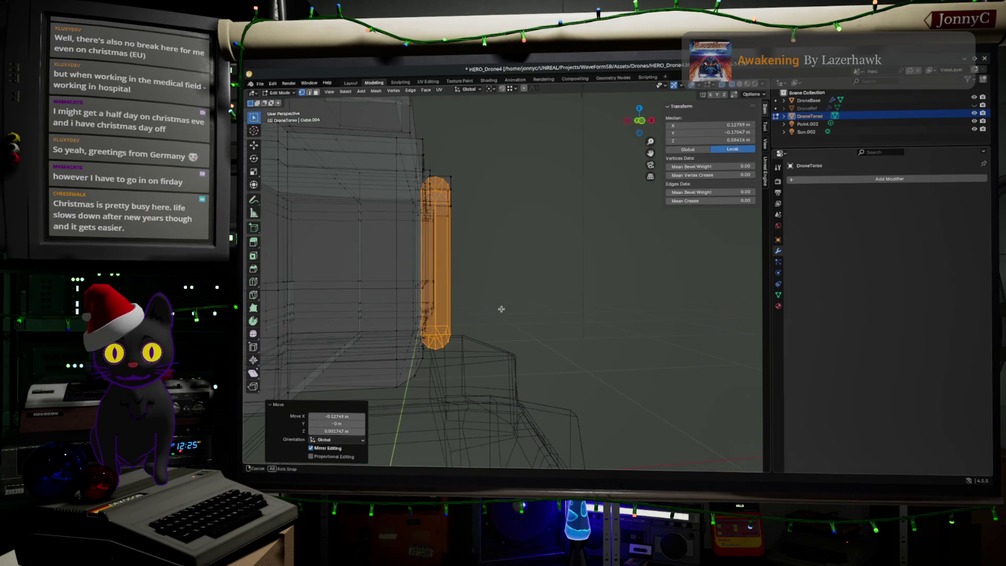
{"action": "mouse_move", "coordinate": [548, 271]}
{"action": "middle_mouse_down"}
{"action": "mouse_move", "coordinate": [597, 249]}
{"action": "mouse_move", "coordinate": [545, 274]}
{"action": "middle_mouse_up"}
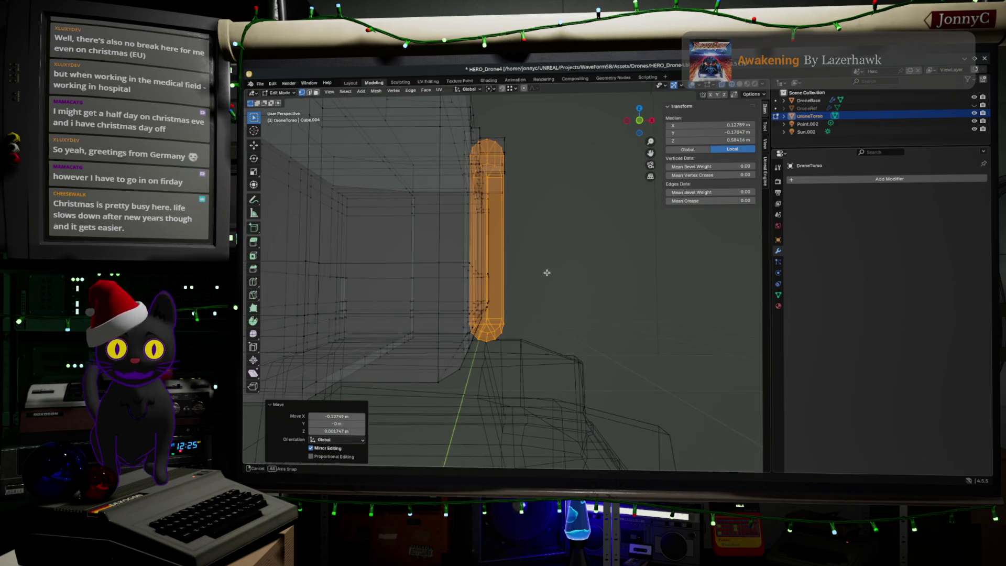
{"action": "left_click", "coordinate": [638, 121]}
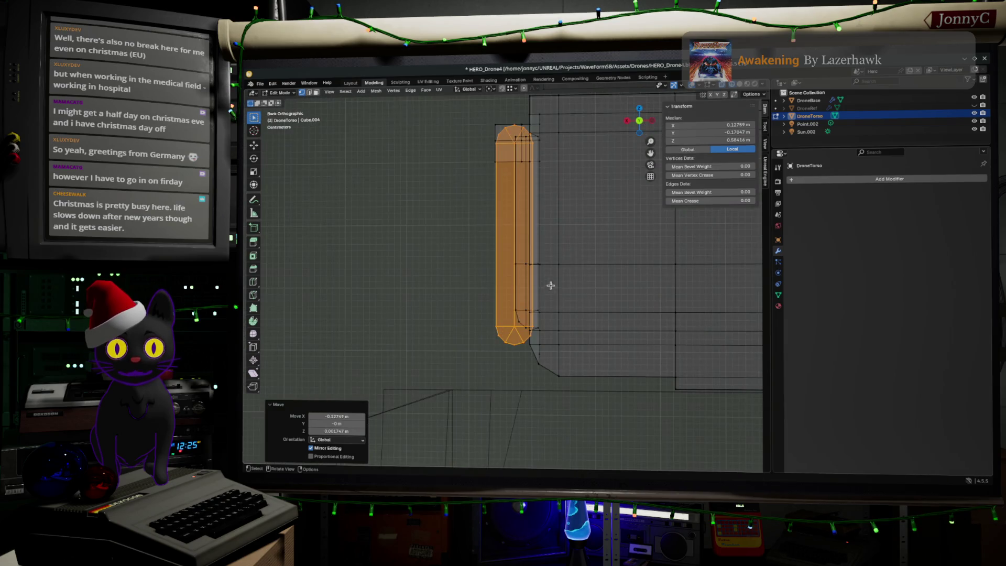
{"action": "left_click", "coordinate": [640, 123]}
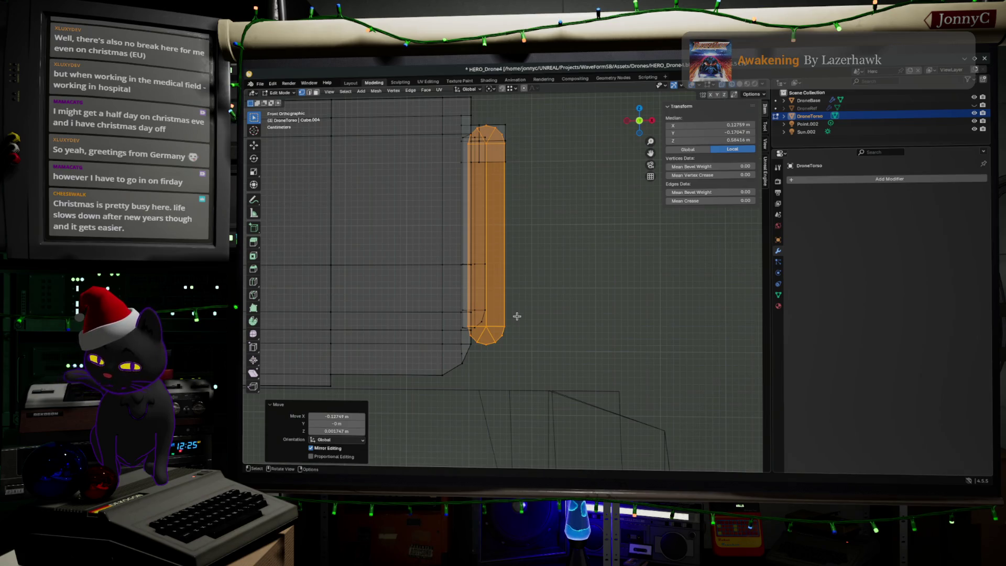
{"action": "key", "text": "g"}
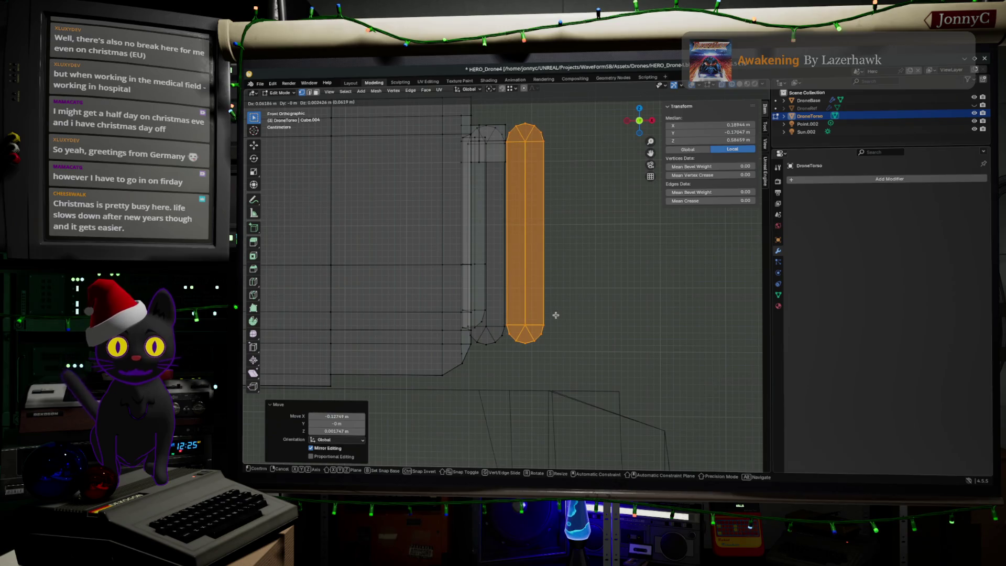
Place the duplicate beside the original tube and cut a first edge loop across it.
{"action": "left_click", "coordinate": [555, 315]}
{"action": "key", "text": "ctrl+r"}
{"action": "left_click", "coordinate": [544, 271]}
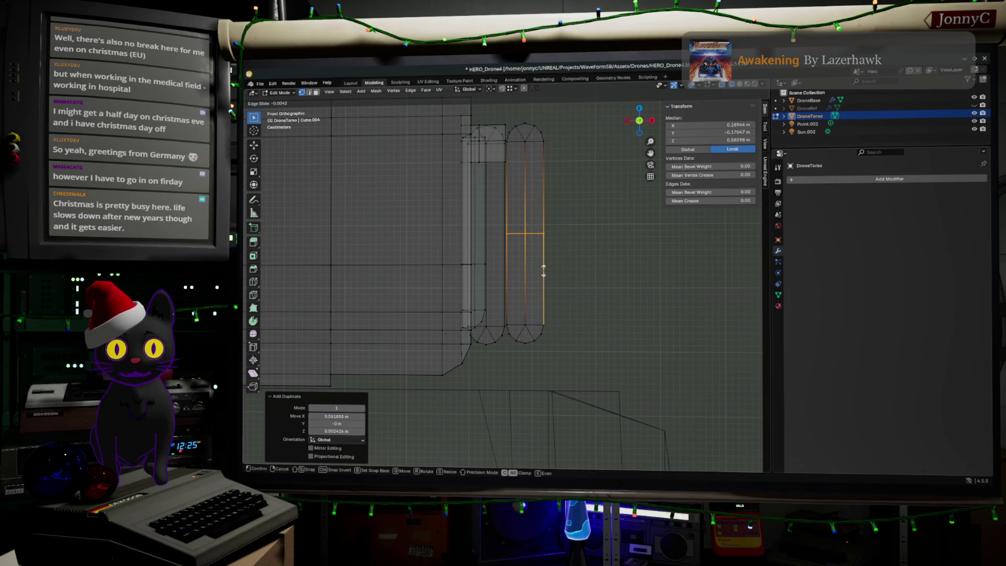
{"action": "left_click", "coordinate": [543, 271]}
{"action": "left_click", "coordinate": [547, 306]}
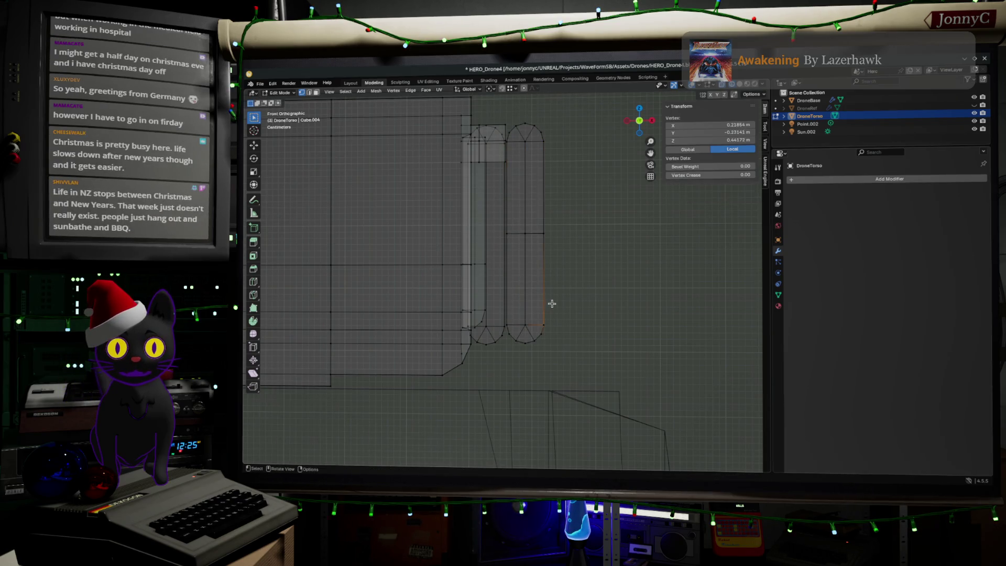
{"action": "left_click", "coordinate": [544, 233]}
Add two more loop cuts across the copy's lower half and slide the upper loop upward.
{"action": "key", "text": "ctrl+r"}
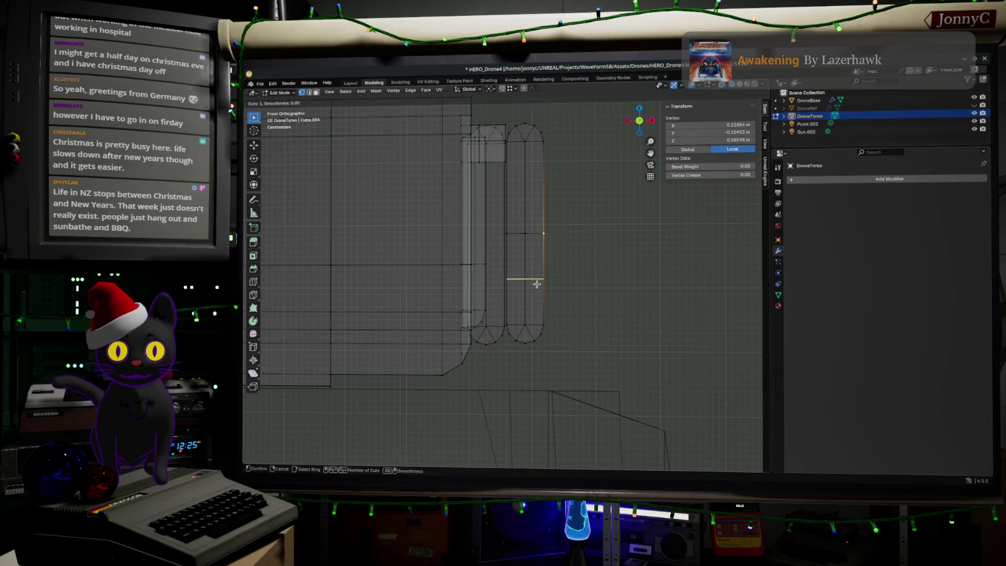
{"action": "left_click", "coordinate": [536, 280]}
{"action": "left_click", "coordinate": [536, 280]}
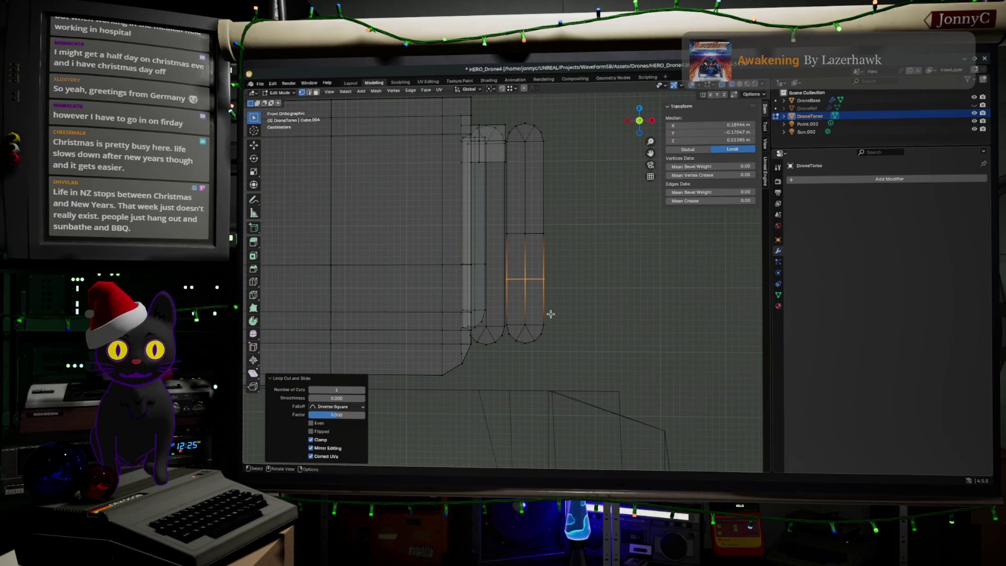
{"action": "key", "text": "ctrl+r"}
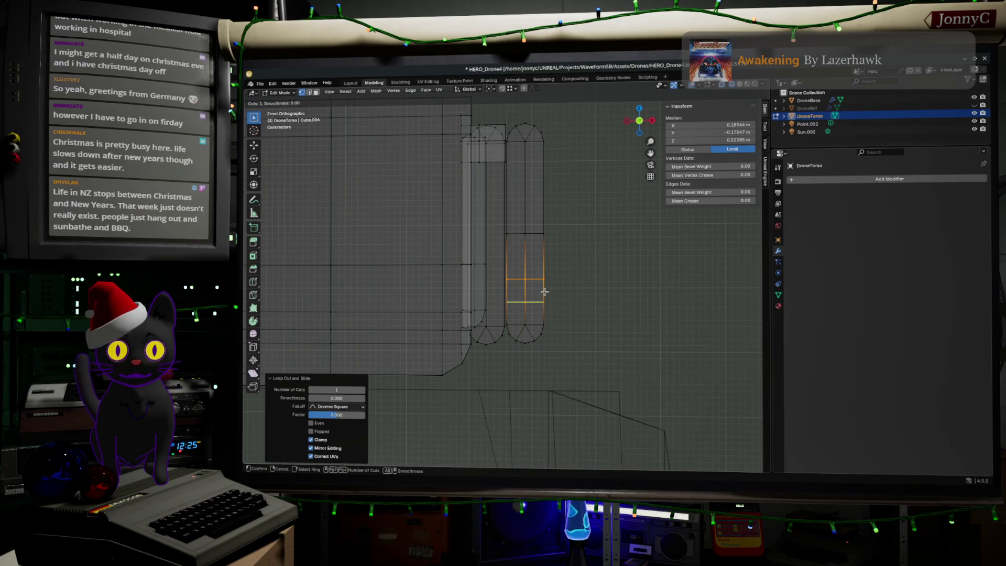
{"action": "left_click", "coordinate": [544, 292]}
{"action": "left_click", "coordinate": [542, 286]}
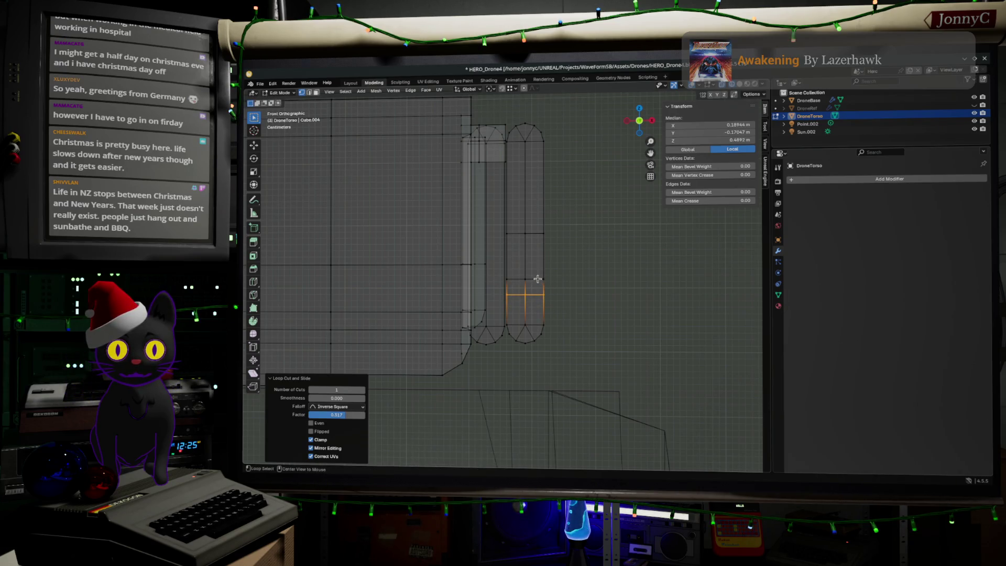
{"action": "left_click", "coordinate": [538, 279]}
{"action": "key", "text": "g"}
{"action": "key", "text": "g"}
{"action": "left_click", "coordinate": [555, 346]}
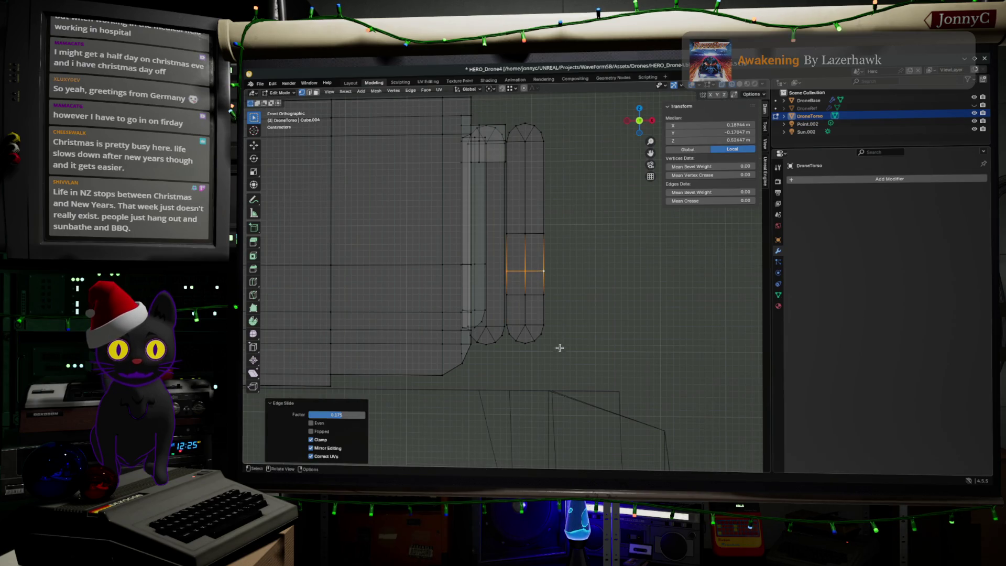
{"action": "left_click_drag", "start_coordinate": [561, 354], "coordinate": [505, 320]}
Select the copy's bottom cap, then rotate it and move it under the tube end.
{"action": "scroll", "coordinate": [505, 321], "scroll_direction": "up", "scroll_amount": 1}
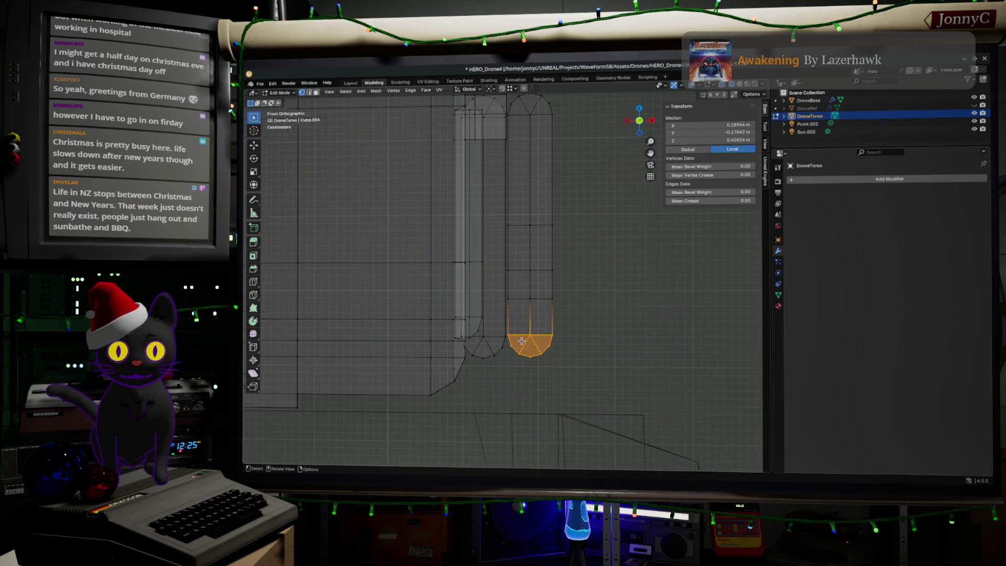
{"action": "middle_click_drag", "start_coordinate": [535, 336], "coordinate": [569, 310], "text": "shift"}
{"action": "scroll", "coordinate": [569, 310], "scroll_direction": "up", "scroll_amount": 2}
{"action": "key", "text": "r"}
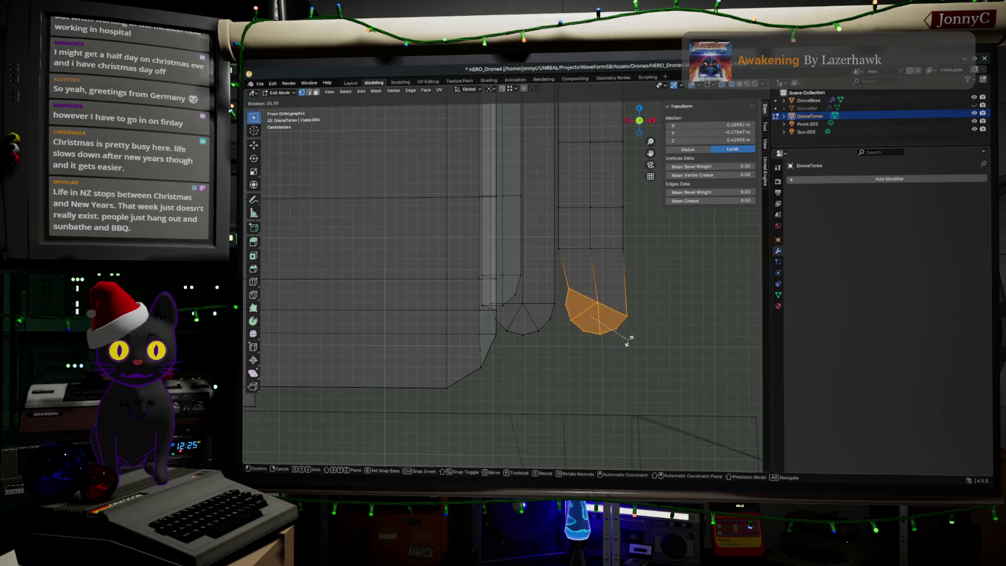
{"action": "left_click", "coordinate": [617, 345]}
{"action": "key", "text": "g"}
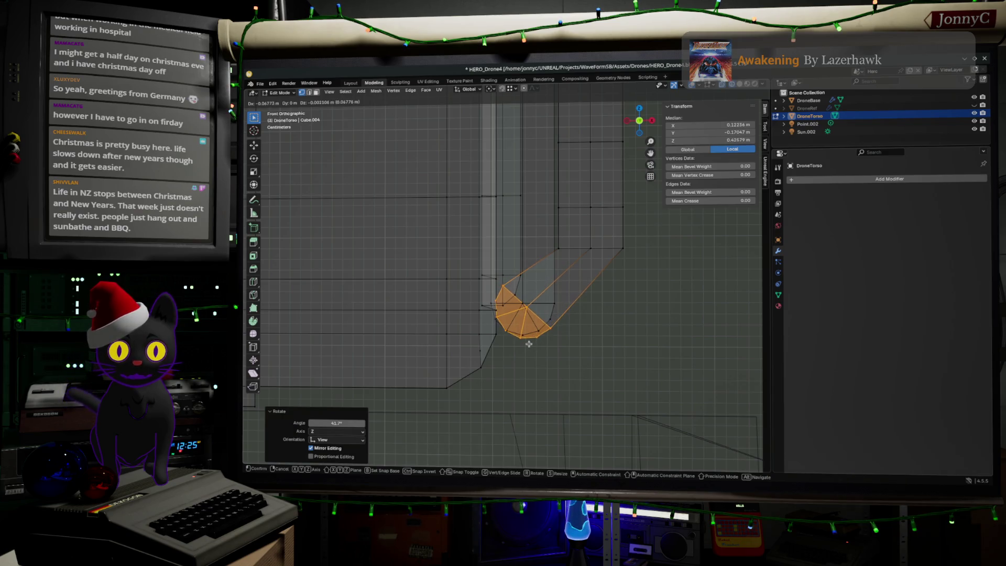
{"action": "left_click", "coordinate": [529, 344]}
{"action": "key", "text": "r"}
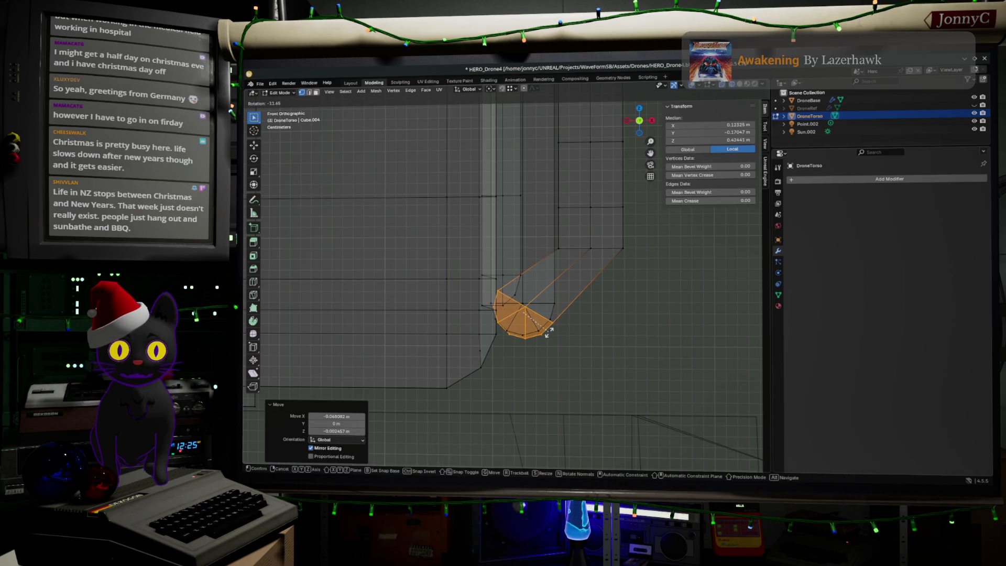
{"action": "left_click", "coordinate": [547, 338]}
{"action": "key", "text": "g"}
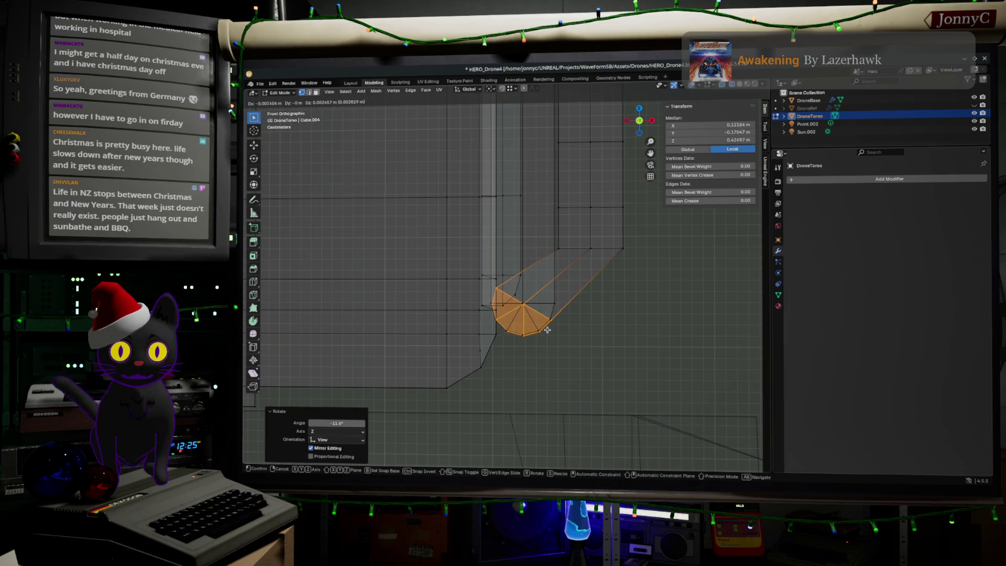
{"action": "left_click", "coordinate": [546, 328]}
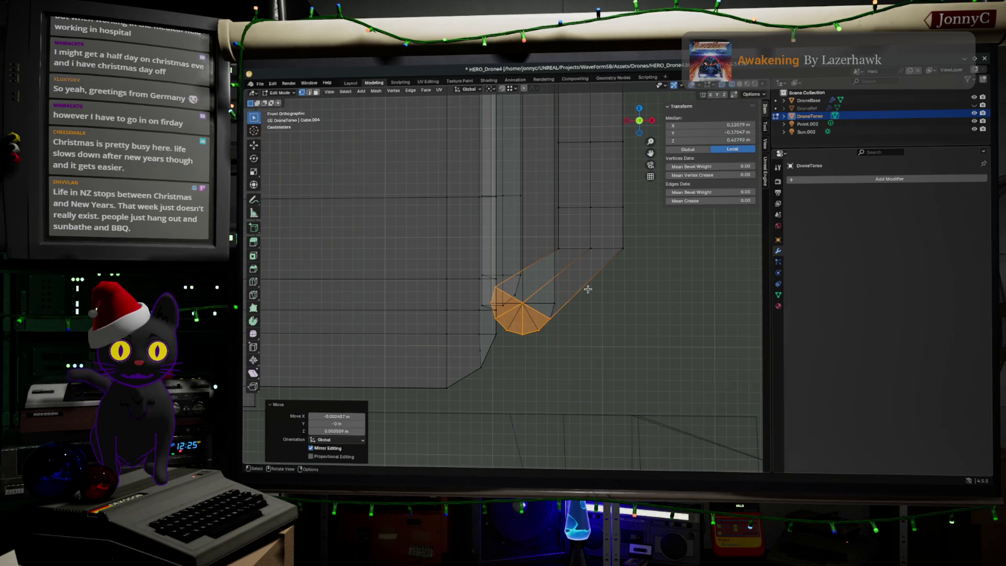
Rotate the bottom cap 31.8° about the Y axis and move it into place.
{"action": "key", "text": "r"}
{"action": "key", "text": "r"}
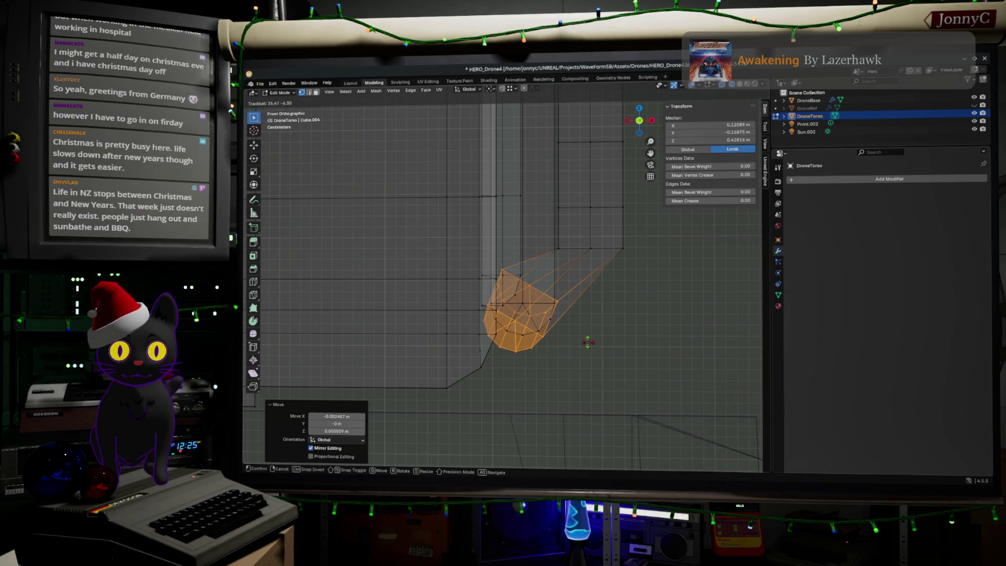
{"action": "left_click", "coordinate": [597, 336]}
{"action": "key", "text": "ctrl+z"}
{"action": "key", "text": "r"}
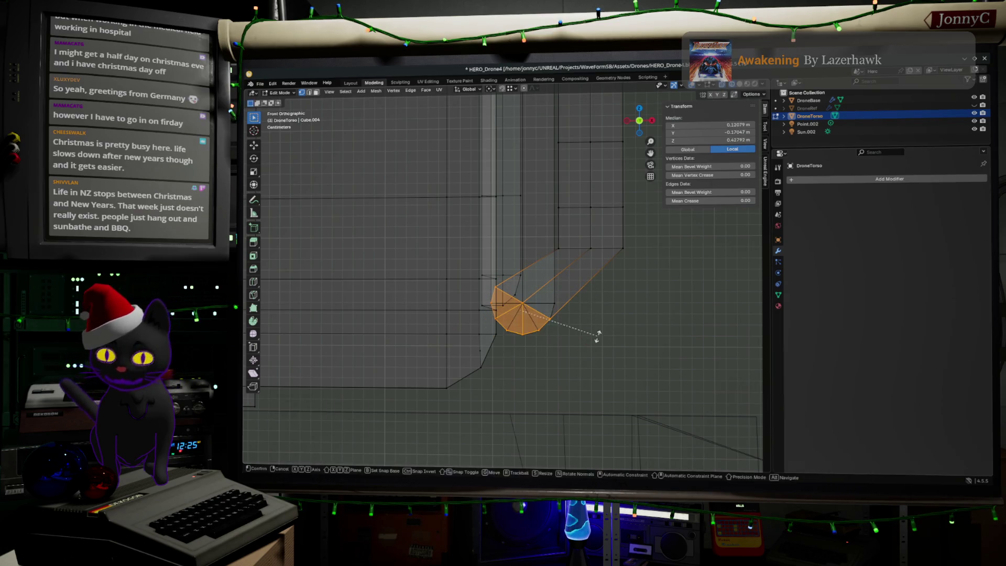
{"action": "key", "text": "r"}
{"action": "left_click", "coordinate": [596, 349]}
{"action": "key", "text": "ctrl+z"}
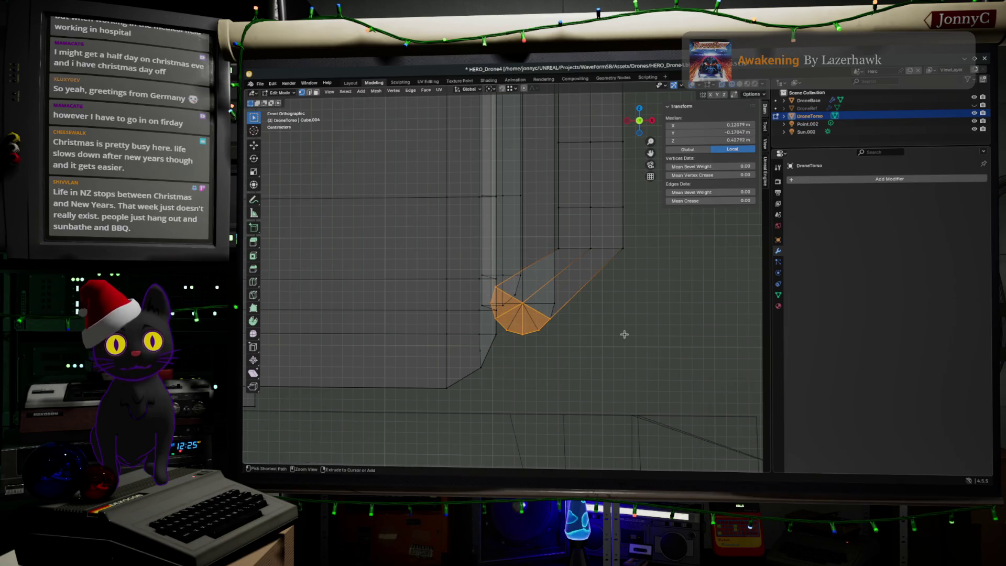
{"action": "key", "text": "r"}
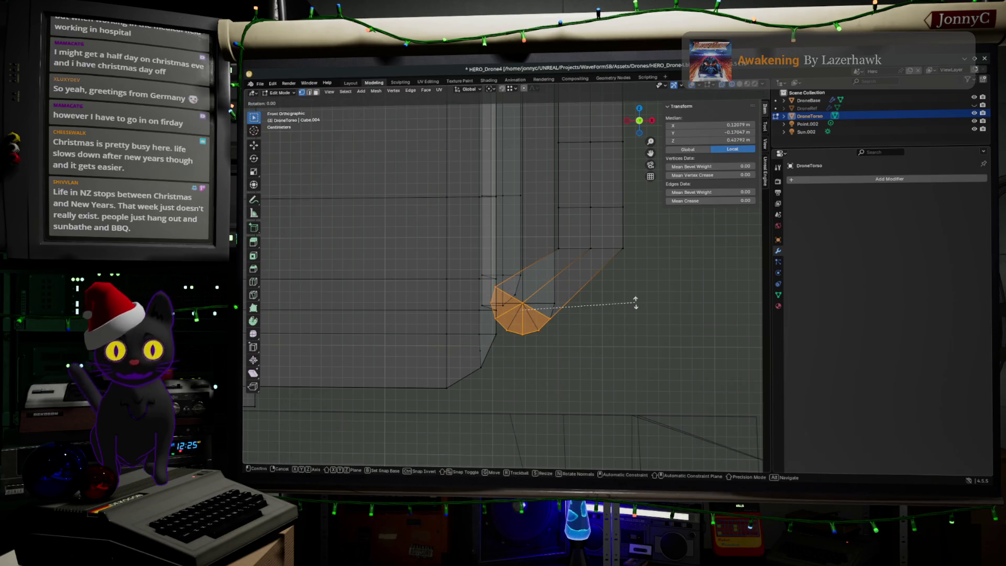
{"action": "key", "text": "y"}
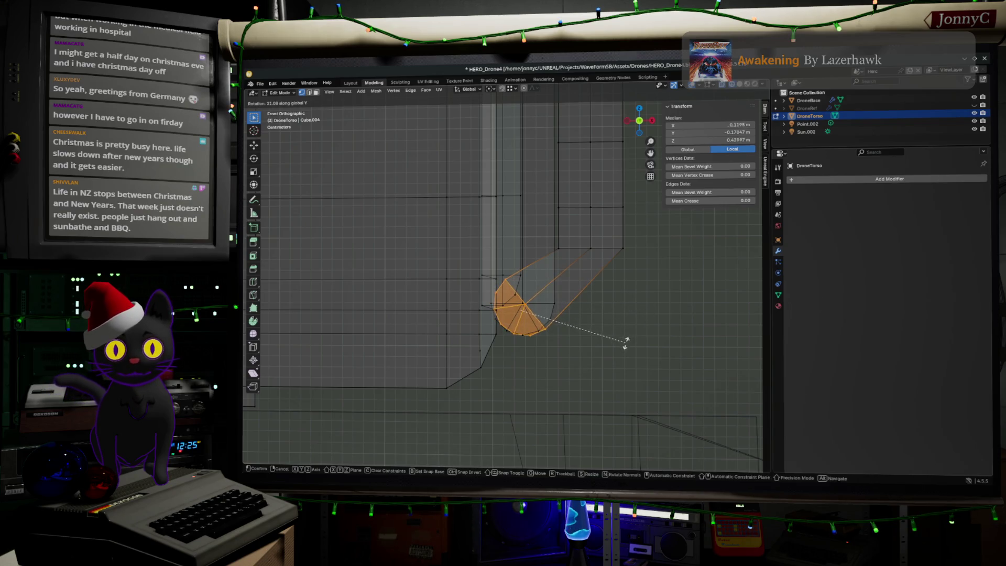
{"action": "left_click", "coordinate": [600, 353]}
{"action": "key", "text": "g"}
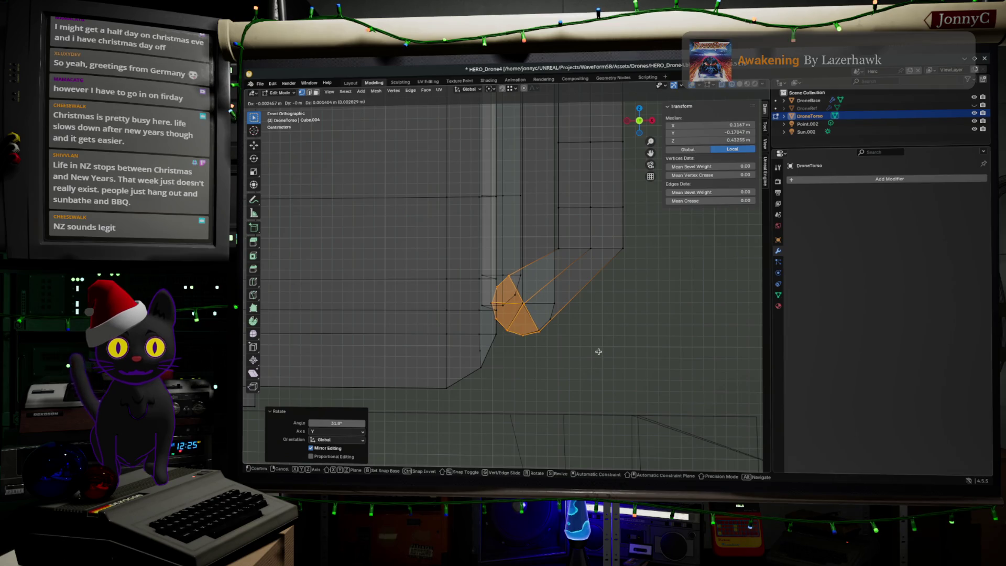
{"action": "left_click", "coordinate": [599, 352]}
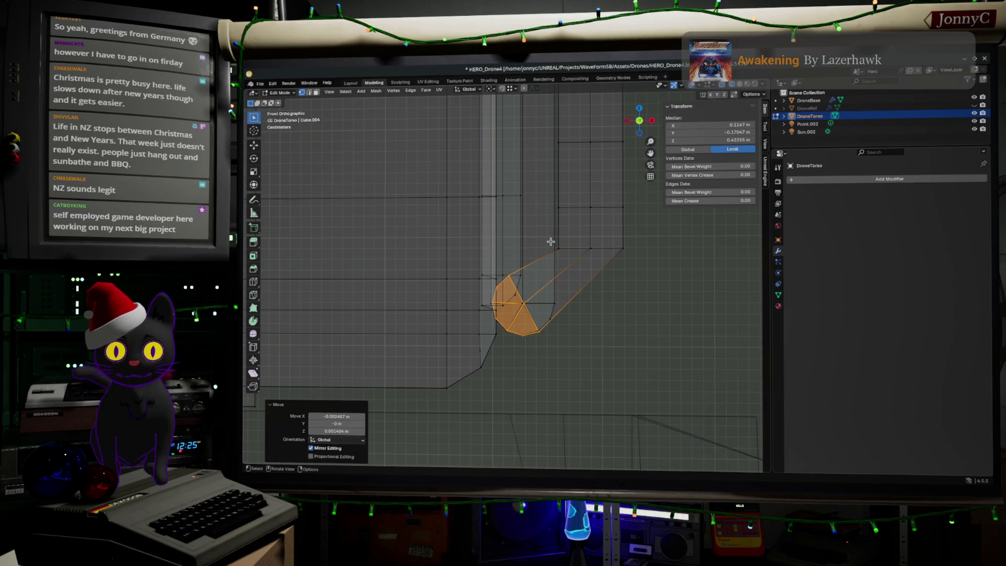
Rotate and move the tube's lower edge loop into an elbow bend of about 40.7°.
{"action": "left_click_drag", "start_coordinate": [547, 235], "coordinate": [698, 294]}
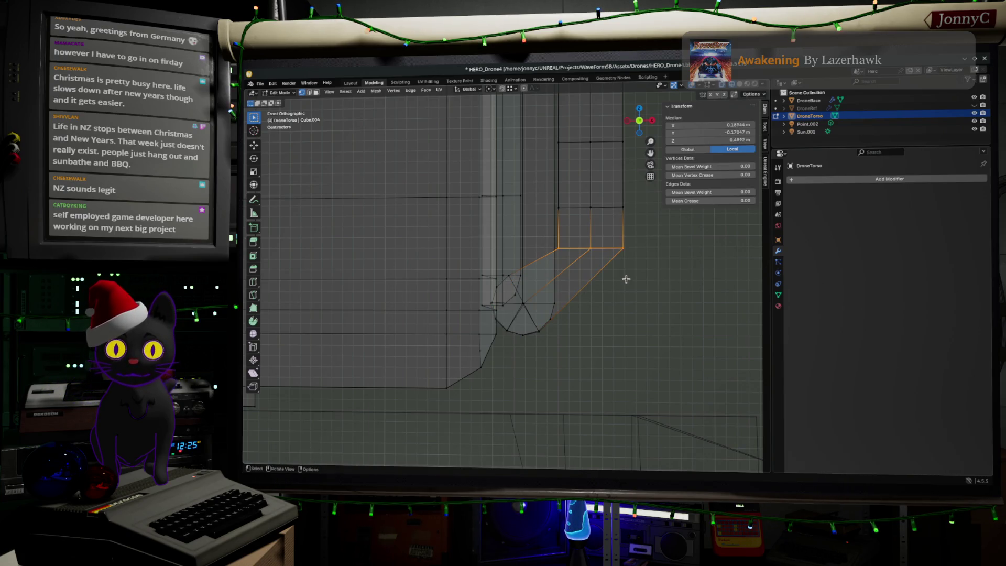
{"action": "key", "text": "r"}
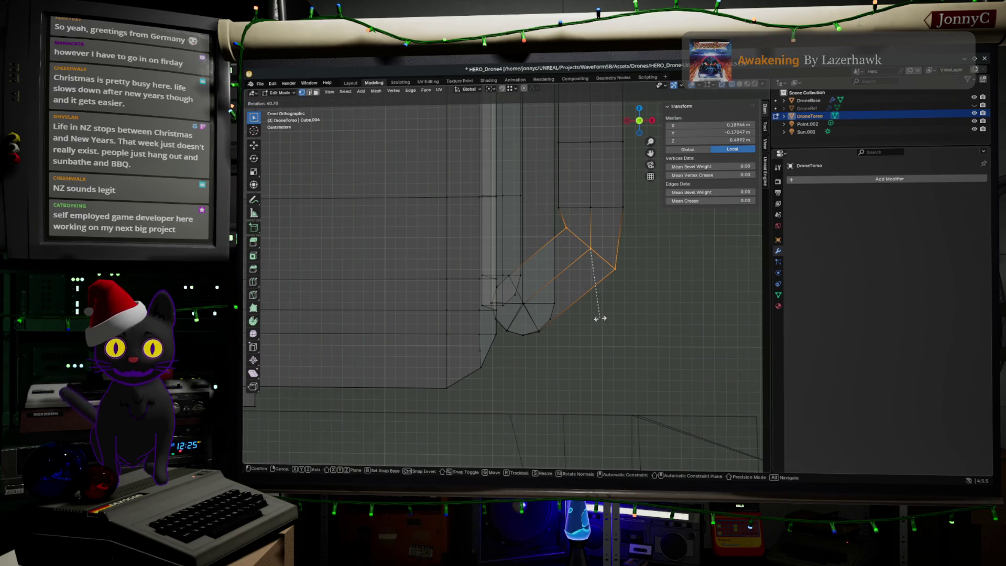
{"action": "left_click", "coordinate": [600, 318]}
{"action": "key", "text": "g"}
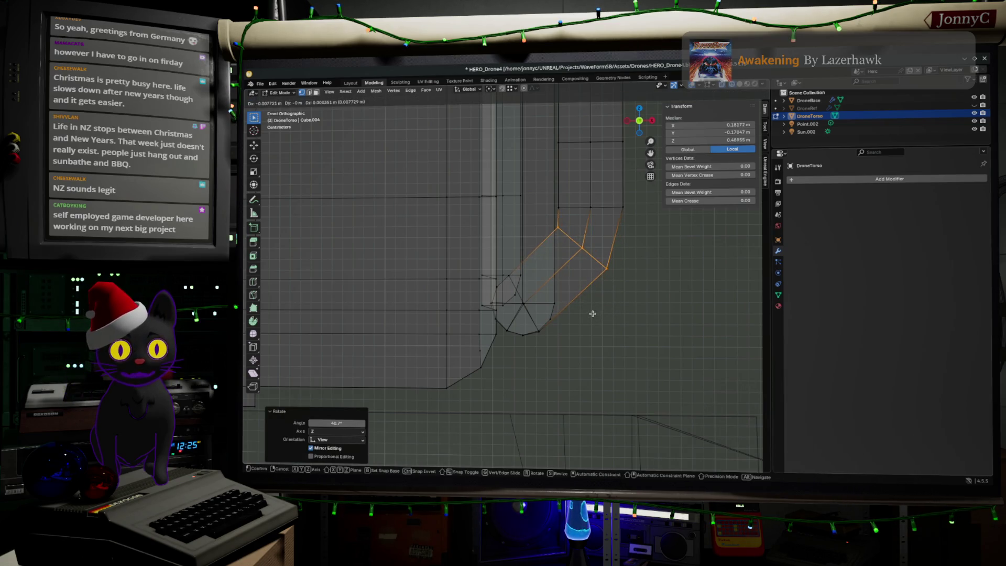
{"action": "left_click", "coordinate": [591, 314]}
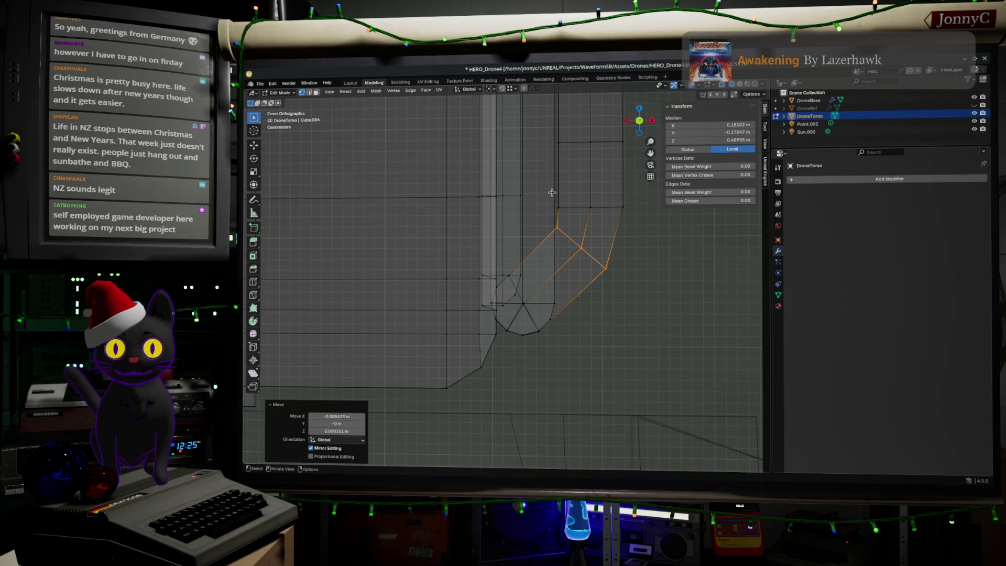
{"action": "key", "text": "r"}
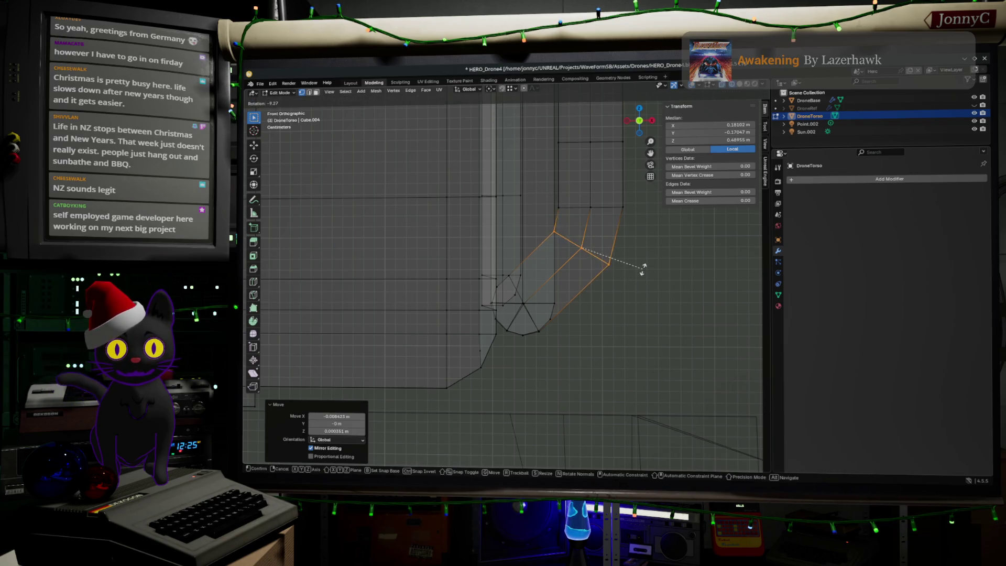
{"action": "left_click", "coordinate": [644, 264]}
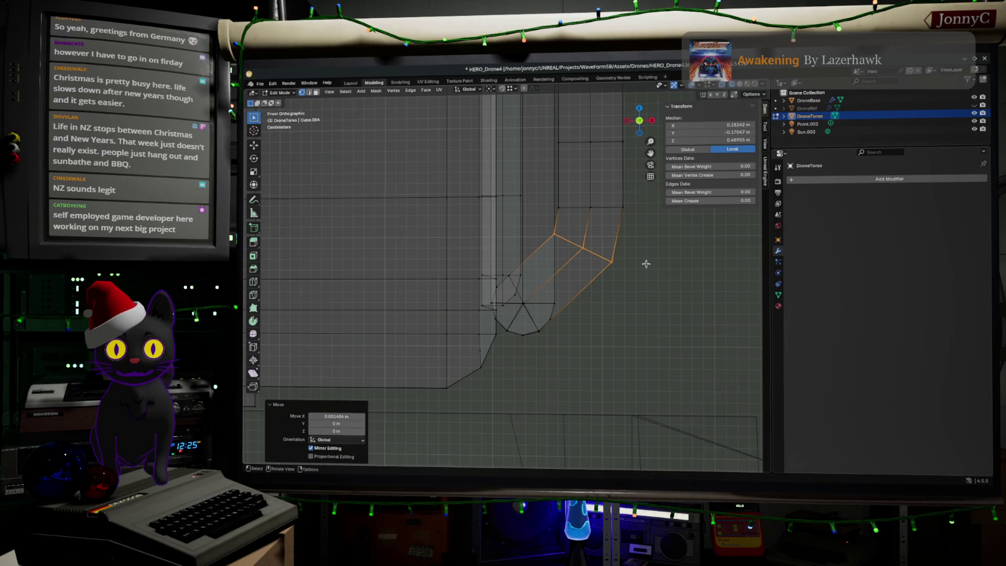
Select the whole bent pipe section by growing the selection from one vertex.
{"action": "left_click", "coordinate": [652, 321]}
{"action": "left_click", "coordinate": [588, 213]}
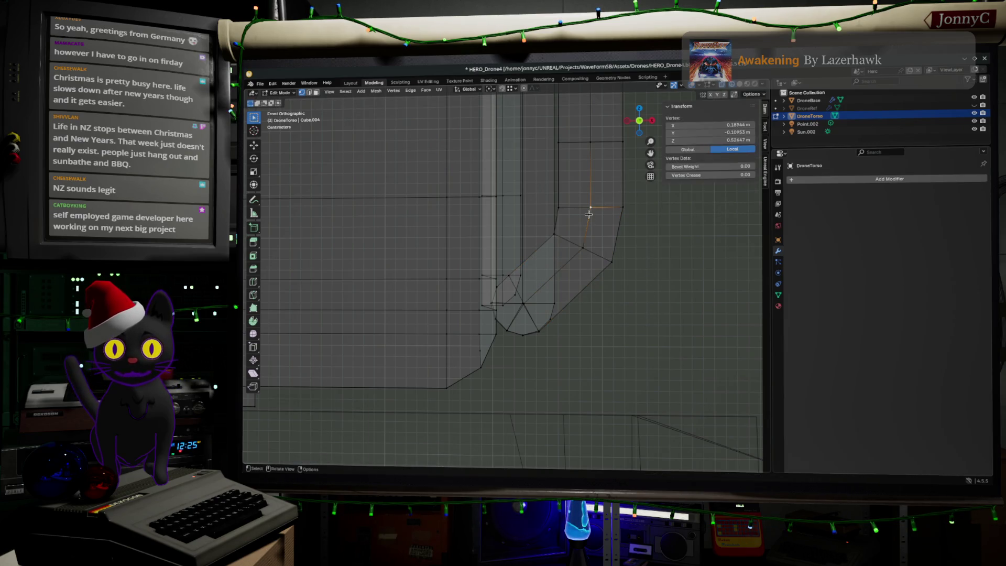
{"action": "key", "text": "ctrl+KP_Add"}
{"action": "key", "text": "ctrl+KP_Add"}
{"action": "key", "text": "ctrl+KP_Add"}
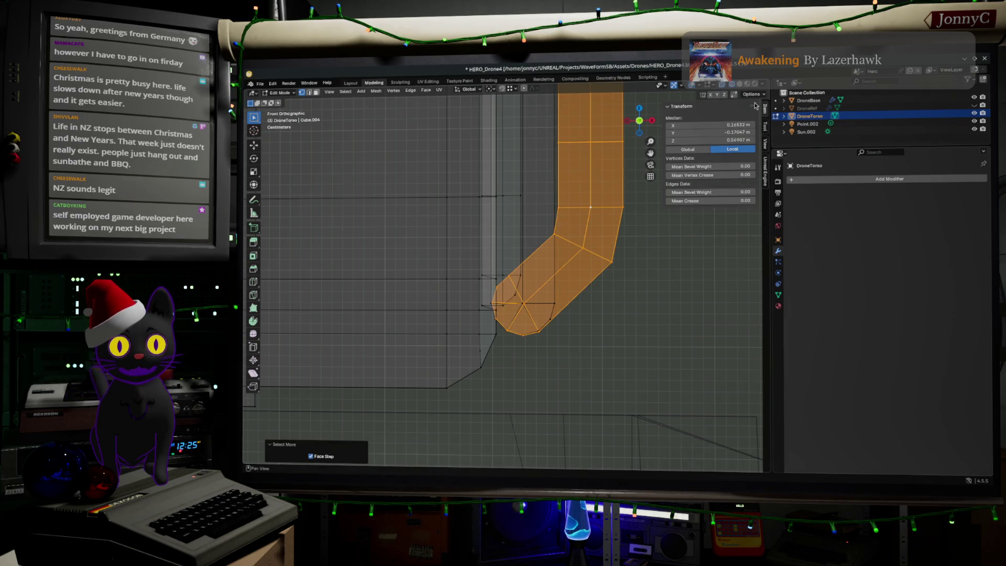
In Right view, move the bent pipe section and stretch it to 1.022 along Y.
{"action": "left_click", "coordinate": [652, 121]}
{"action": "key", "text": "g"}
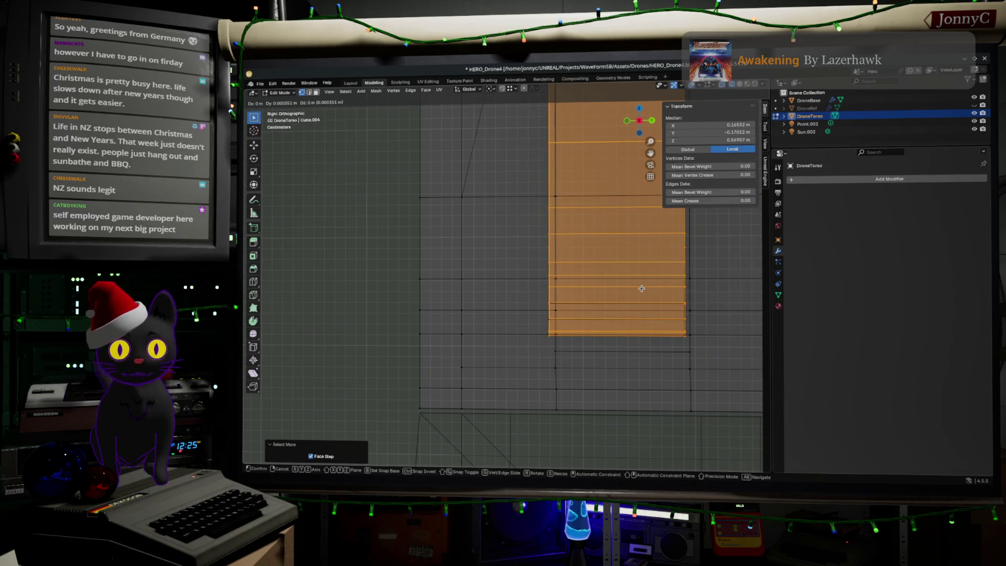
{"action": "left_click", "coordinate": [640, 288]}
{"action": "key", "text": "s"}
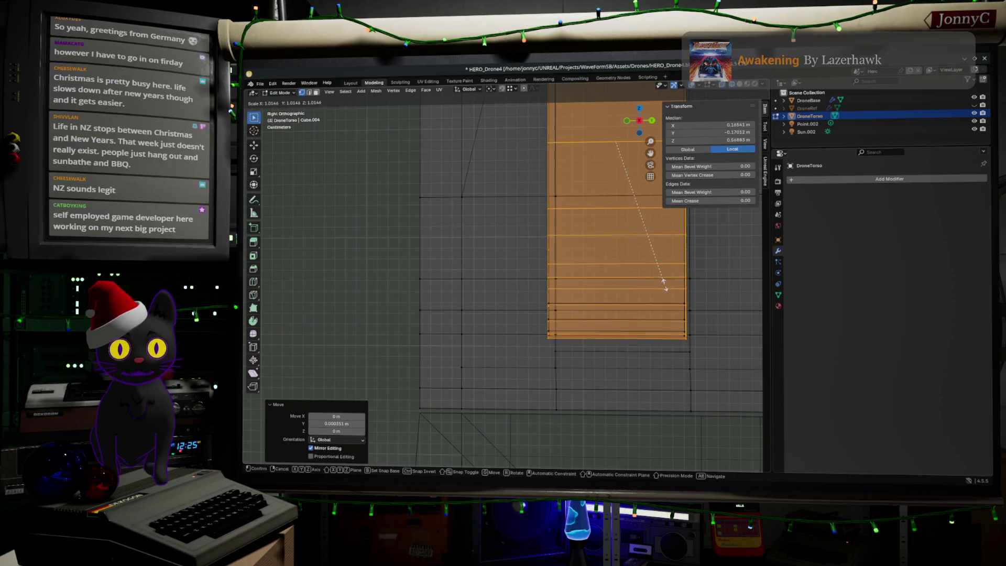
{"action": "left_click", "coordinate": [669, 285]}
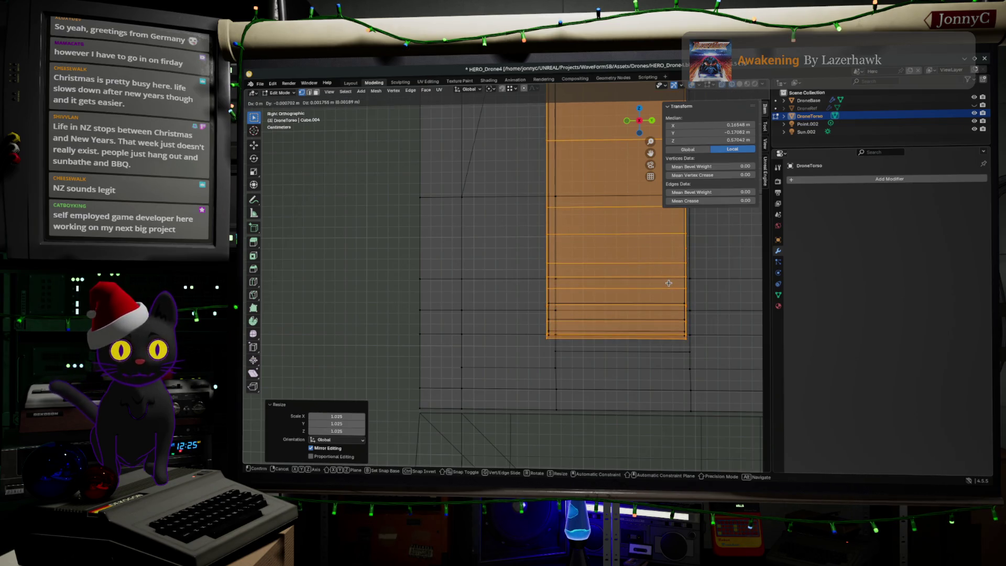
{"action": "left_click", "coordinate": [669, 285]}
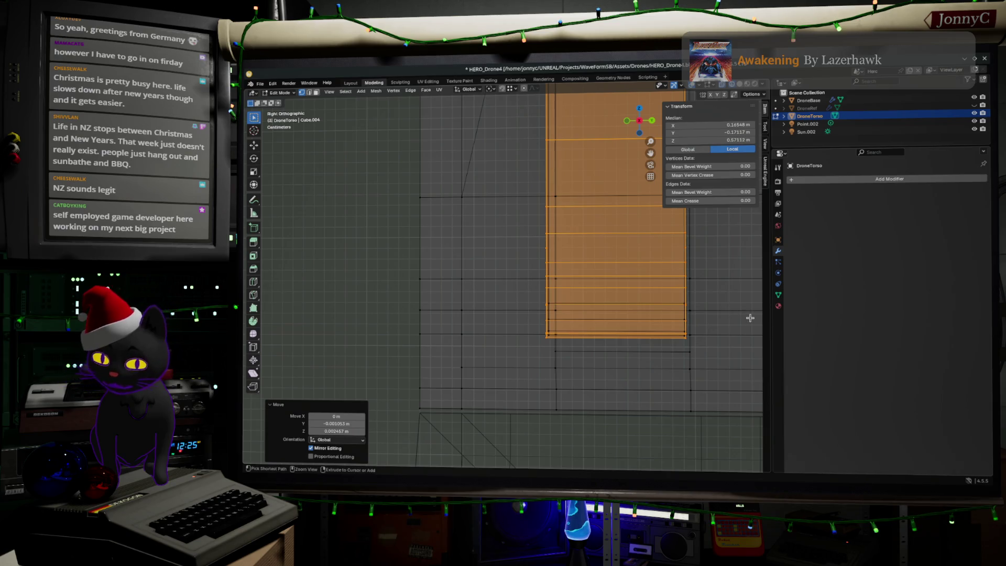
{"action": "key", "text": "ctrl+z"}
{"action": "key", "text": "s"}
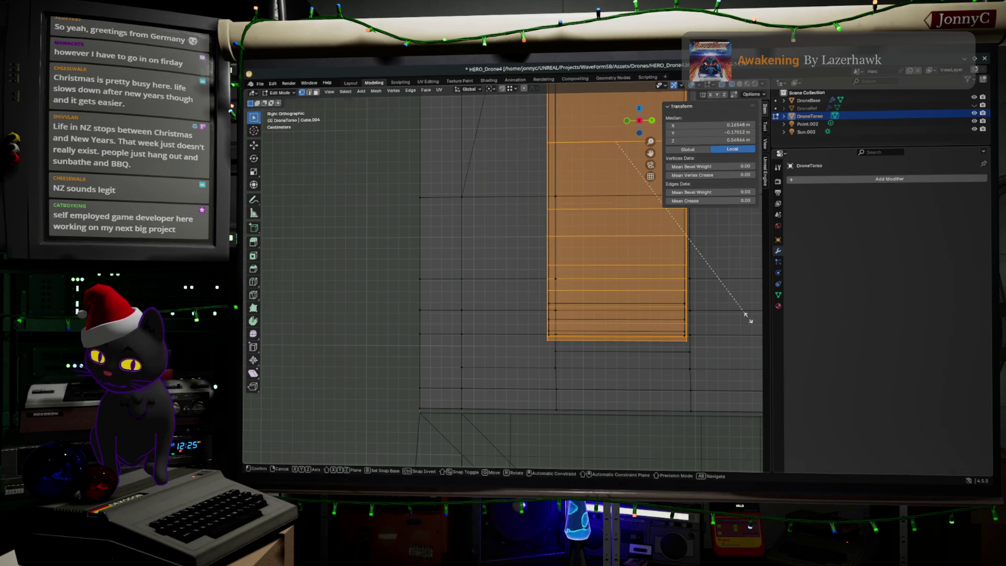
{"action": "key", "text": "y"}
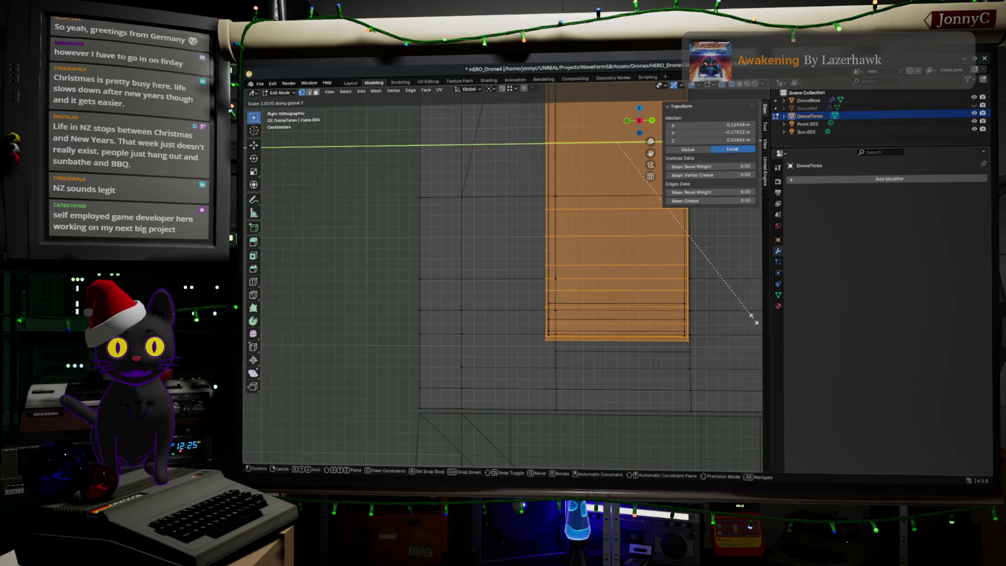
{"action": "left_click", "coordinate": [752, 316]}
Nudge the pipe section into its final position from the front and return to Object Mode.
{"action": "mouse_move", "coordinate": [684, 352]}
{"action": "middle_mouse_down"}
{"action": "mouse_move", "coordinate": [728, 356]}
{"action": "mouse_move", "coordinate": [698, 295]}
{"action": "middle_mouse_up"}
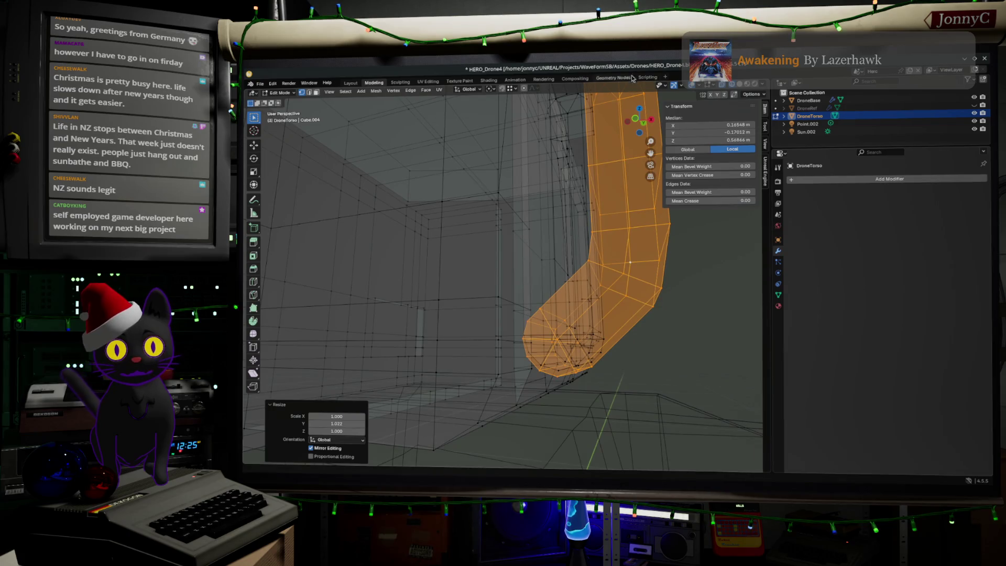
{"action": "left_click", "coordinate": [636, 120]}
{"action": "key", "text": "g"}
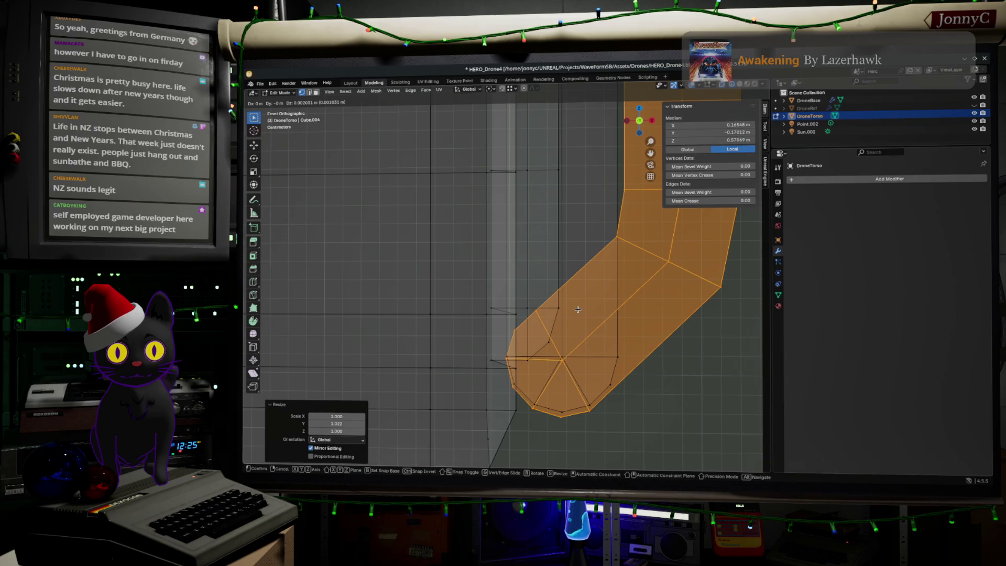
{"action": "left_click", "coordinate": [576, 308]}
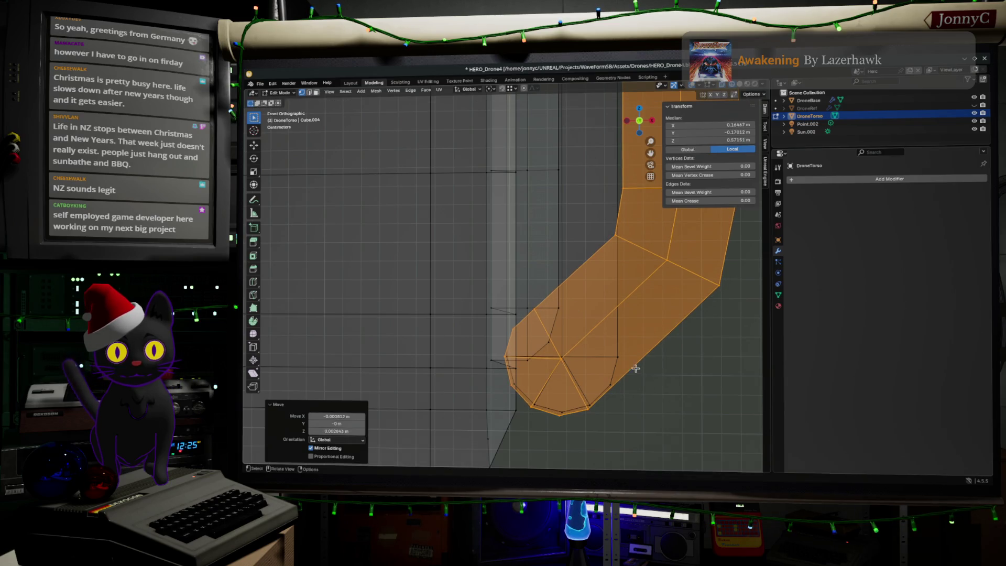
{"action": "key", "text": "Tab"}
{"action": "mouse_move", "coordinate": [640, 372]}
{"action": "middle_mouse_down"}
{"action": "mouse_move", "coordinate": [667, 341]}
{"action": "mouse_move", "coordinate": [721, 150]}
{"action": "middle_mouse_up"}
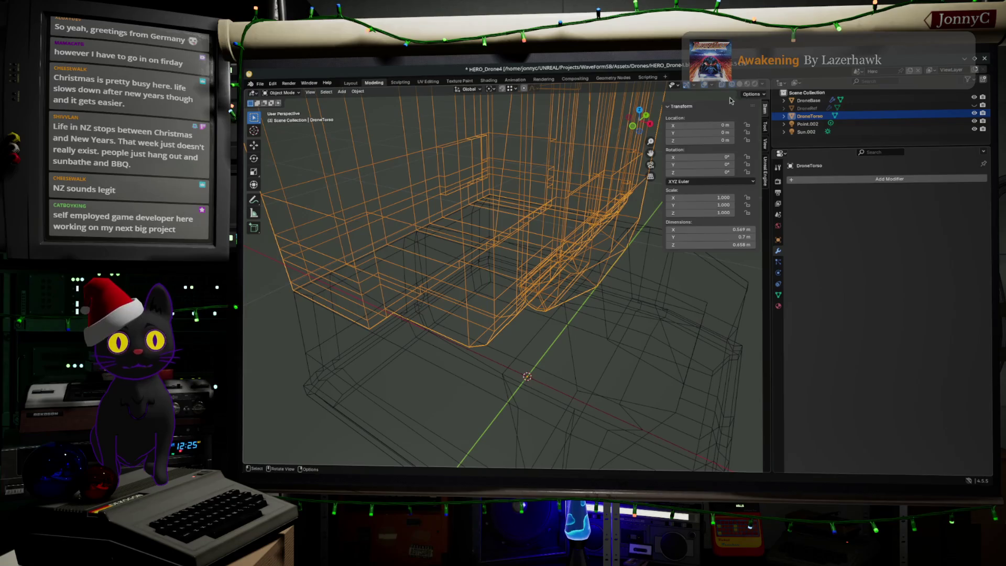
Switch to solid shading, re-enter Edit Mode, and orbit around the torso to inspect both pipes.
{"action": "left_click", "coordinate": [755, 85]}
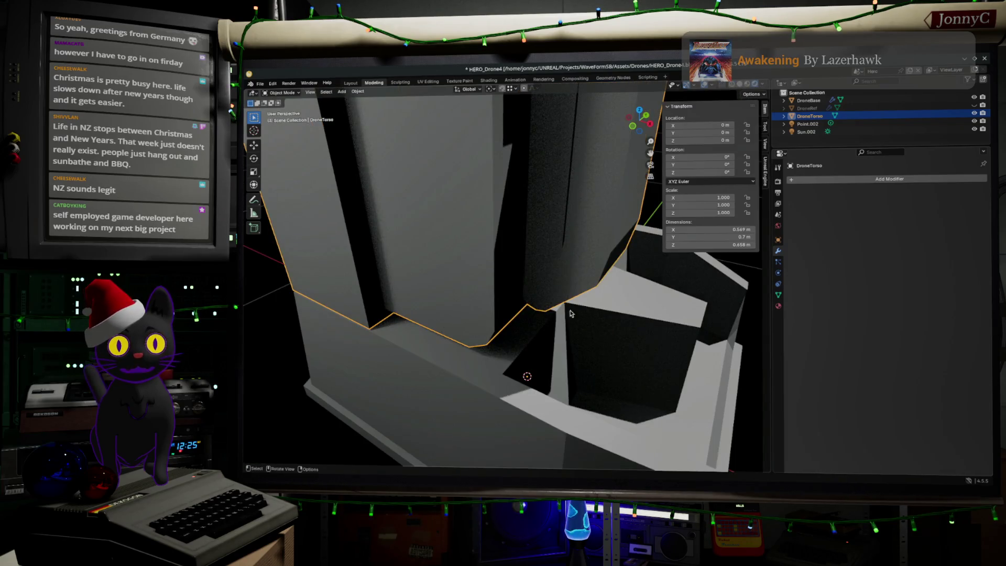
{"action": "key", "text": "Tab"}
{"action": "scroll", "coordinate": [472, 262], "scroll_direction": "down", "scroll_amount": 5}
{"action": "mouse_move", "coordinate": [471, 262]}
{"action": "middle_mouse_down"}
{"action": "mouse_move", "coordinate": [441, 276]}
{"action": "mouse_move", "coordinate": [600, 282]}
{"action": "mouse_move", "coordinate": [606, 294]}
{"action": "mouse_move", "coordinate": [597, 287]}
{"action": "mouse_move", "coordinate": [604, 263]}
{"action": "mouse_move", "coordinate": [588, 253]}
{"action": "mouse_move", "coordinate": [580, 266]}
{"action": "mouse_move", "coordinate": [535, 245]}
{"action": "mouse_move", "coordinate": [469, 265]}
{"action": "mouse_move", "coordinate": [479, 260]}
{"action": "middle_mouse_up"}
{"action": "scroll", "coordinate": [567, 245], "scroll_direction": "up", "scroll_amount": 2}
{"action": "mouse_move", "coordinate": [567, 245]}
{"action": "middle_mouse_down"}
{"action": "mouse_move", "coordinate": [532, 253]}
{"action": "mouse_move", "coordinate": [550, 252]}
{"action": "middle_mouse_up"}
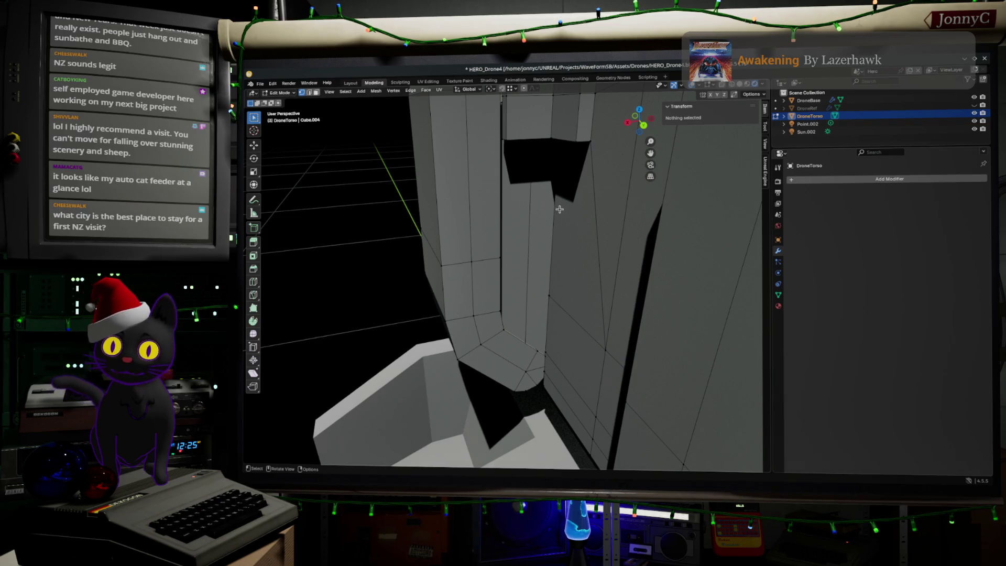
{"action": "scroll", "coordinate": [534, 214], "scroll_direction": "down", "scroll_amount": 3}
{"action": "scroll", "coordinate": [534, 215], "scroll_direction": "down", "scroll_amount": 3}
{"action": "mouse_move", "coordinate": [534, 215]}
{"action": "middle_mouse_down"}
{"action": "mouse_move", "coordinate": [637, 212]}
{"action": "mouse_move", "coordinate": [498, 225]}
{"action": "mouse_move", "coordinate": [444, 210]}
{"action": "mouse_move", "coordinate": [506, 229]}
{"action": "mouse_move", "coordinate": [629, 218]}
{"action": "middle_mouse_up"}
{"action": "scroll", "coordinate": [463, 233], "scroll_direction": "up", "scroll_amount": 3}
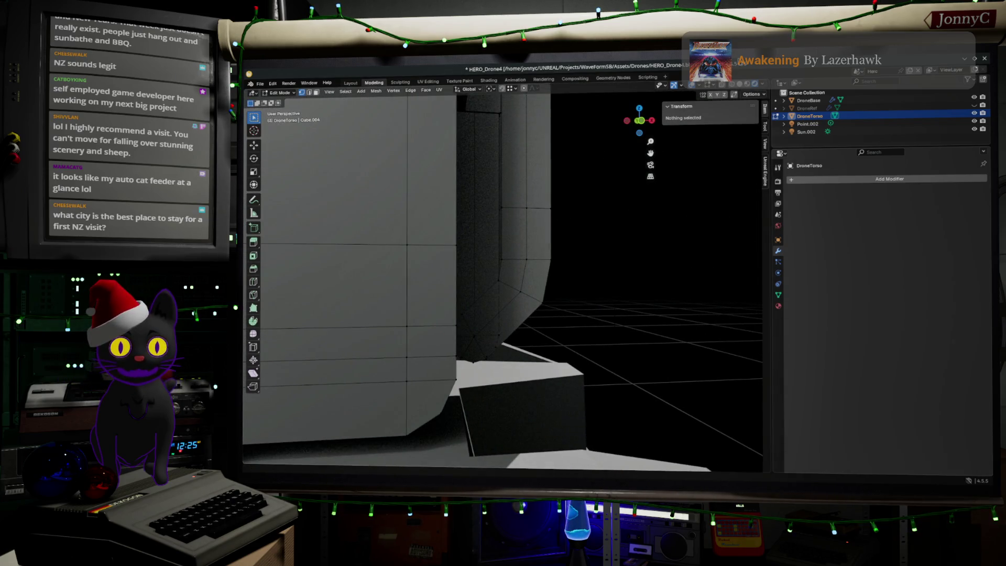
{"action": "left_click", "coordinate": [744, 86]}
{"action": "middle_click_drag", "start_coordinate": [650, 278], "coordinate": [555, 287]}
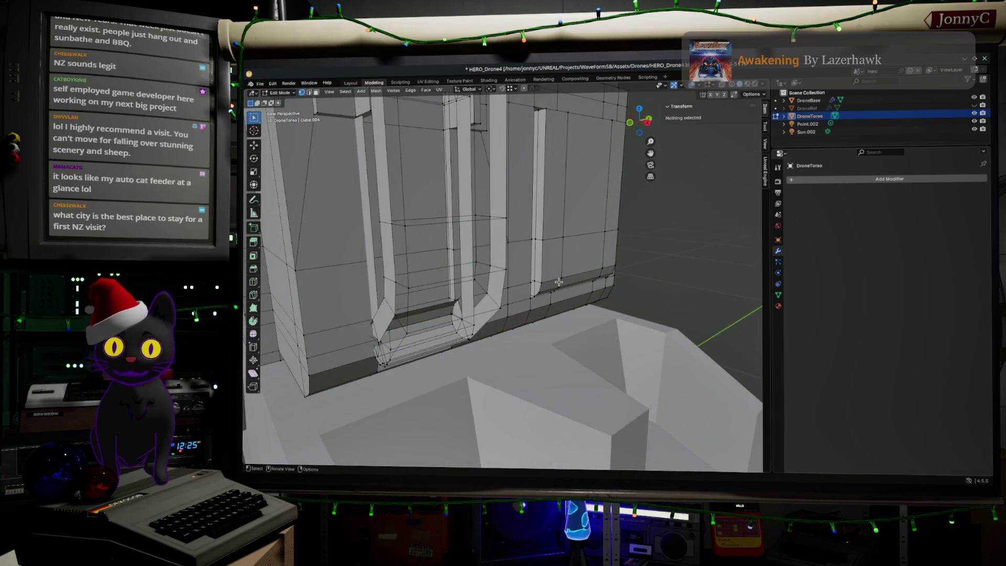
Select the whole torso mesh and recalculate its normals to face outside.
{"action": "key", "text": "a"}
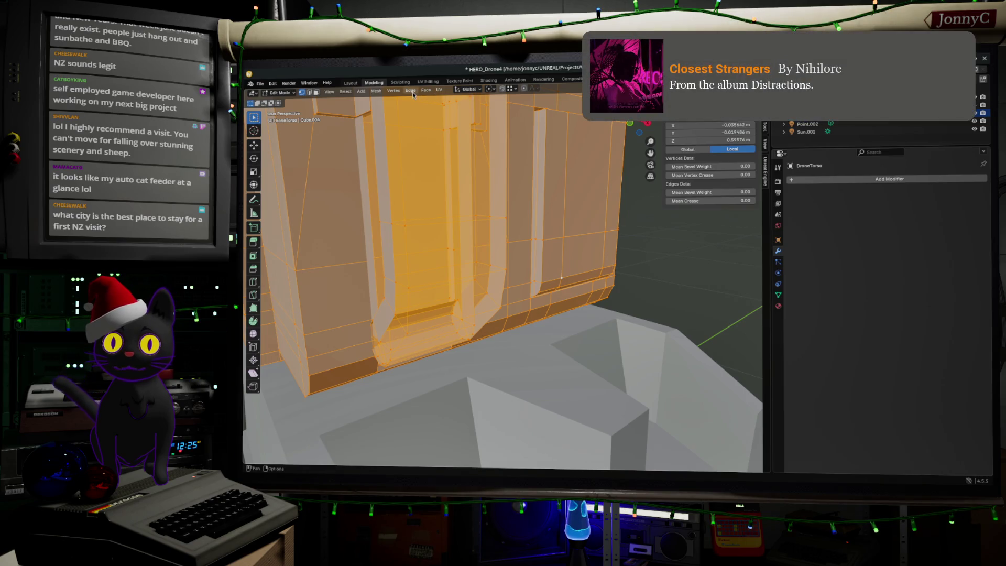
{"action": "left_click", "coordinate": [439, 93]}
{"action": "mouse_move", "coordinate": [410, 91]}
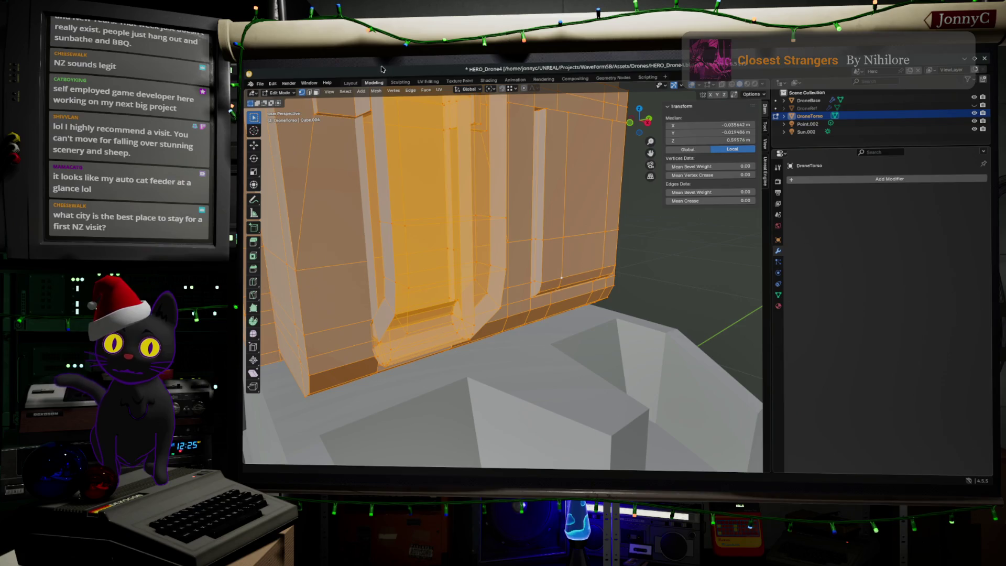
{"action": "left_click", "coordinate": [376, 95]}
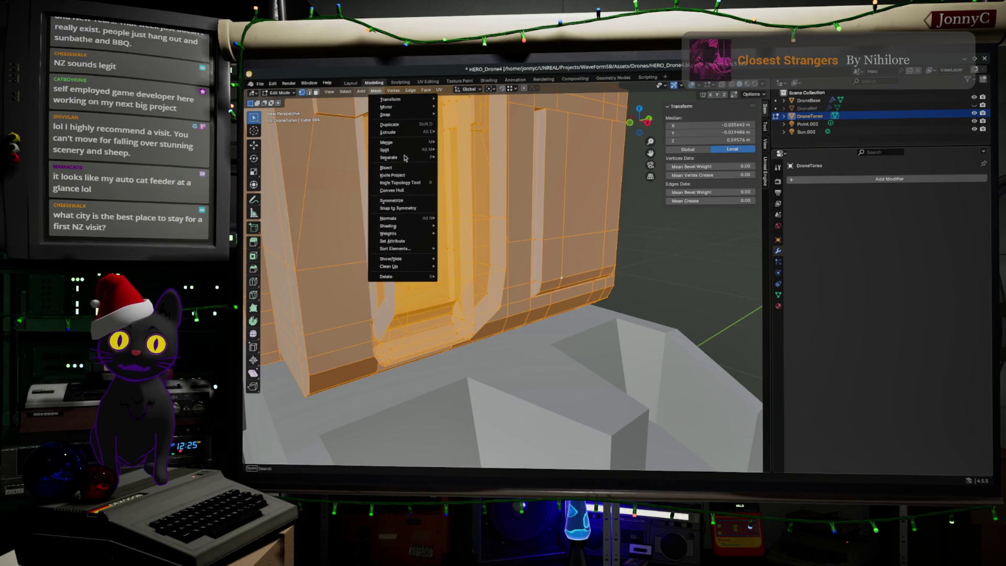
{"action": "mouse_move", "coordinate": [424, 220]}
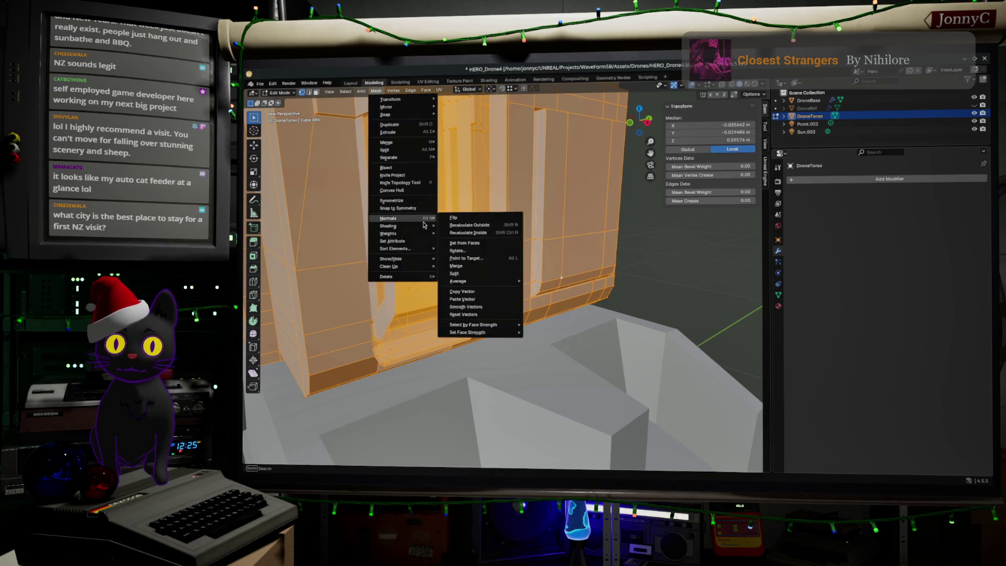
{"action": "left_click", "coordinate": [464, 225]}
{"action": "left_click", "coordinate": [553, 262]}
{"action": "mouse_move", "coordinate": [555, 264]}
{"action": "middle_mouse_down"}
{"action": "mouse_move", "coordinate": [615, 249]}
{"action": "mouse_move", "coordinate": [583, 227]}
{"action": "mouse_move", "coordinate": [503, 243]}
{"action": "mouse_move", "coordinate": [519, 230]}
{"action": "mouse_move", "coordinate": [506, 220]}
{"action": "mouse_move", "coordinate": [618, 254]}
{"action": "mouse_move", "coordinate": [588, 308]}
{"action": "middle_mouse_up"}
{"action": "left_click", "coordinate": [499, 224]}
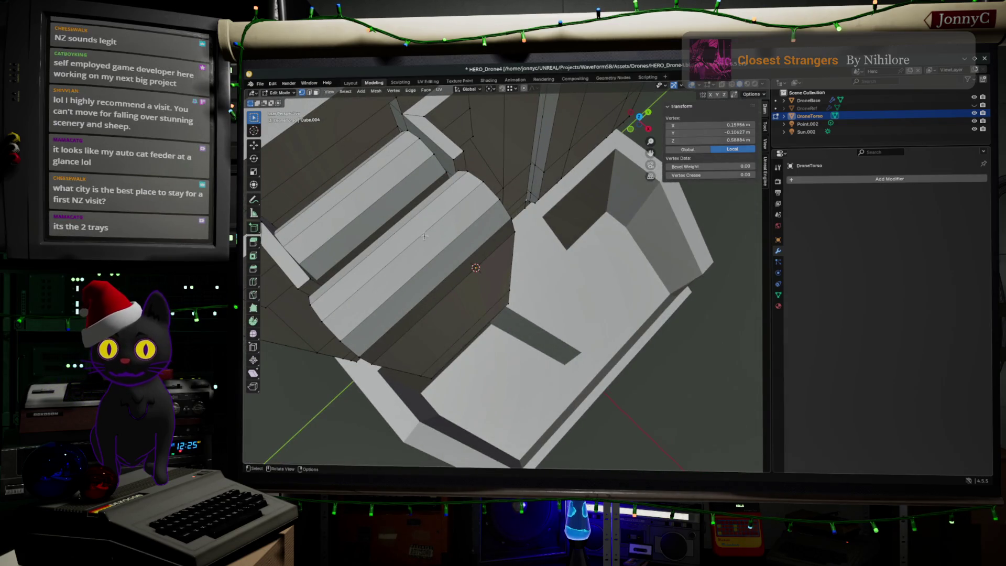
Add a centred edge loop across the pipe.
{"action": "key", "text": "ctrl+r"}
{"action": "left_click", "coordinate": [367, 203]}
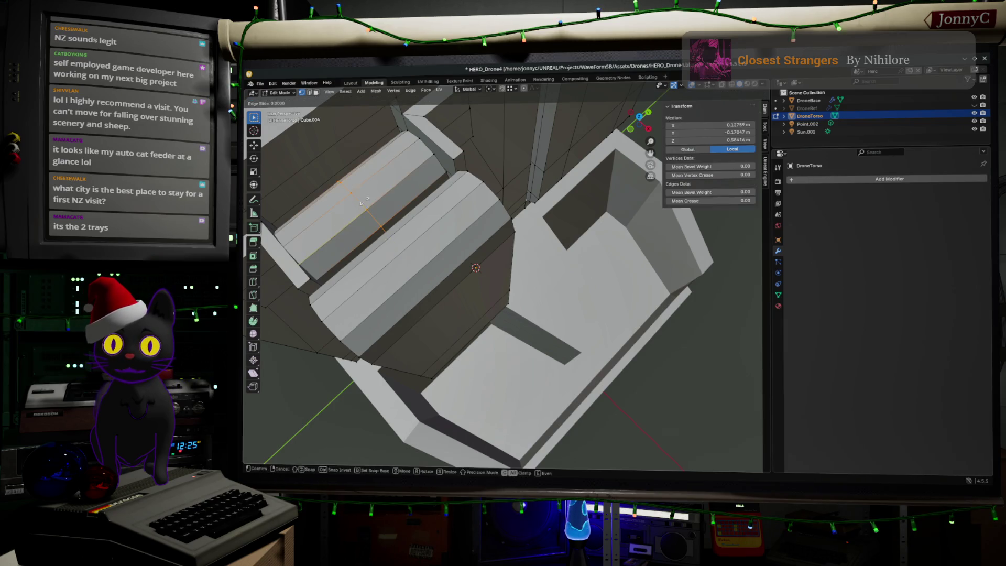
{"action": "right_click", "coordinate": [363, 202]}
Select both tube pieces by growing the selection, and view them from the top.
{"action": "left_click", "coordinate": [359, 193]}
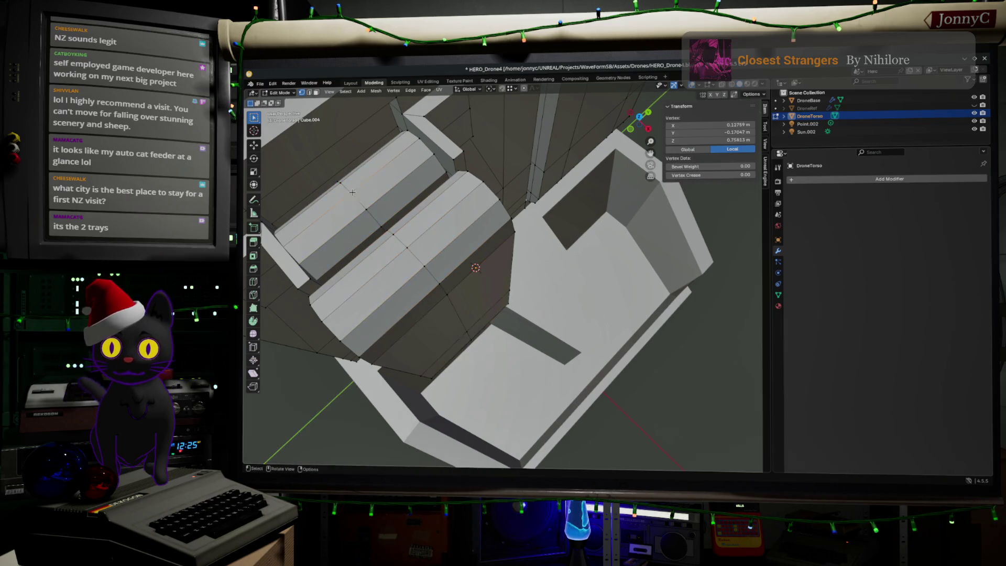
{"action": "key", "text": "ctrl+KP_Add"}
{"action": "key", "text": "ctrl+KP_Add"}
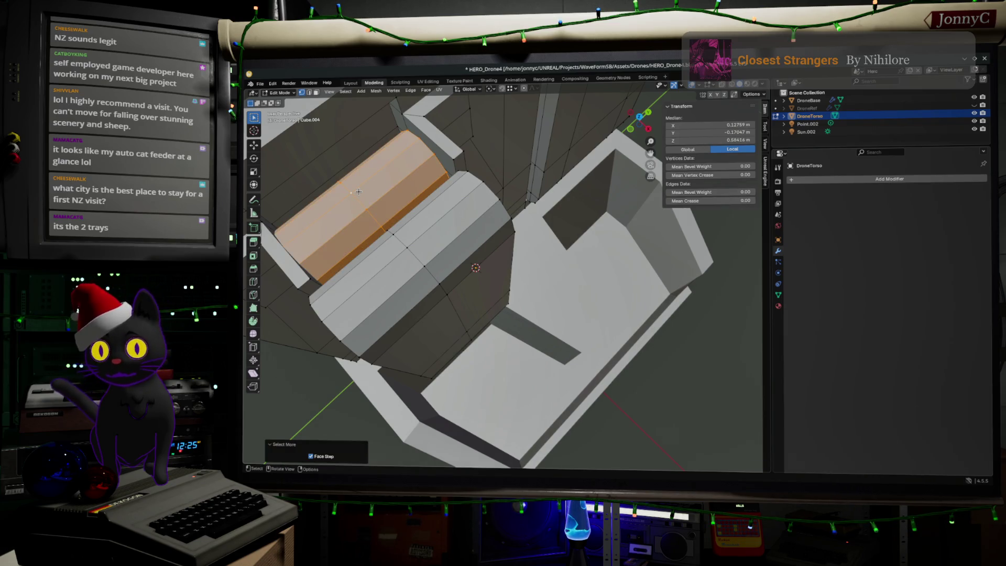
{"action": "left_click", "coordinate": [428, 273], "text": "ctrl"}
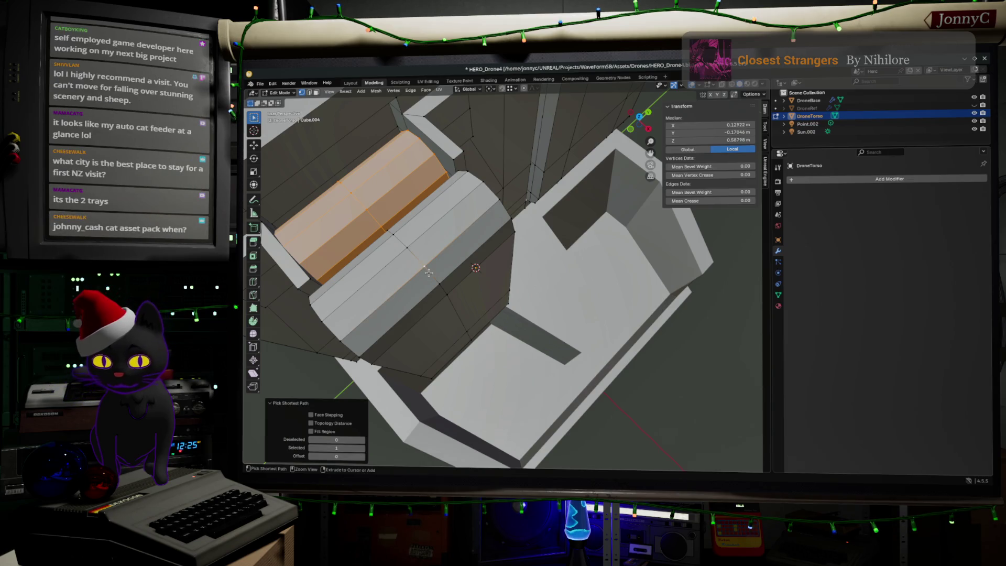
{"action": "key", "text": "ctrl+KP_Add"}
{"action": "key", "text": "ctrl+KP_Add"}
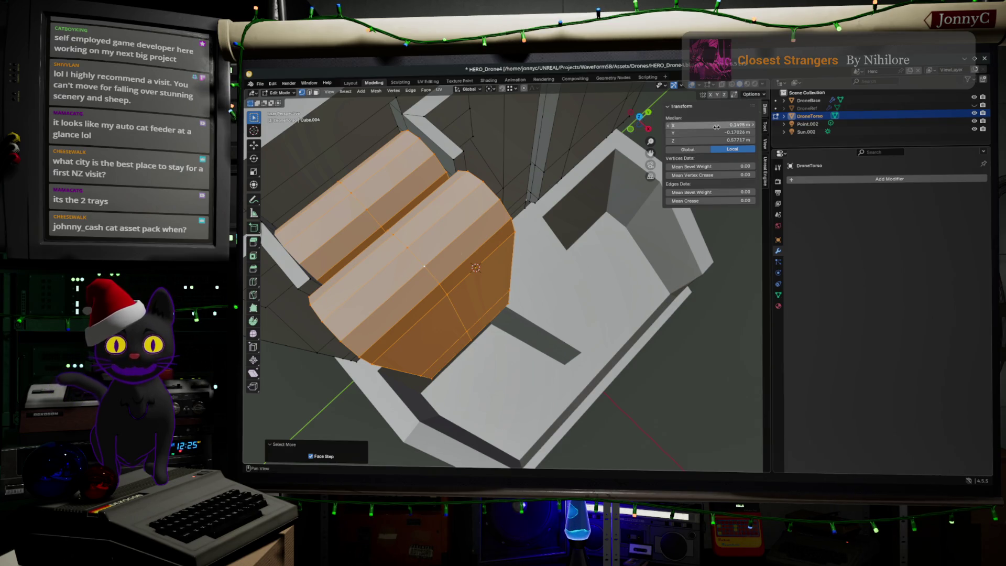
{"action": "left_click", "coordinate": [640, 116]}
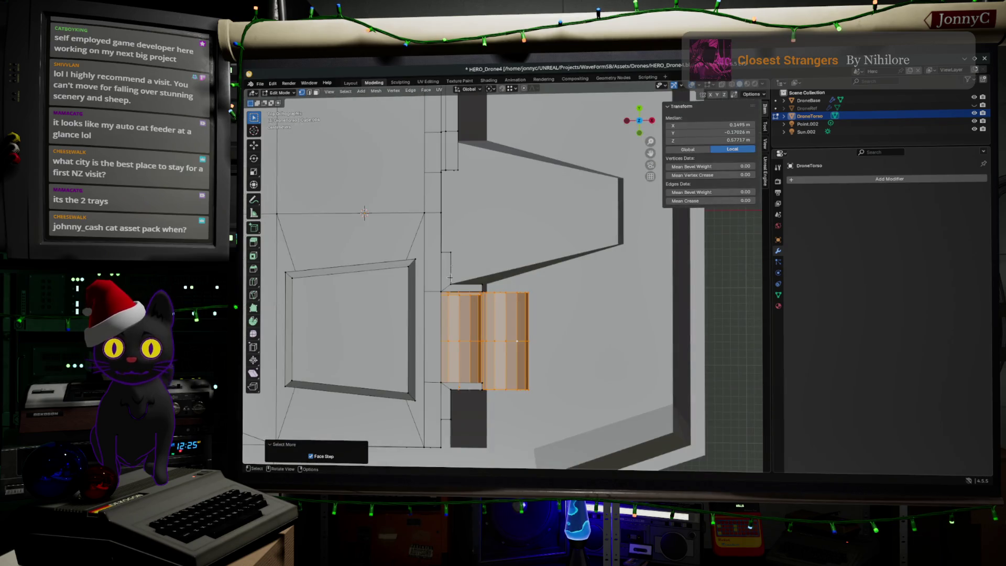
Nudge the two tube pieces slightly along Y, undoing a trial resize.
{"action": "middle_click_drag", "start_coordinate": [450, 278], "coordinate": [450, 250], "text": "ctrl"}
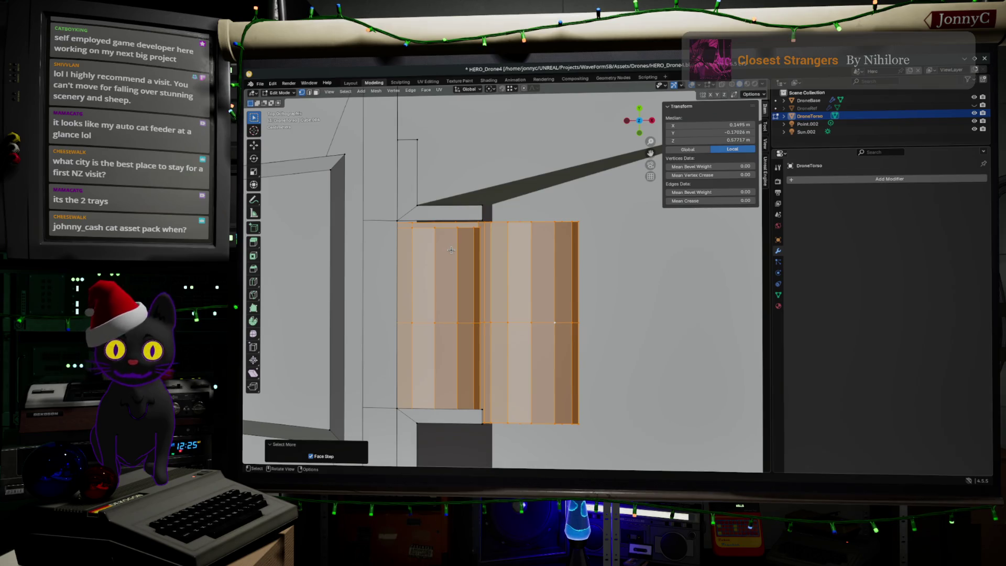
{"action": "key", "text": "g"}
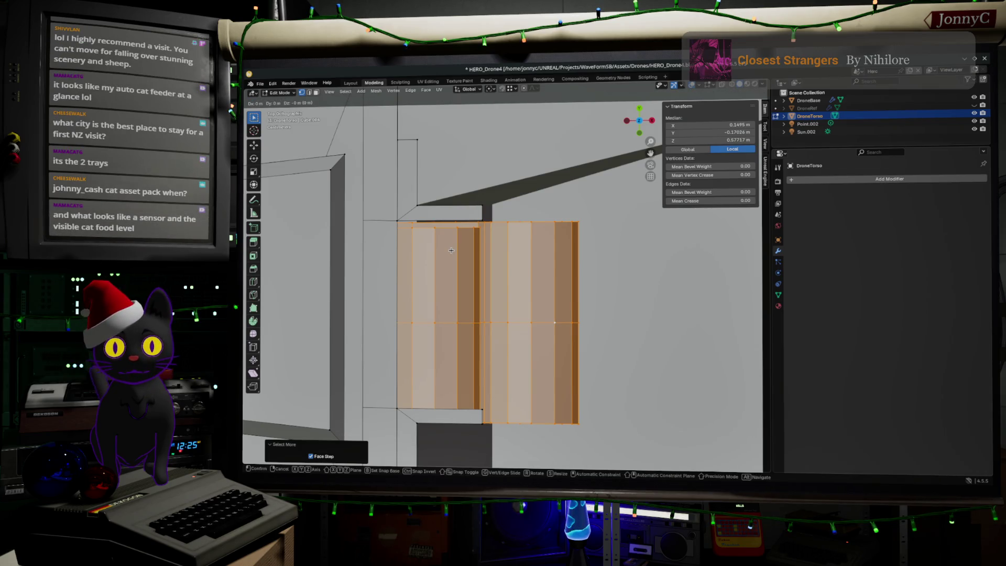
{"action": "key", "text": "y"}
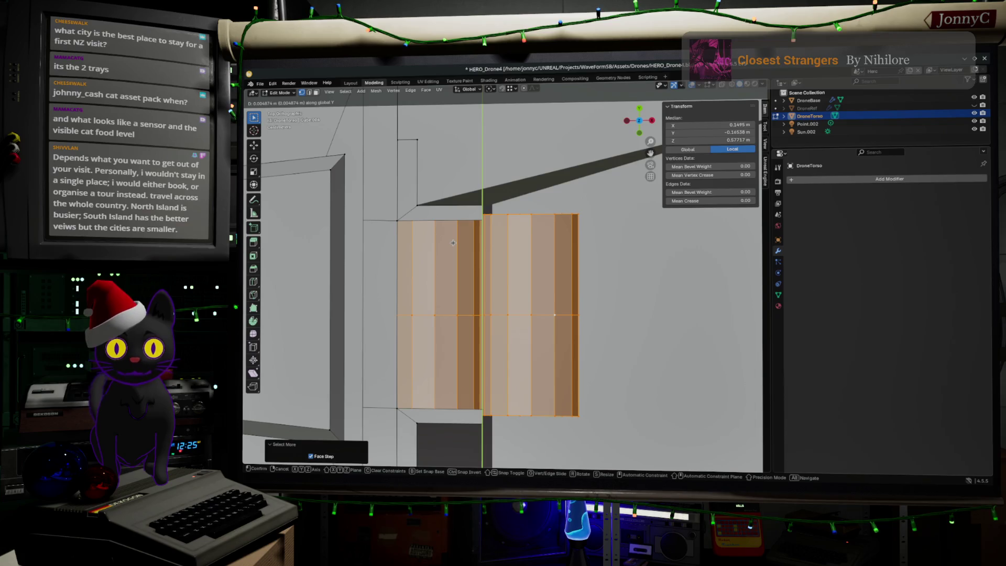
{"action": "left_click", "coordinate": [453, 243]}
{"action": "key", "text": "s"}
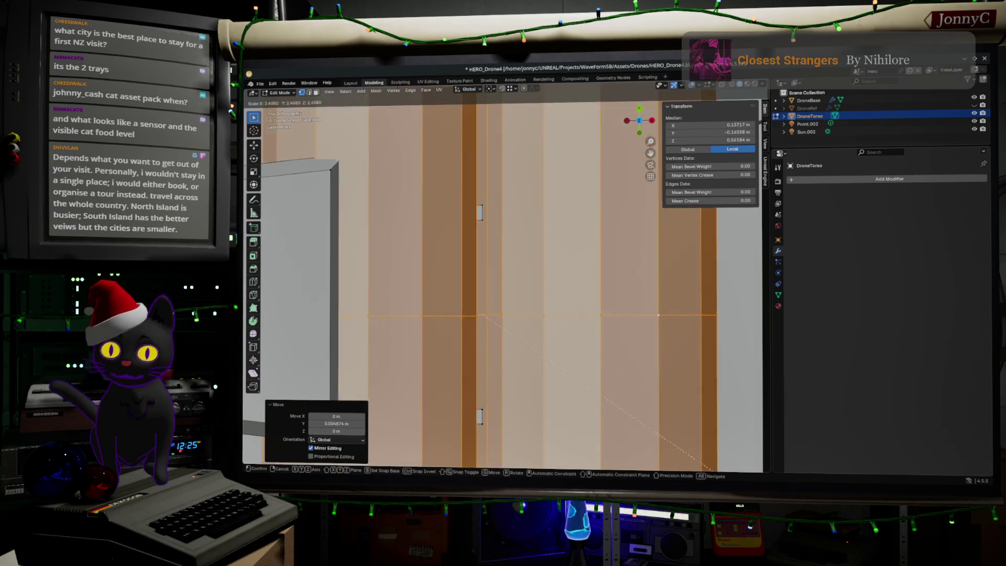
{"action": "left_click", "coordinate": [573, 260]}
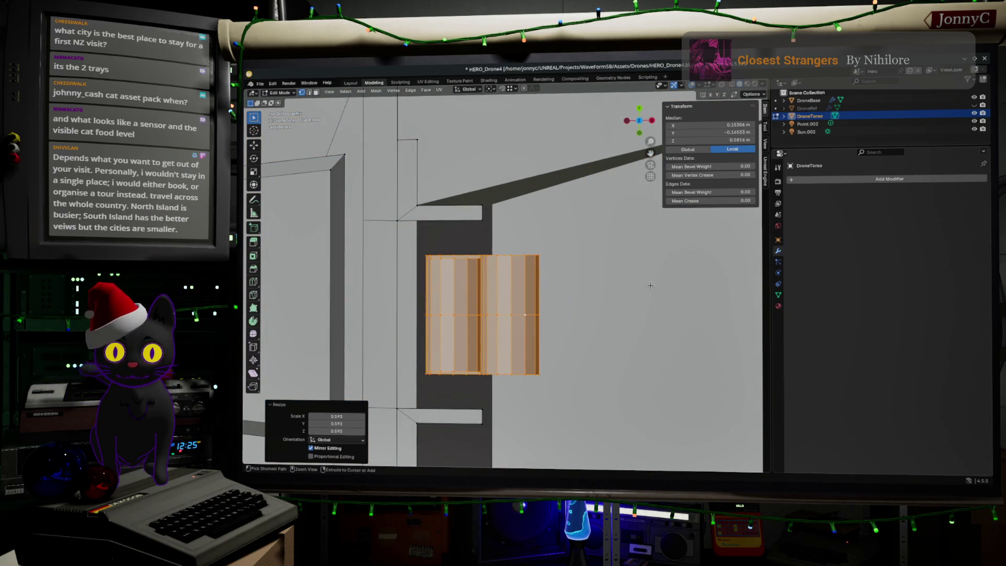
{"action": "key", "text": "ctrl+z"}
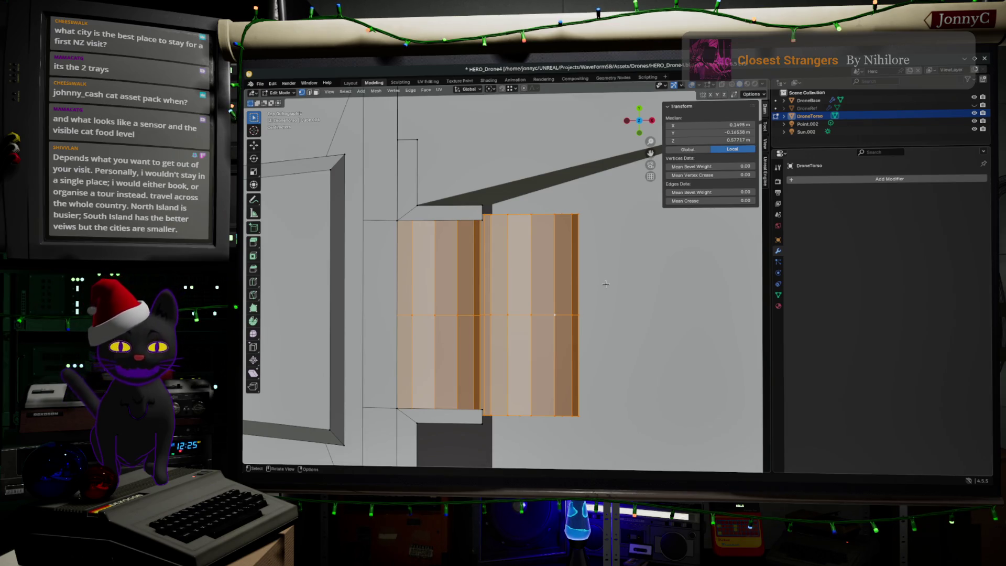
Undo a trial tilt of the tubes so they stay straight, and switch to Firefox.
{"action": "key", "text": "r"}
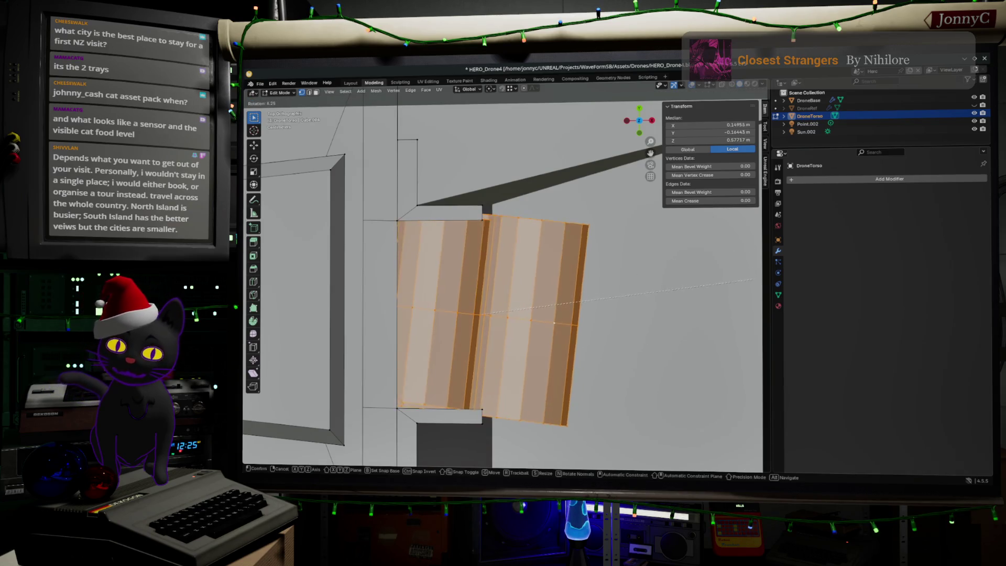
{"action": "left_click", "coordinate": [603, 302]}
{"action": "key", "text": "ctrl+z"}
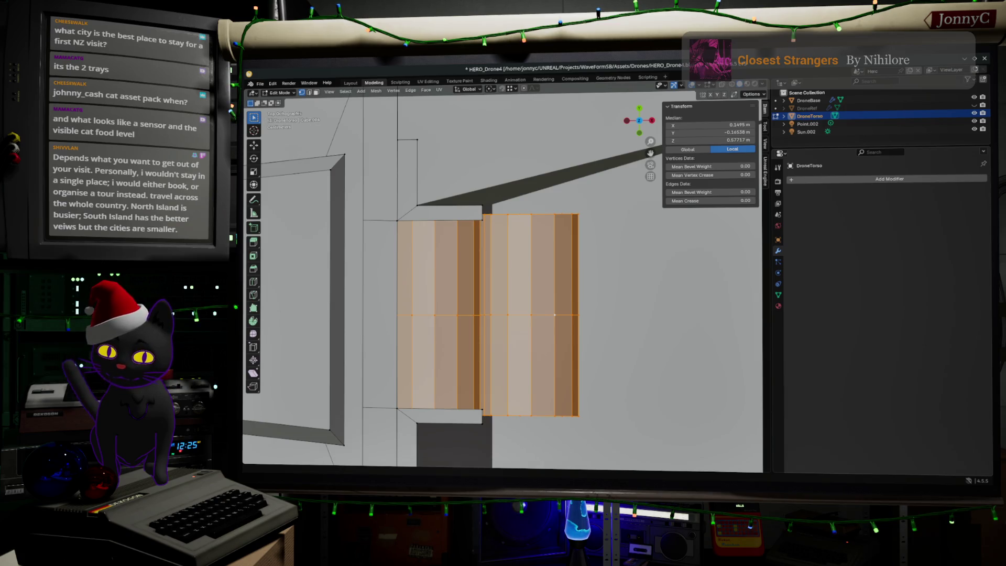
{"action": "key", "text": "alt+Tab"}
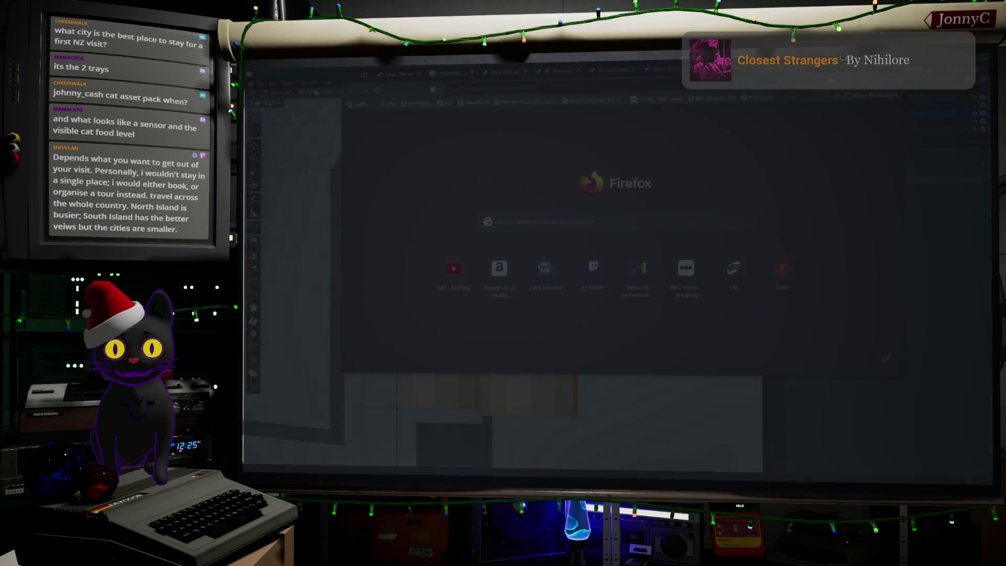
Search Google for 'sabrina teenage witch TV Salem'.
{"action": "left_click", "coordinate": [524, 90]}
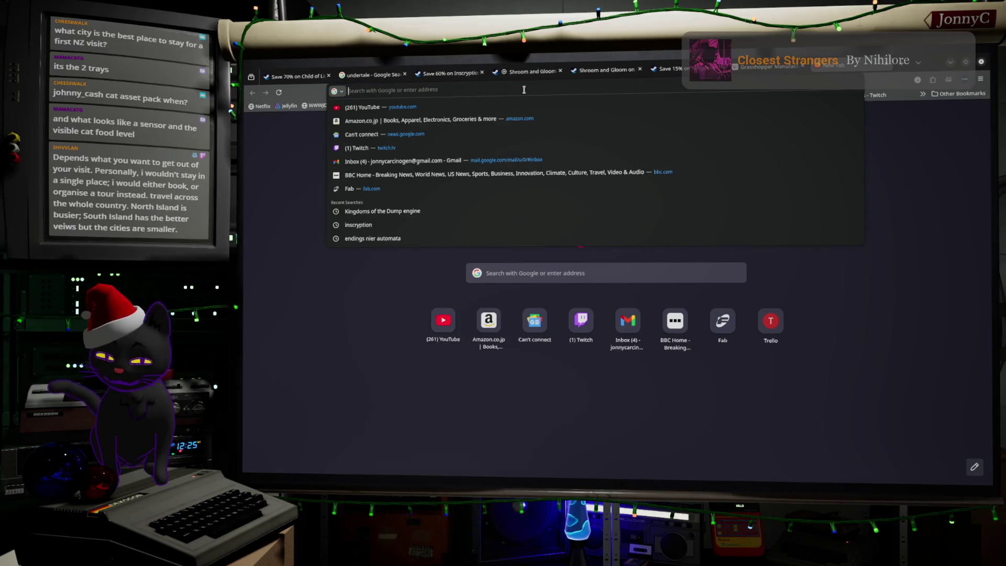
{"action": "type", "text": "sabrine"}
{"action": "key", "text": "BackSpace"}
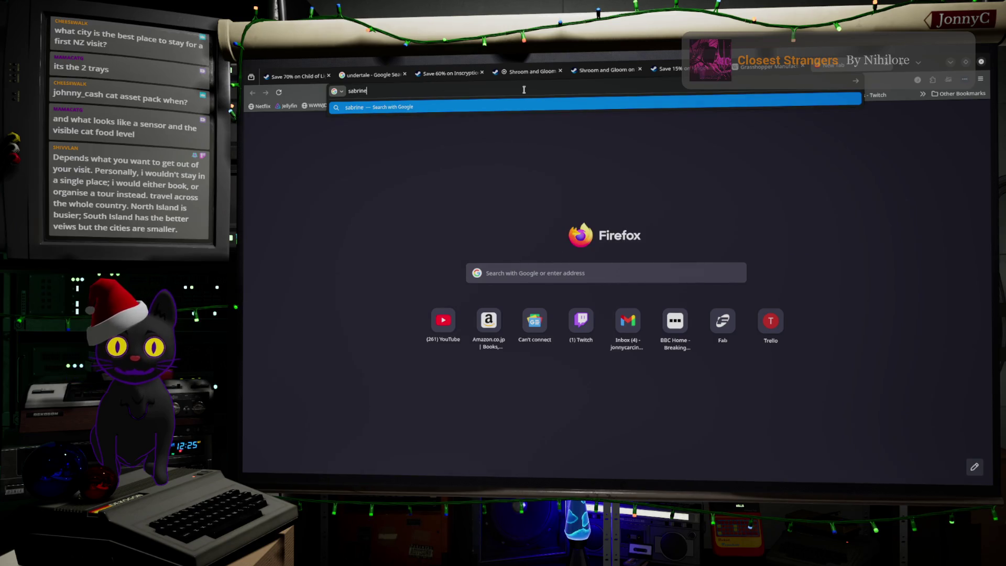
{"action": "type", "text": "a tea"}
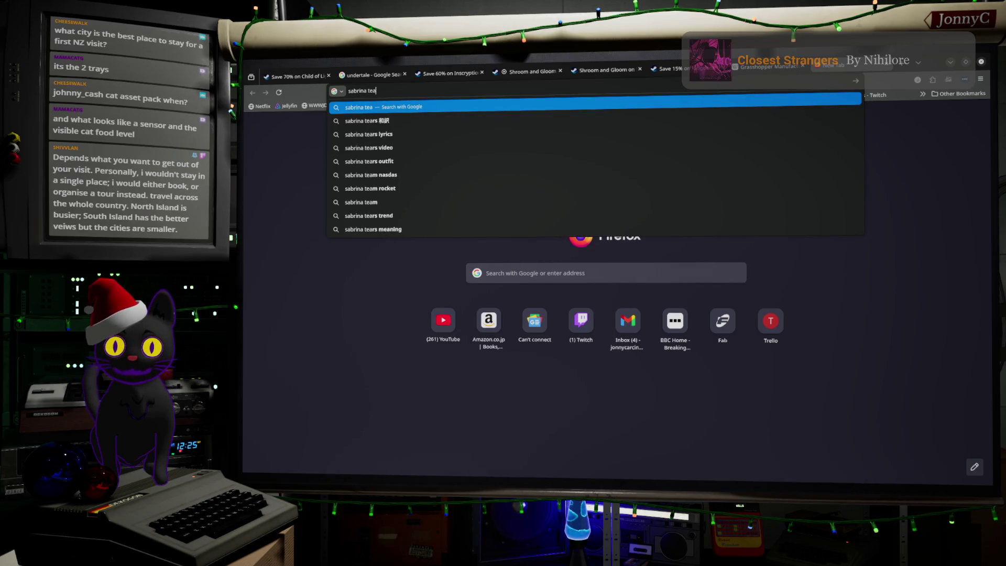
{"action": "key", "text": "BackSpace"}
{"action": "type", "text": "enage"}
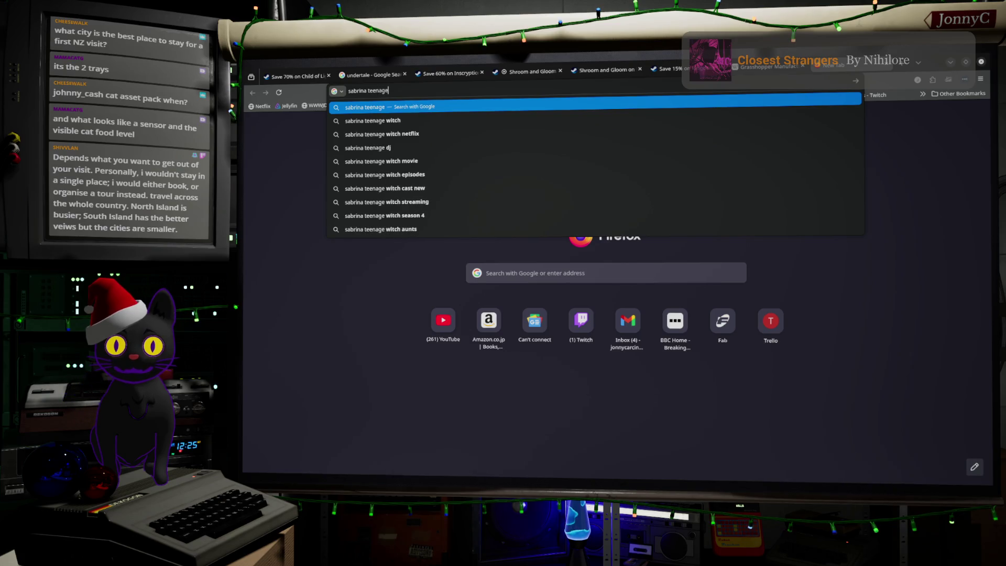
{"action": "key", "text": "Down"}
{"action": "type", "text": "TV A"}
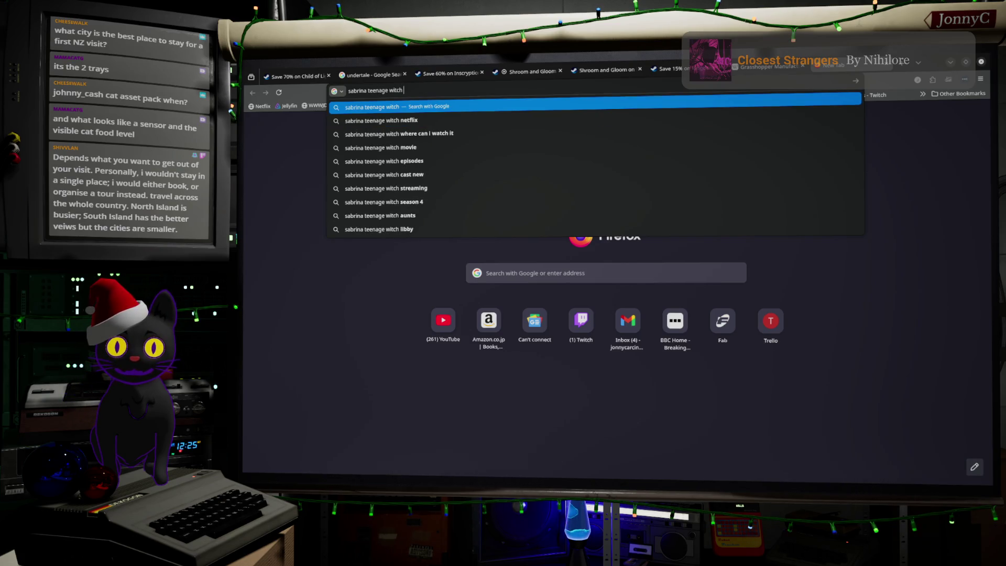
{"action": "key", "text": "BackSpace"}
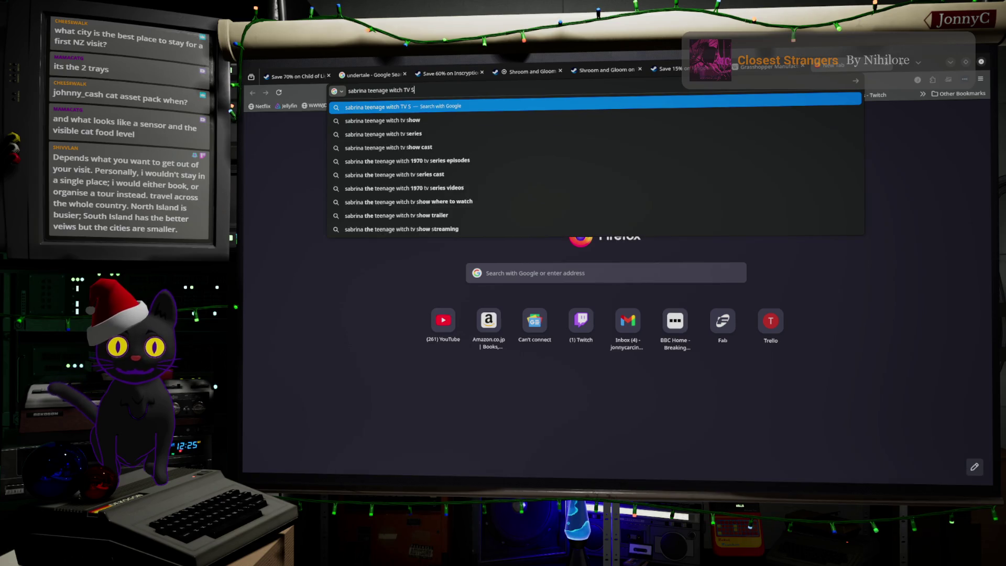
{"action": "type", "text": "Sale"}
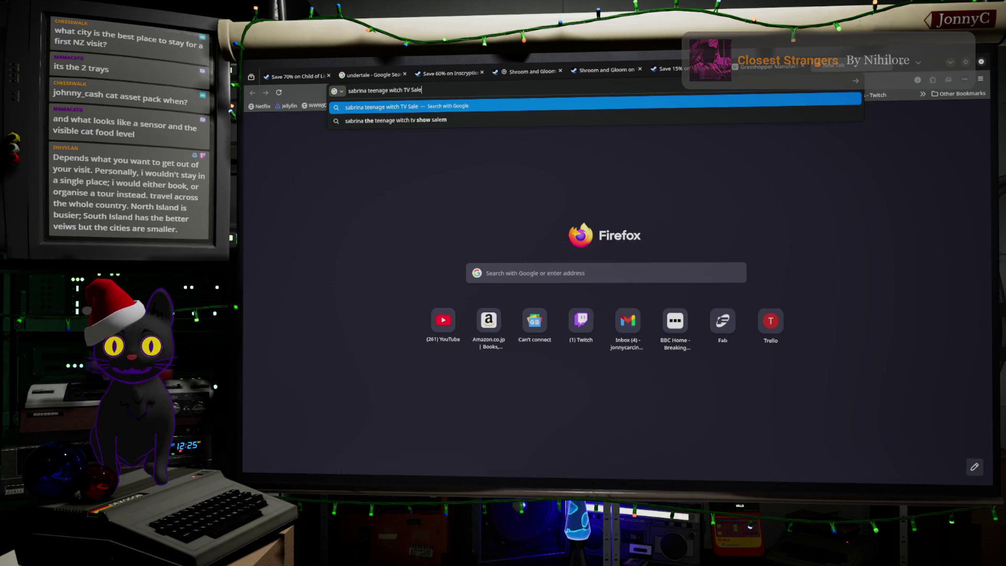
{"action": "type", "text": "m"}
{"action": "key", "text": "Return"}
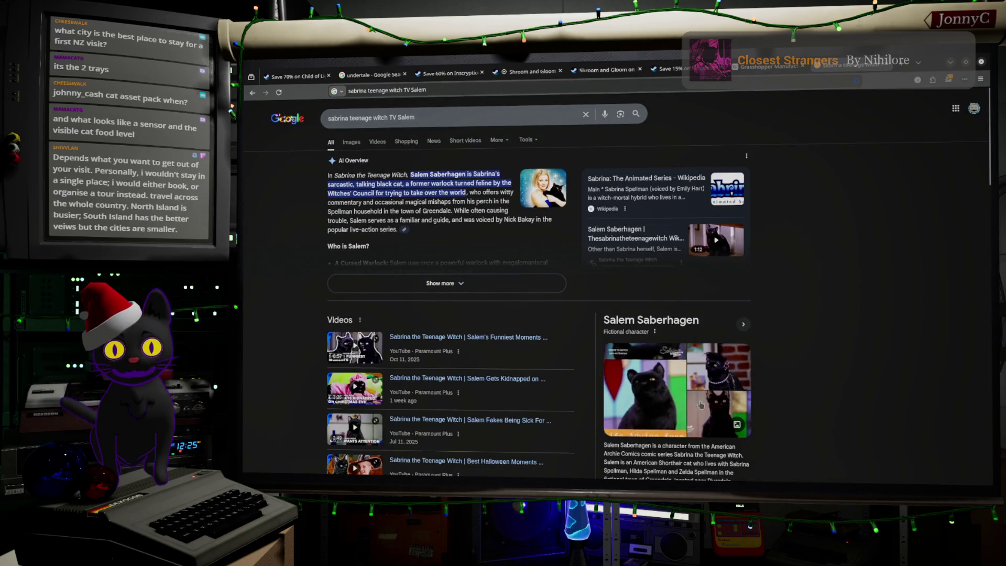
Browse the Salem image results, then minimize Firefox to return to Blender.
{"action": "left_click", "coordinate": [718, 411]}
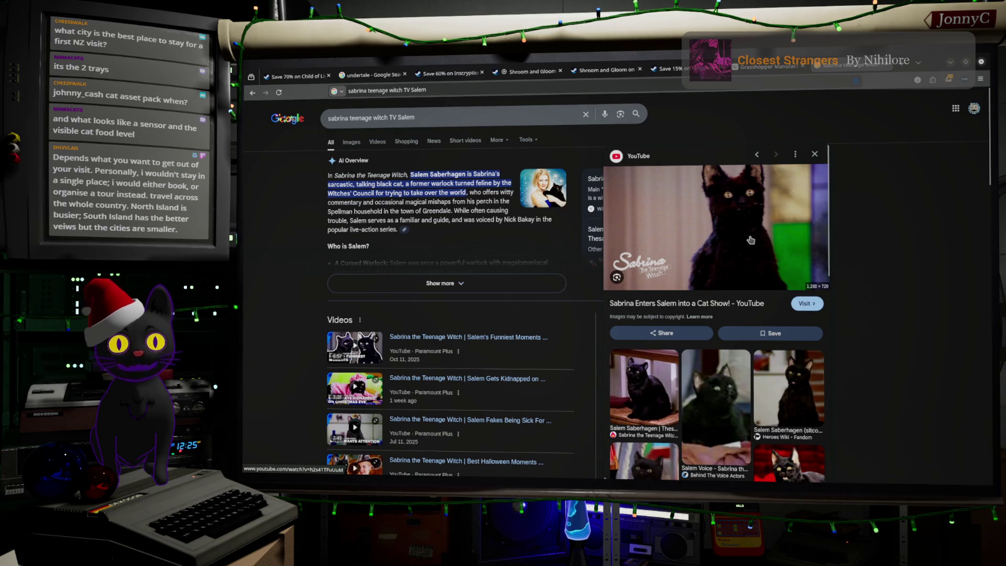
{"action": "left_click", "coordinate": [350, 142]}
{"action": "scroll", "coordinate": [370, 268], "scroll_direction": "down", "scroll_amount": 2}
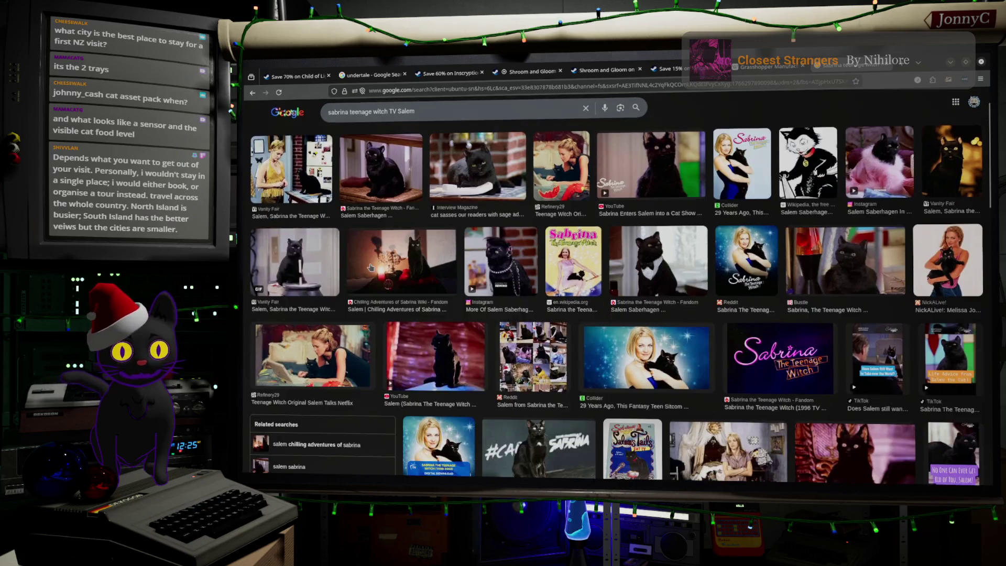
{"action": "scroll", "coordinate": [370, 267], "scroll_direction": "up", "scroll_amount": 2}
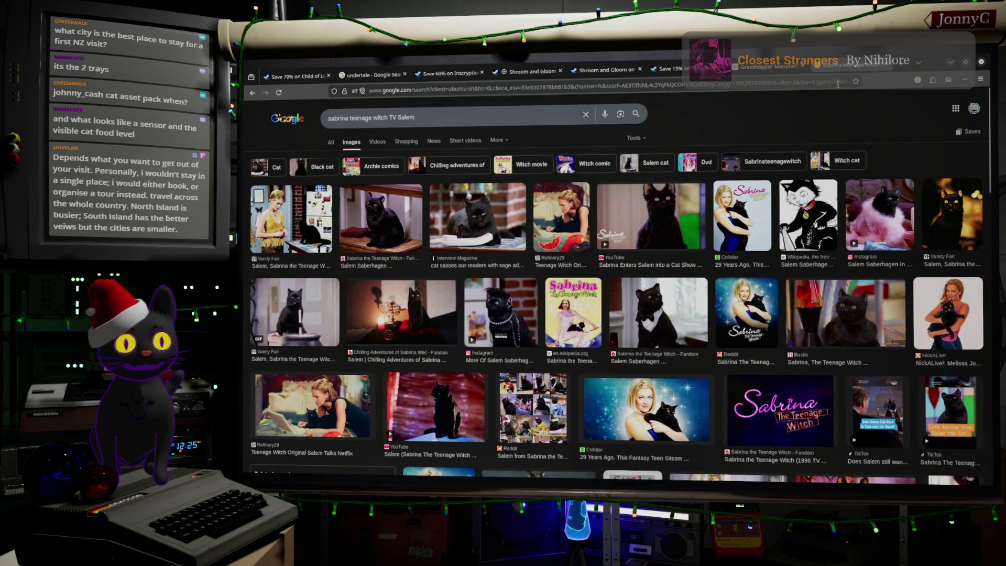
{"action": "left_click", "coordinate": [949, 62]}
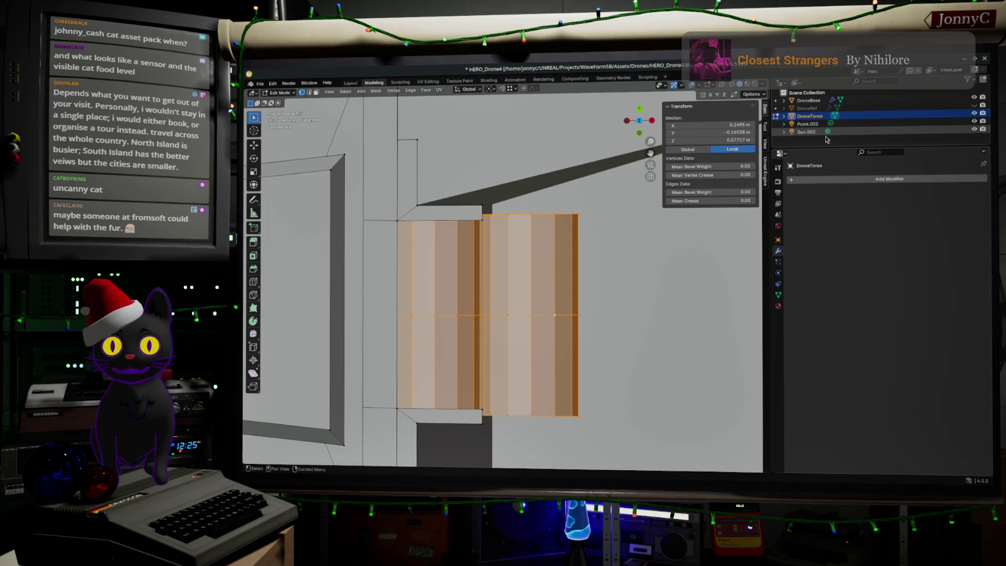
Scale the selected tube faces along Y to 0.927.
{"action": "left_click", "coordinate": [553, 314]}
{"action": "key", "text": "s"}
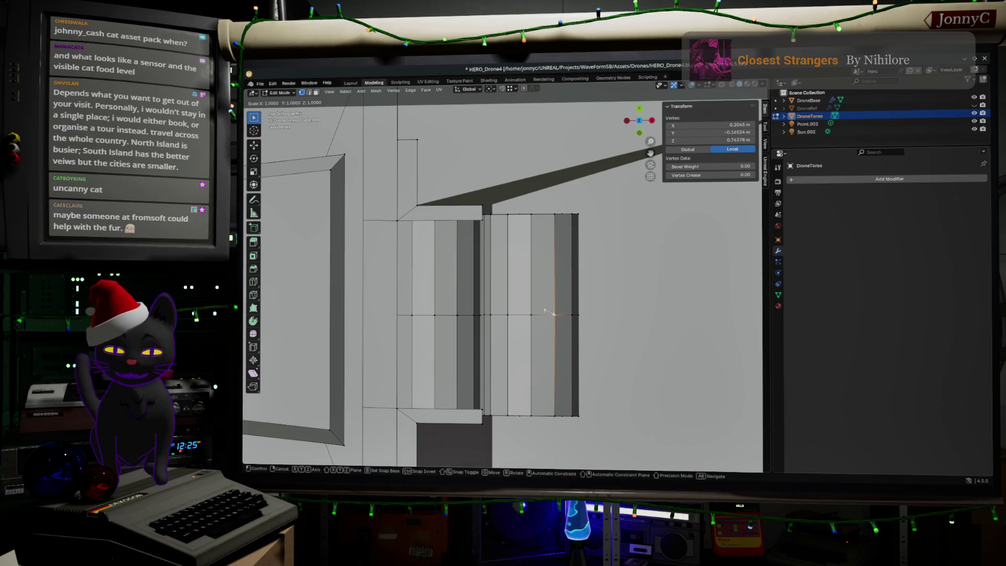
{"action": "key", "text": "Escape"}
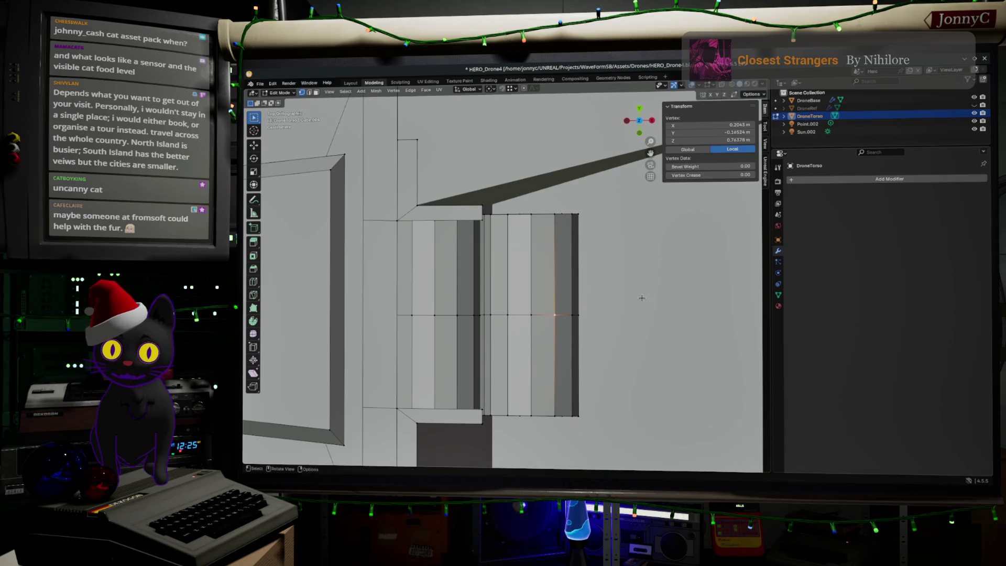
{"action": "key", "text": "a"}
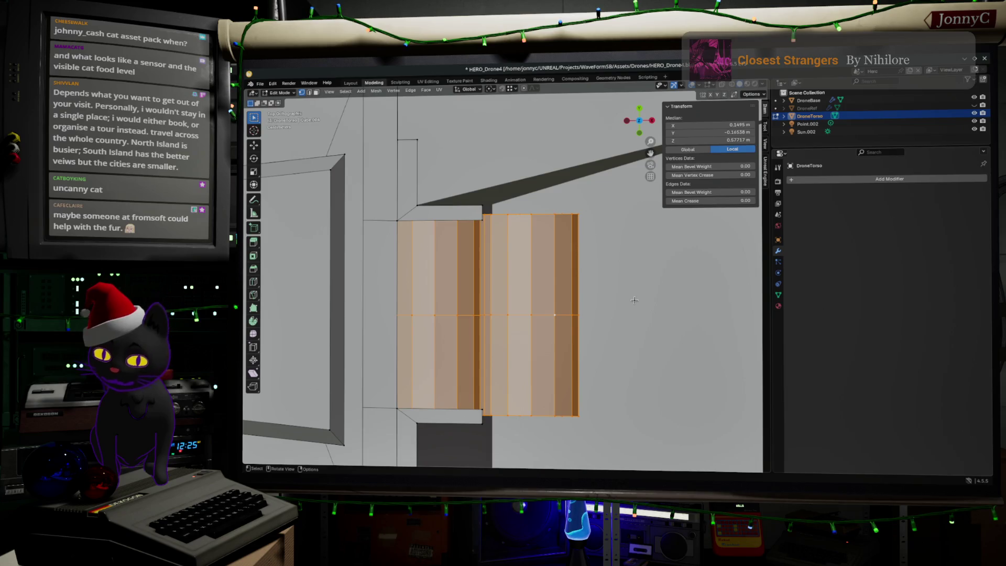
{"action": "key", "text": "s"}
{"action": "key", "text": "y"}
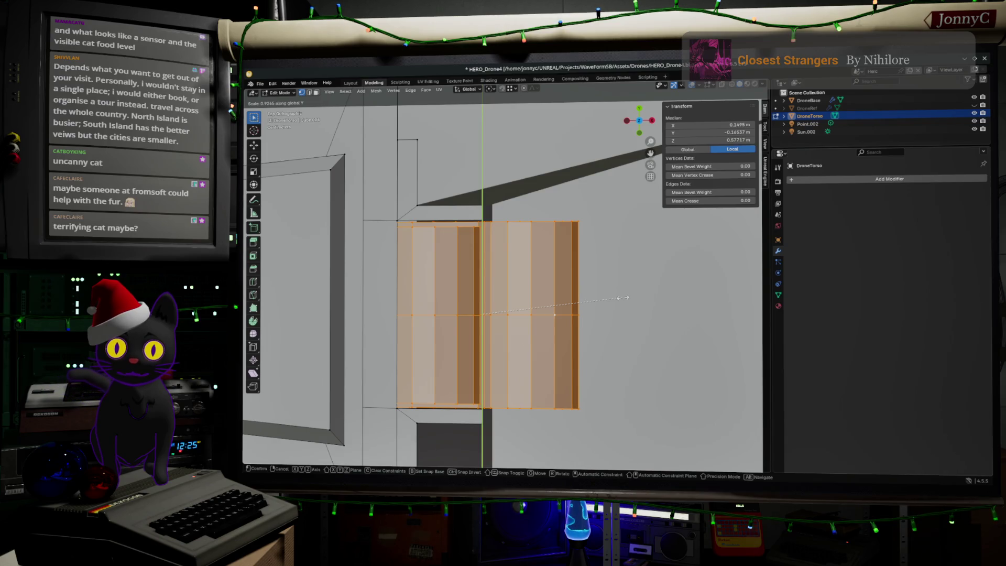
{"action": "left_click", "coordinate": [623, 298]}
Select a tube vertex, grow it along the face strip with Face Step, and view from the front.
{"action": "mouse_move", "coordinate": [622, 295]}
{"action": "middle_mouse_down"}
{"action": "mouse_move", "coordinate": [609, 231]}
{"action": "mouse_move", "coordinate": [580, 330]}
{"action": "middle_mouse_up"}
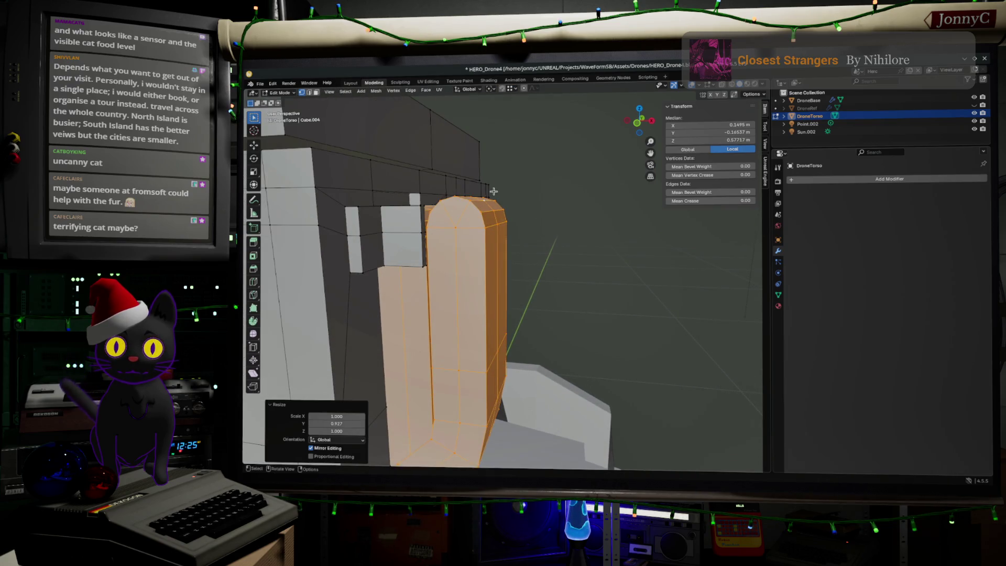
{"action": "scroll", "coordinate": [506, 239], "scroll_direction": "down", "scroll_amount": 3}
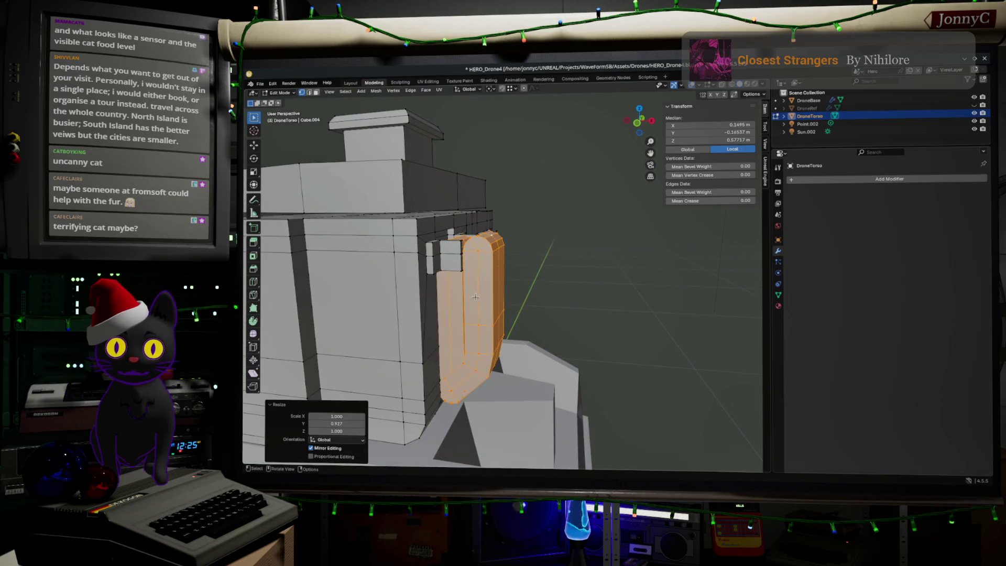
{"action": "key", "text": "alt+a"}
{"action": "left_click", "coordinate": [480, 325]}
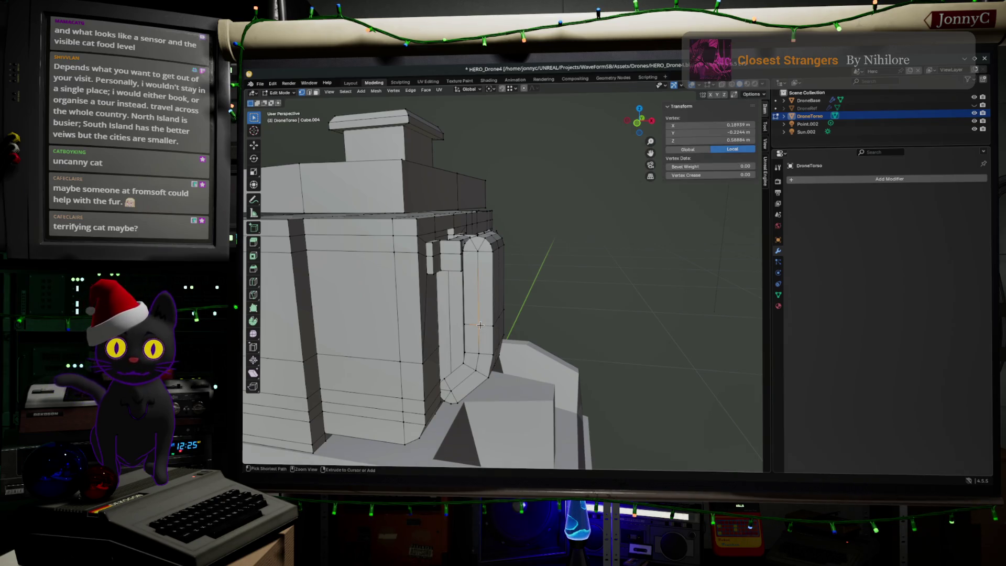
{"action": "key", "text": "ctrl+KP_Add"}
{"action": "key", "text": "ctrl+KP_Add"}
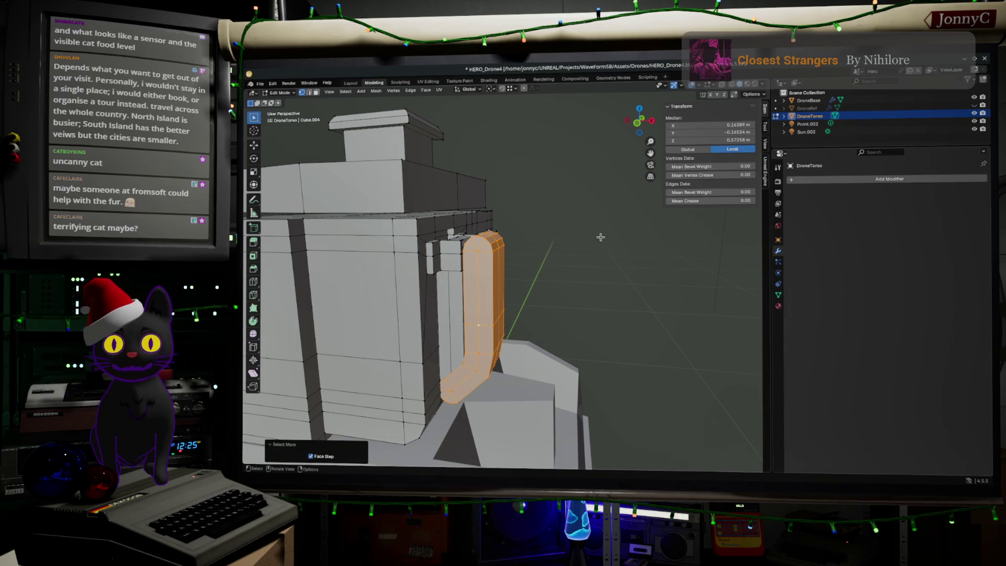
{"action": "left_click", "coordinate": [637, 122]}
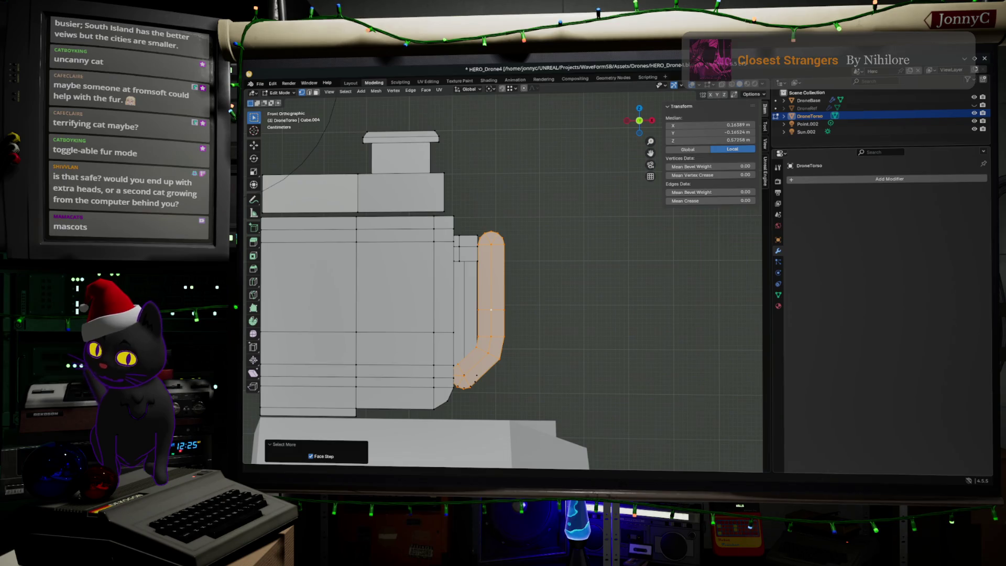
{"action": "key", "text": "alt+Tab"}
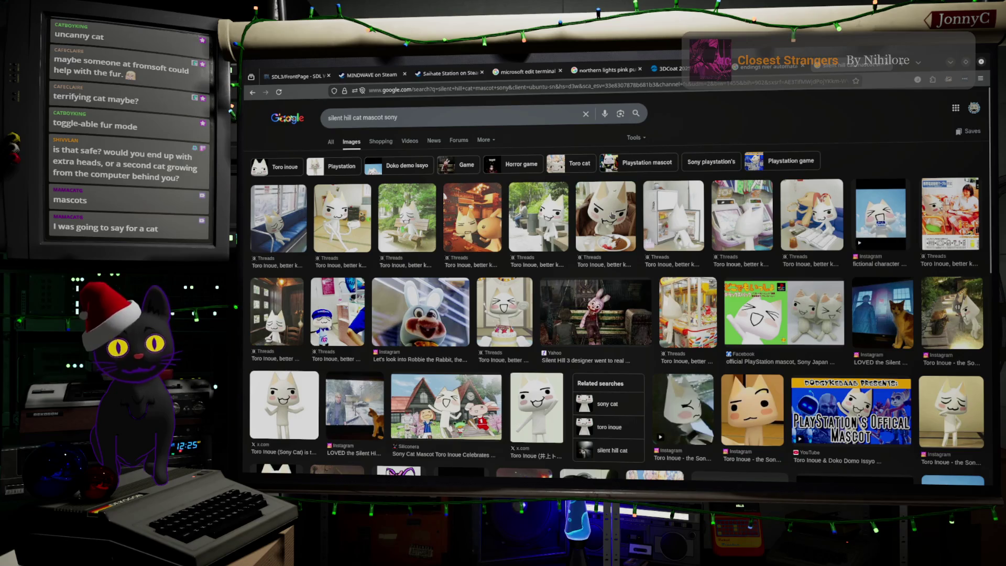
Scroll through the 'silent hill cat mascot sony' thumbnails and return to the top.
{"action": "scroll", "coordinate": [613, 209], "scroll_direction": "down", "scroll_amount": 1}
{"action": "scroll", "coordinate": [616, 207], "scroll_direction": "up", "scroll_amount": 1}
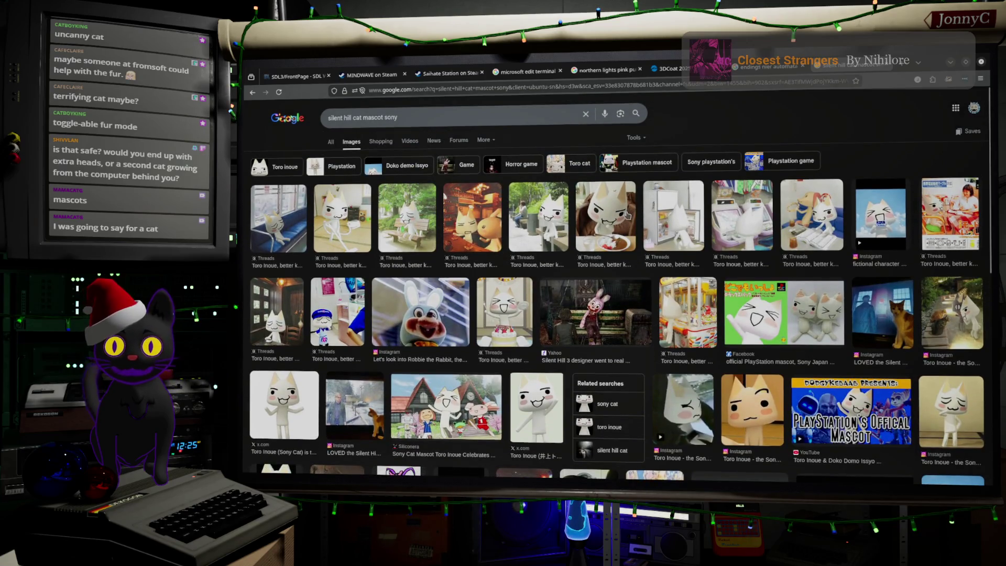
{"action": "scroll", "coordinate": [627, 216], "scroll_direction": "down", "scroll_amount": 4}
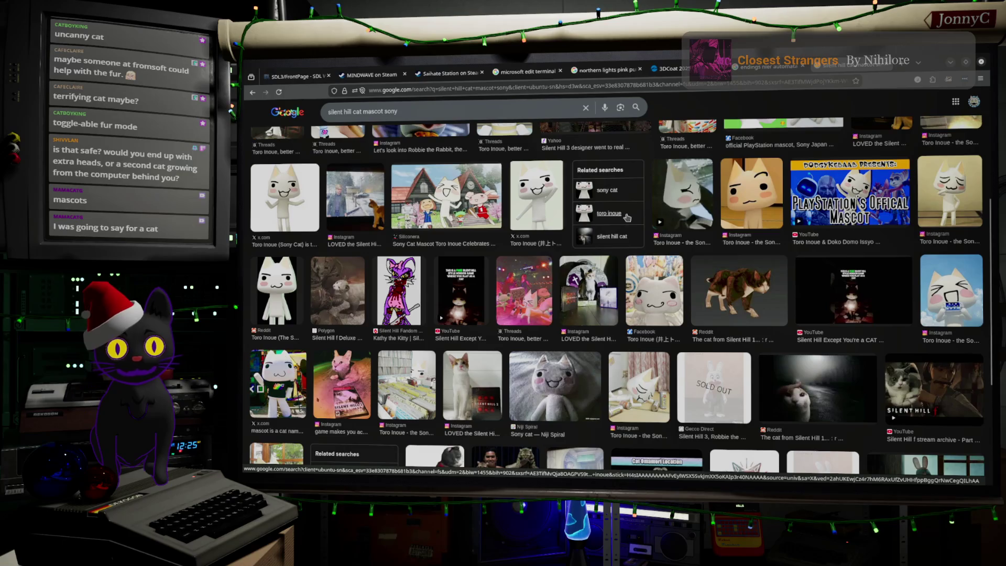
{"action": "scroll", "coordinate": [627, 217], "scroll_direction": "down", "scroll_amount": 4}
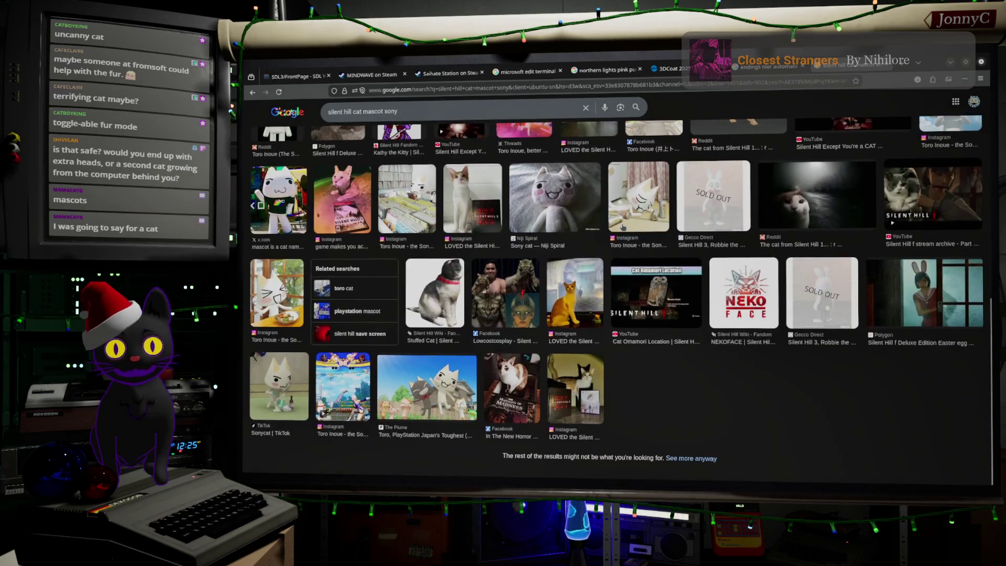
{"action": "scroll", "coordinate": [621, 227], "scroll_direction": "up", "scroll_amount": 10}
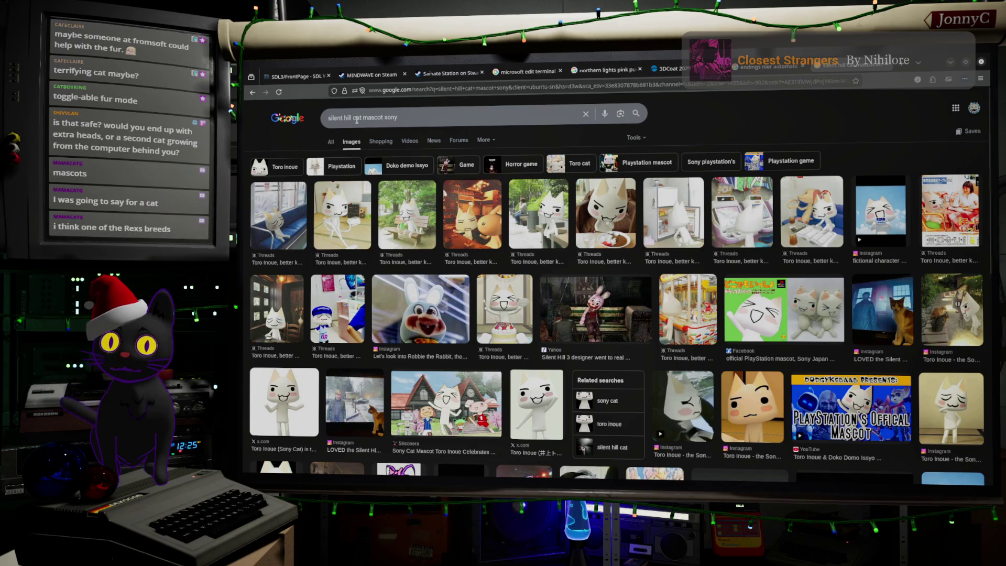
Replace 'silent hill' with 'horror' in the search and open the Toypanic horror Toro result.
{"action": "left_click", "coordinate": [359, 121]}
{"action": "double_click", "coordinate": [357, 118]}
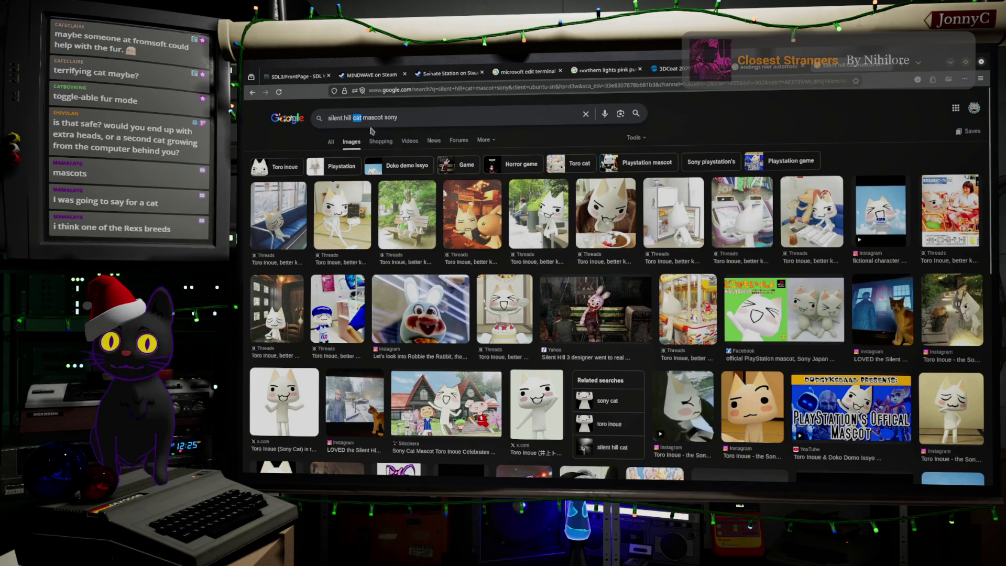
{"action": "left_click_drag", "start_coordinate": [353, 118], "coordinate": [282, 123]}
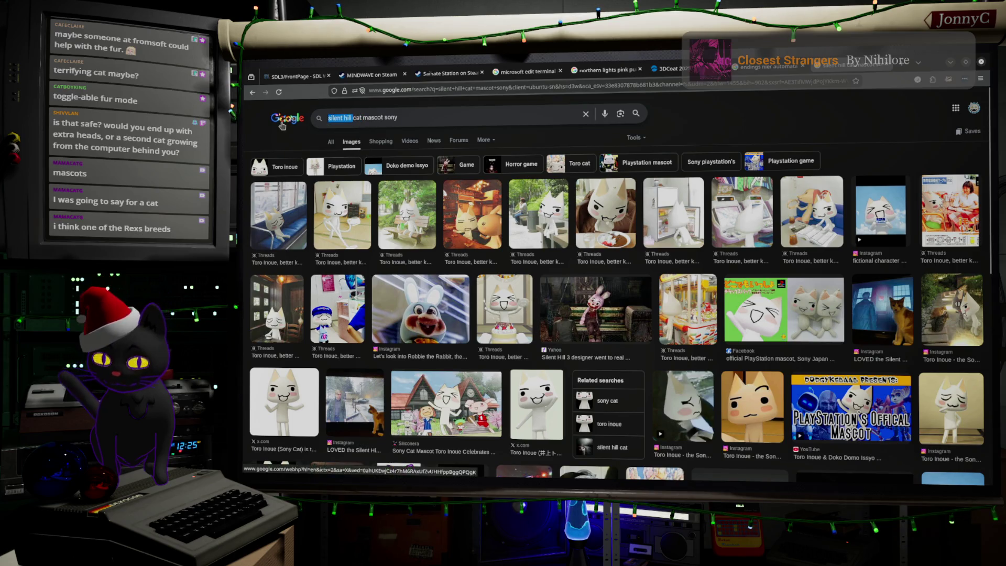
{"action": "key", "text": "BackSpace"}
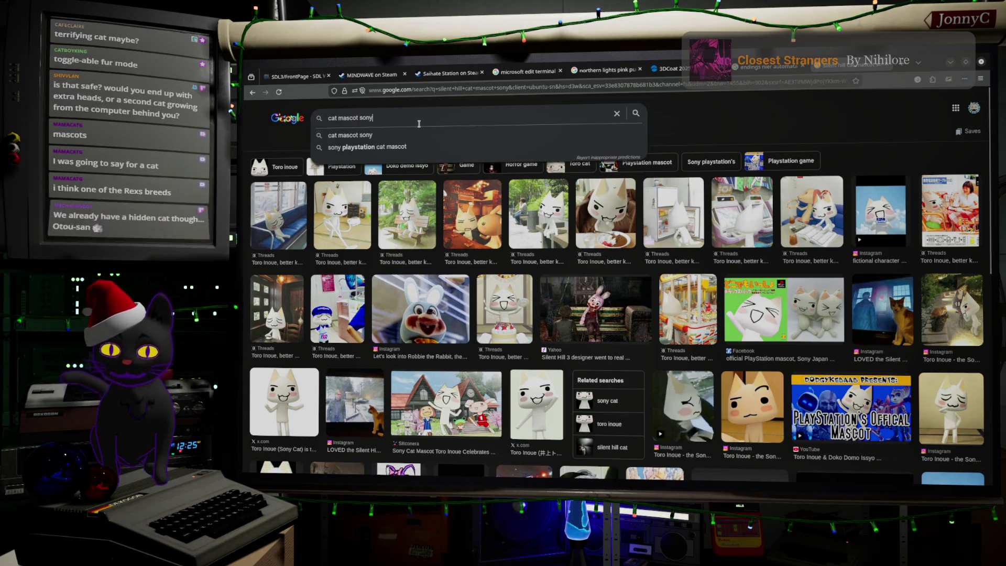
{"action": "type", "text": " horror"}
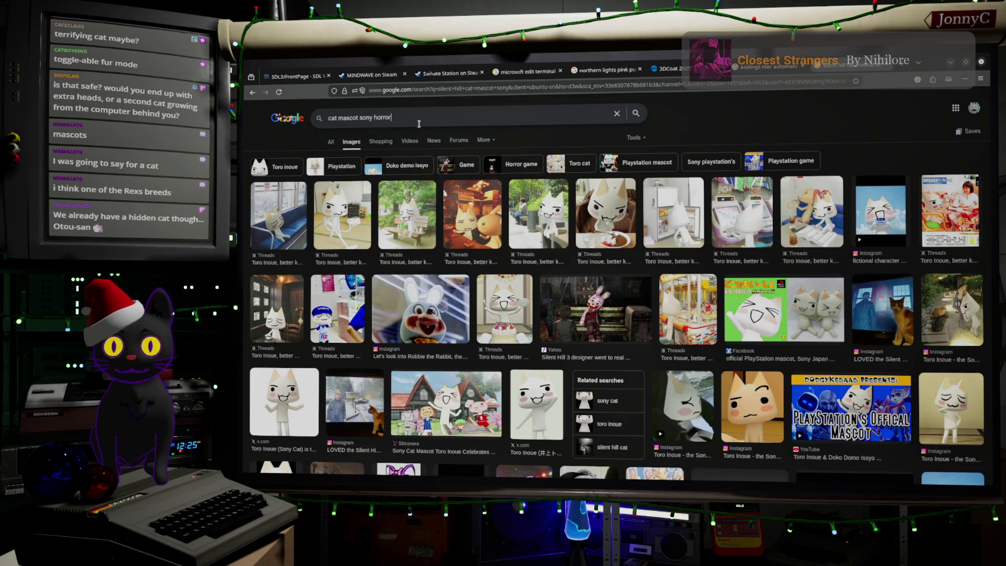
{"action": "key", "text": "Return"}
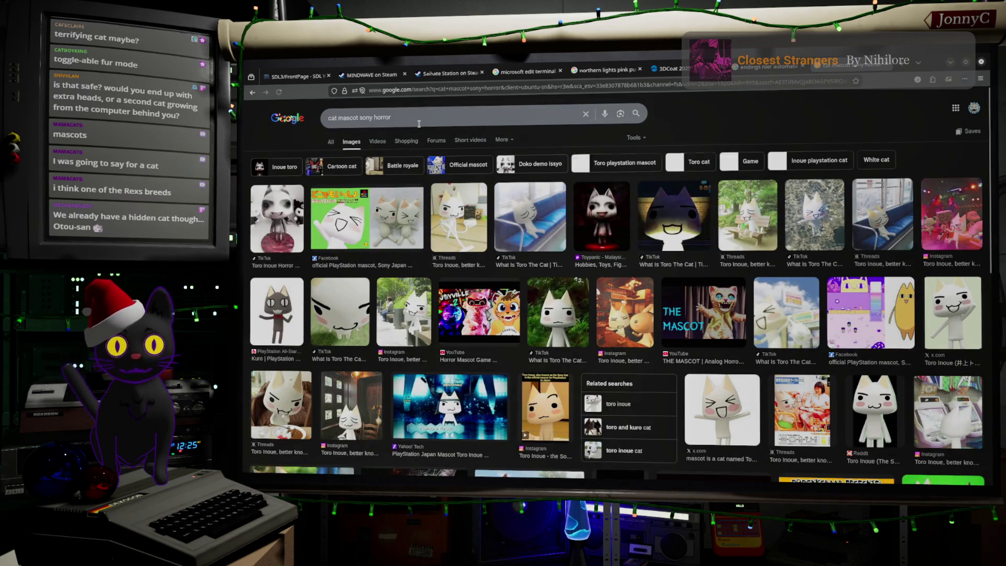
{"action": "left_click", "coordinate": [607, 219]}
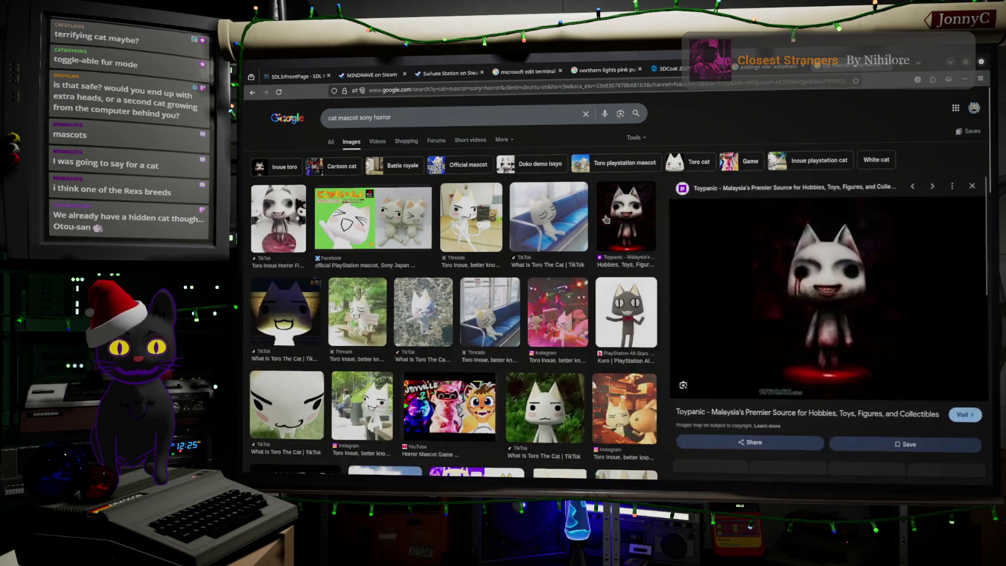
{"action": "left_click", "coordinate": [854, 337]}
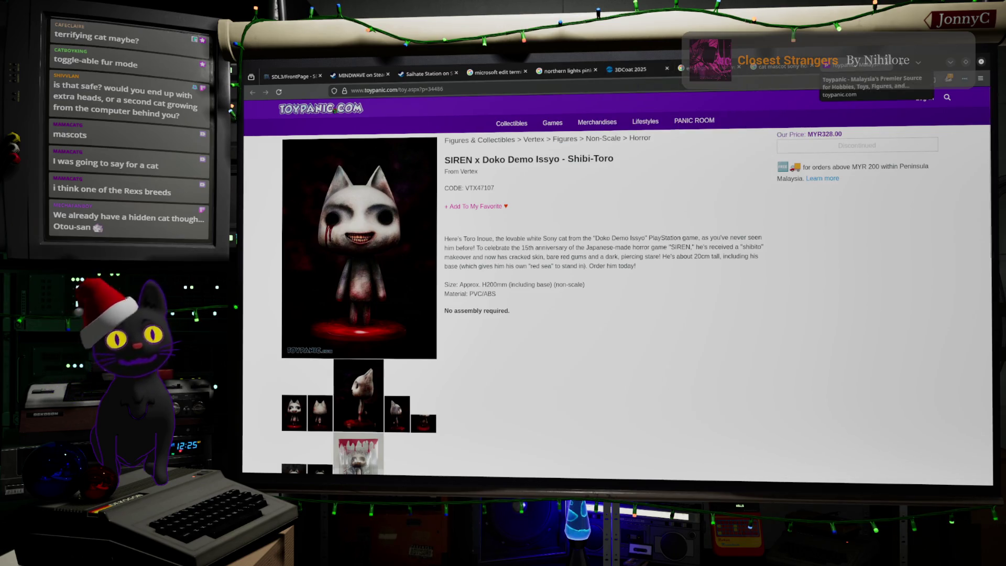
Go back to the image results and forward to the Toypanic page twice, reloading it in between.
{"action": "key", "text": "alt+Left"}
{"action": "key", "text": "alt+Right"}
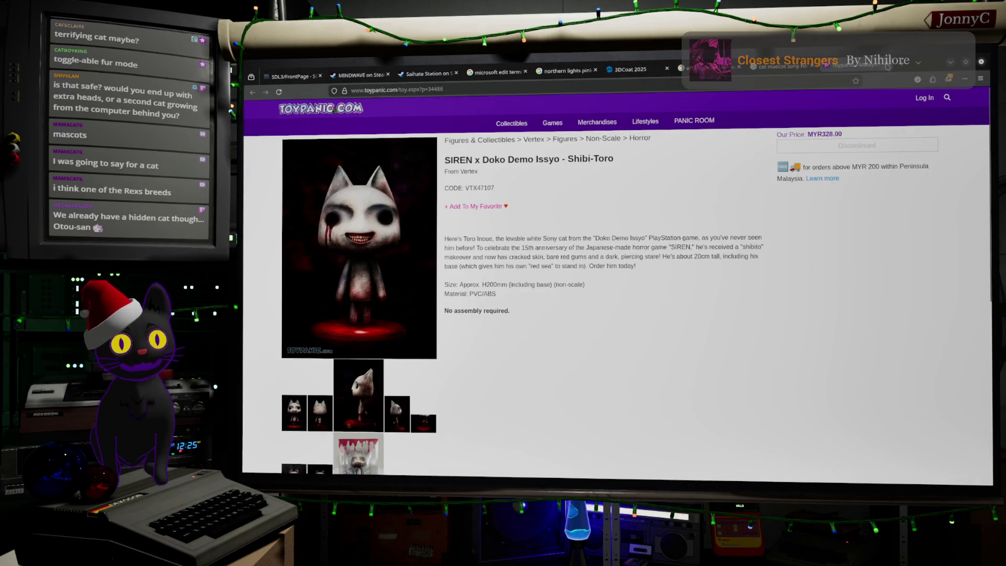
{"action": "key", "text": "F5"}
{"action": "key", "text": "F5"}
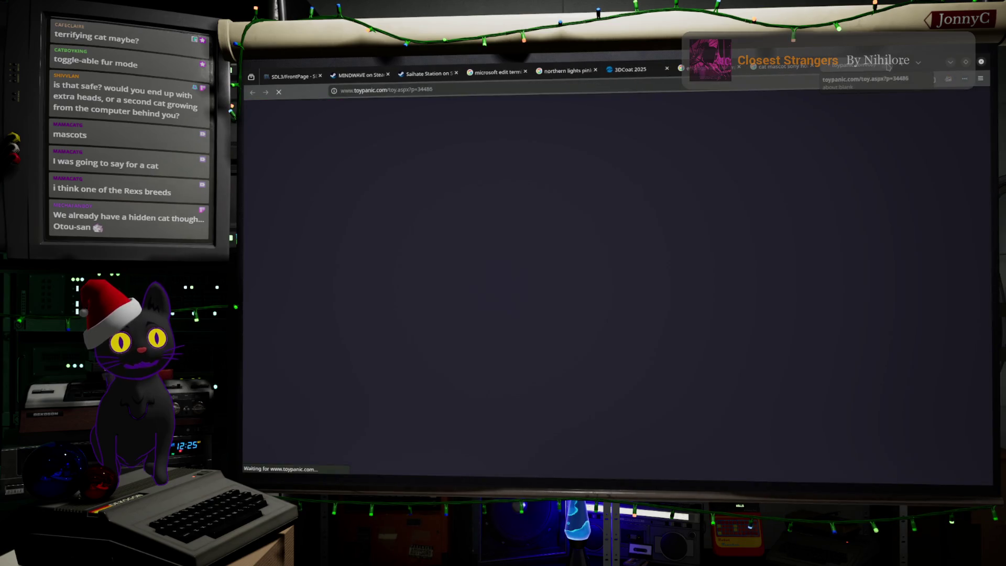
{"action": "key", "text": "alt+Left"}
{"action": "key", "text": "alt+Right"}
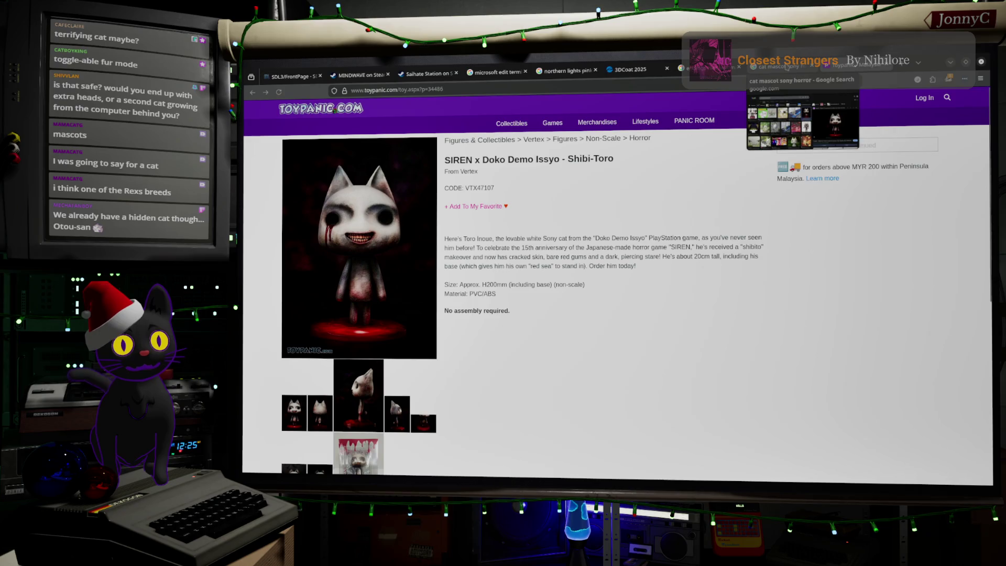
Open and close a new tab beside the Toypanic page, then minimise the browser to reveal Blender.
{"action": "right_click", "coordinate": [786, 67]}
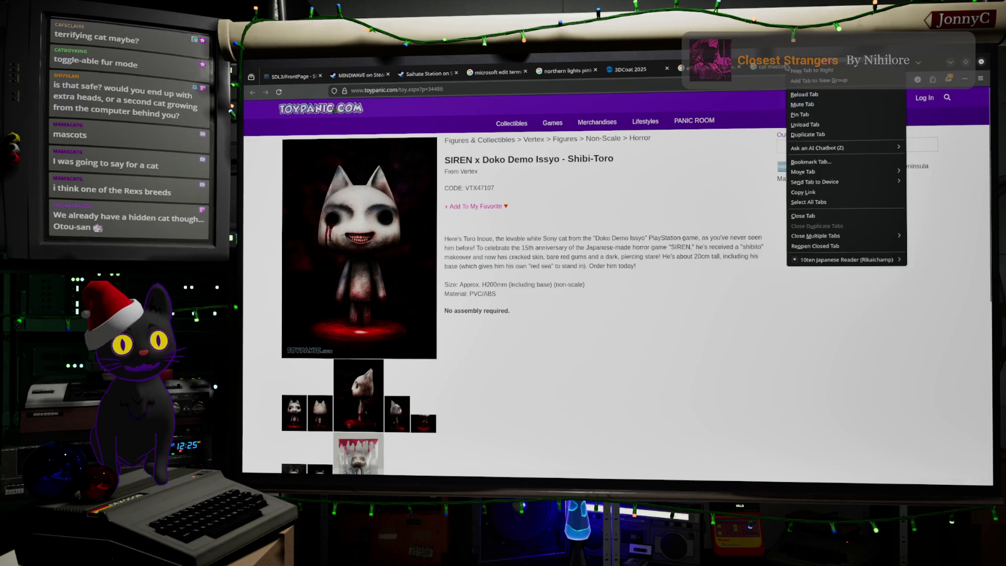
{"action": "left_click", "coordinate": [807, 71]}
{"action": "left_click", "coordinate": [822, 72]}
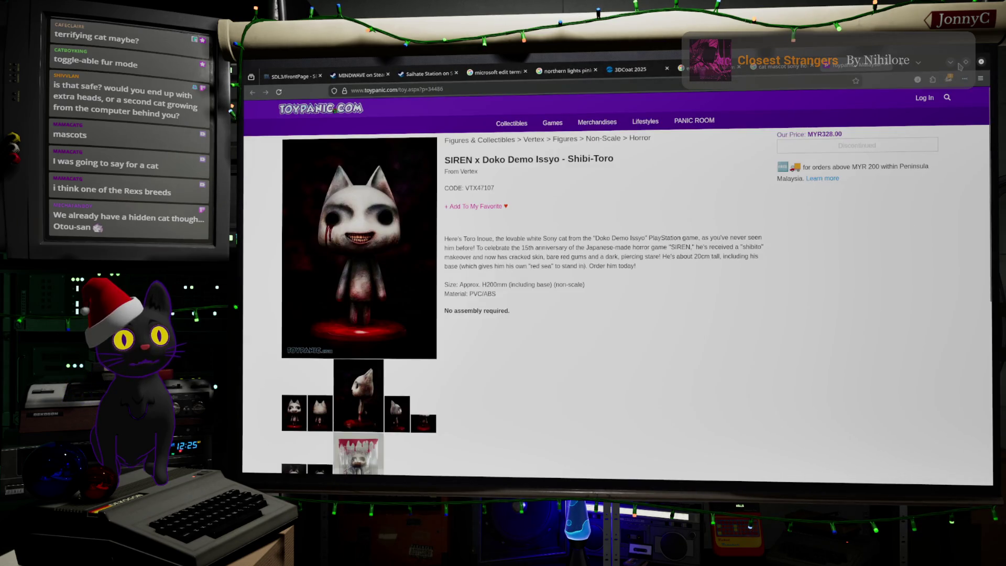
{"action": "left_click", "coordinate": [949, 63]}
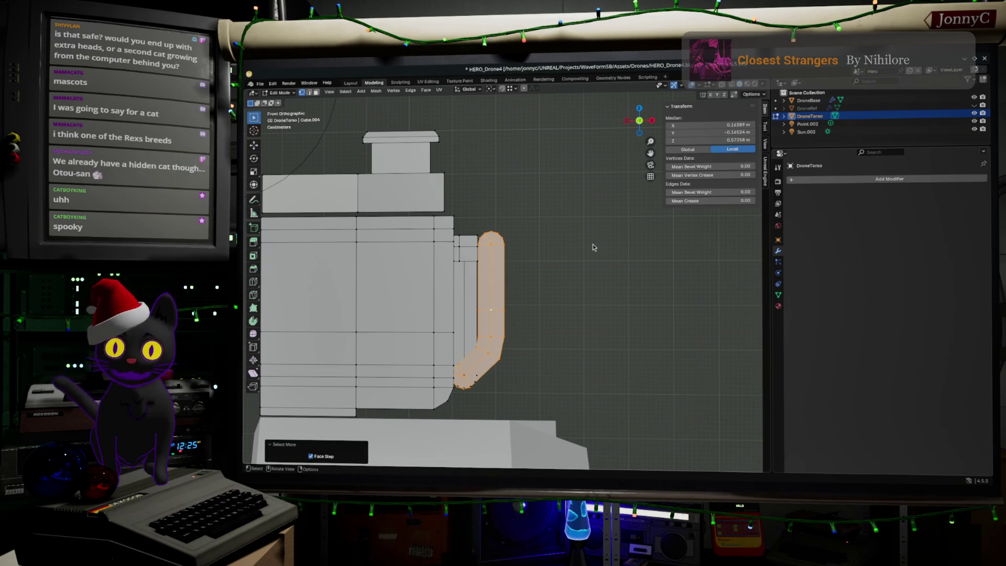
Select the tube's top vertex, switch to Front Orthographic view, and turn on X-ray.
{"action": "scroll", "coordinate": [593, 247], "scroll_direction": "up", "scroll_amount": 2}
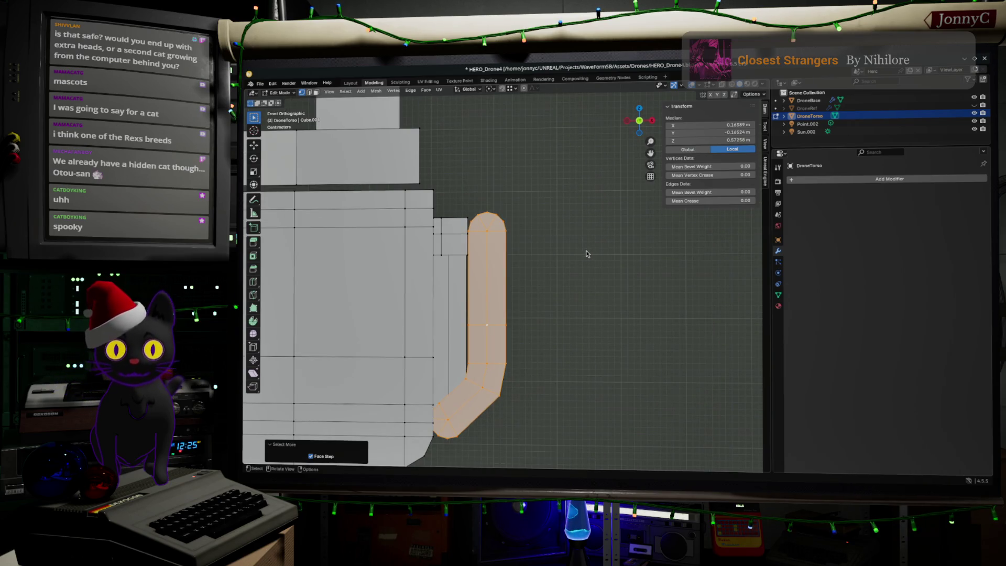
{"action": "mouse_move", "coordinate": [587, 254]}
{"action": "middle_mouse_down"}
{"action": "mouse_move", "coordinate": [607, 255]}
{"action": "mouse_move", "coordinate": [500, 230]}
{"action": "middle_mouse_up"}
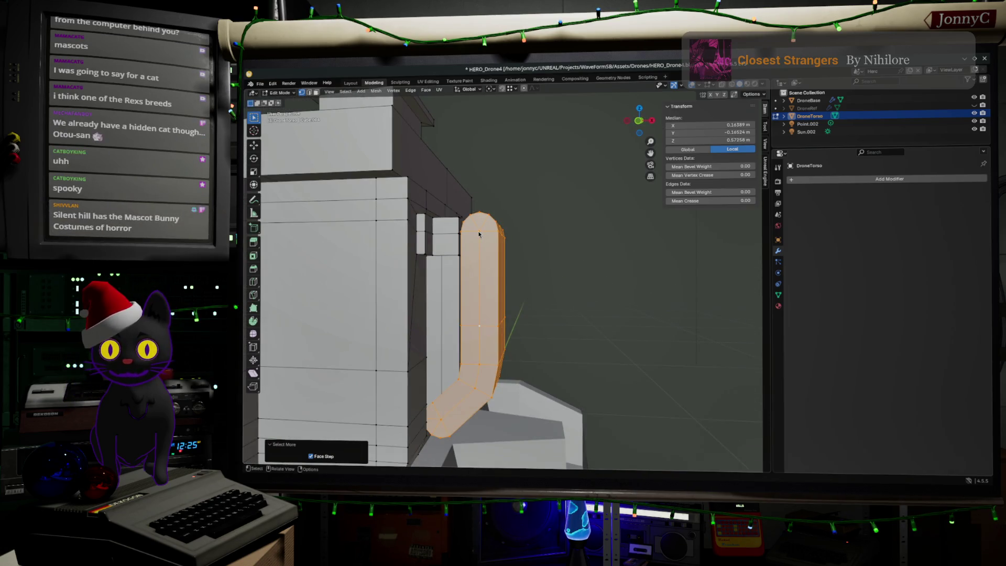
{"action": "left_click", "coordinate": [479, 234]}
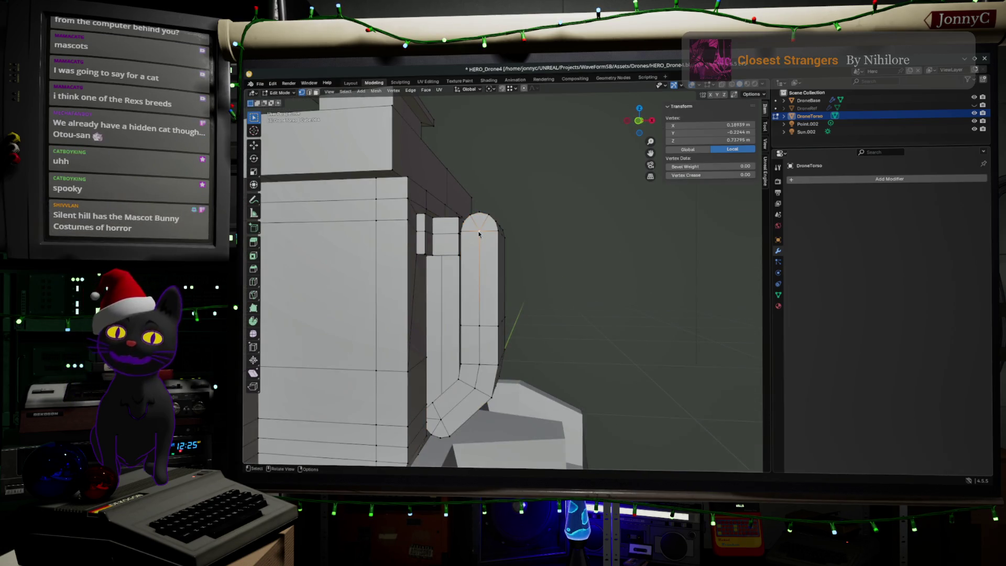
{"action": "left_click", "coordinate": [639, 121]}
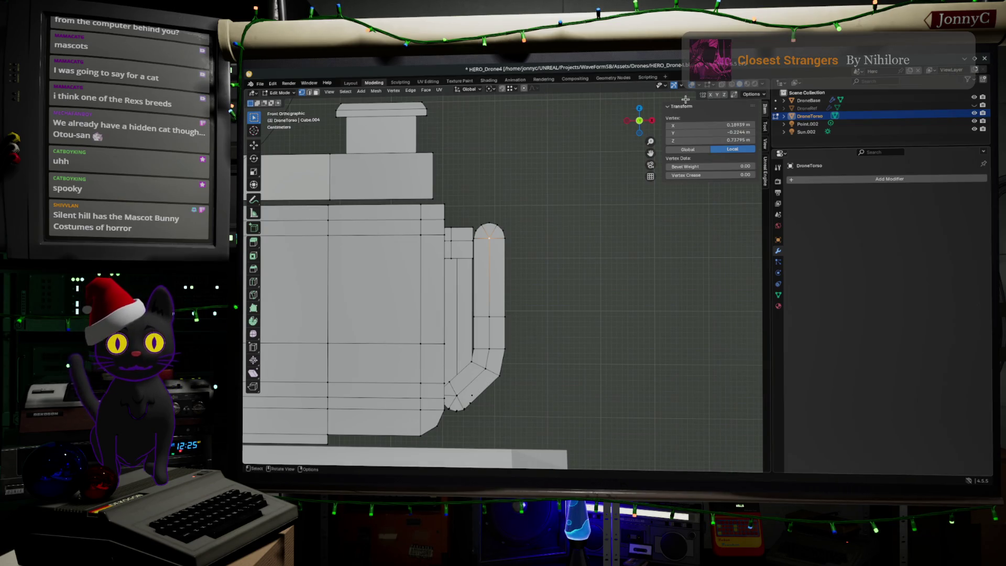
{"action": "left_click", "coordinate": [731, 88]}
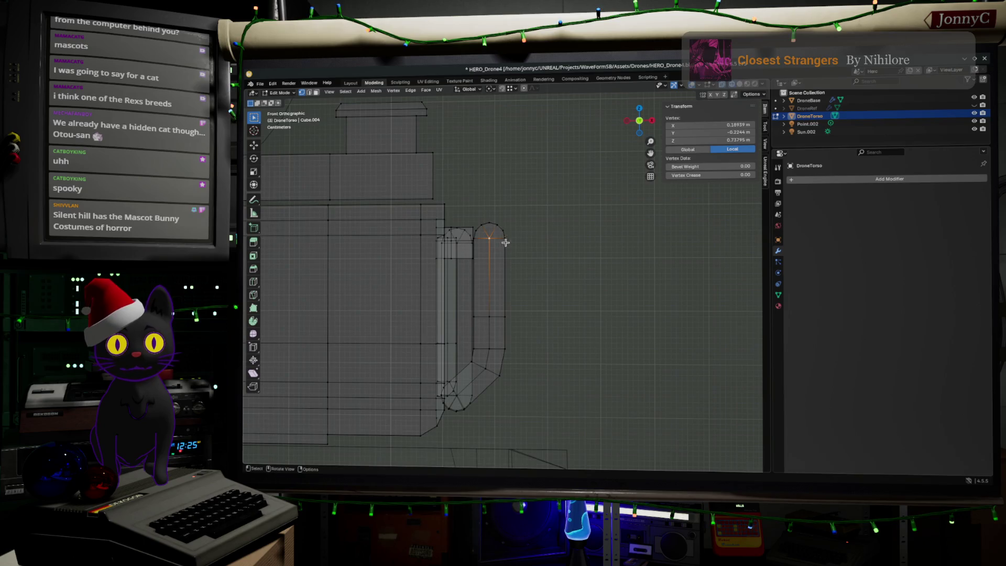
Box-select the vertices at the tube's top and down the right arch.
{"action": "scroll", "coordinate": [471, 230], "scroll_direction": "up", "scroll_amount": 3}
{"action": "left_click_drag", "start_coordinate": [454, 182], "coordinate": [514, 215]}
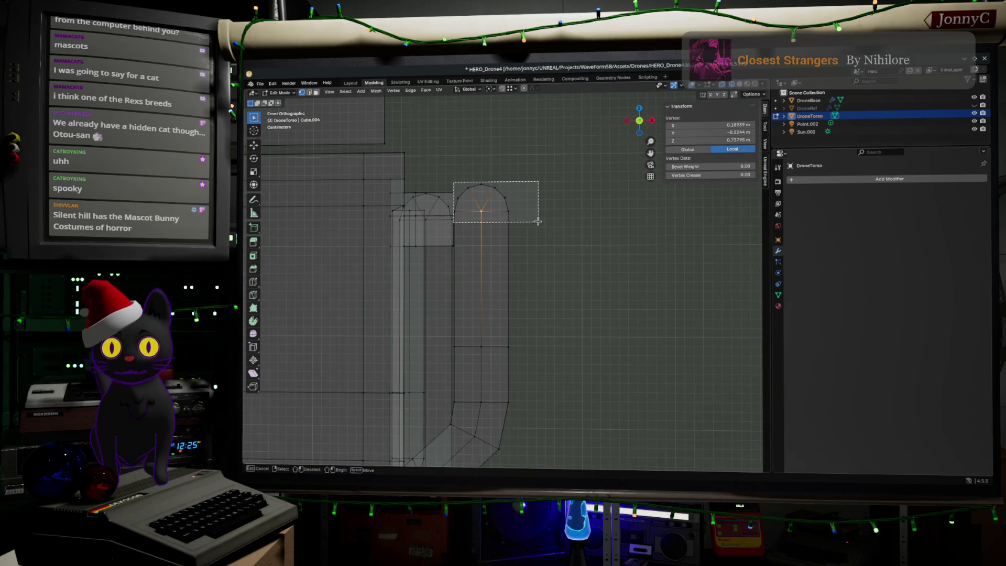
{"action": "key", "text": "ctrl+l"}
{"action": "middle_click_drag", "start_coordinate": [533, 218], "coordinate": [631, 265], "text": "shift"}
{"action": "scroll", "coordinate": [637, 260], "scroll_direction": "up", "scroll_amount": 2}
{"action": "key", "text": "alt+a"}
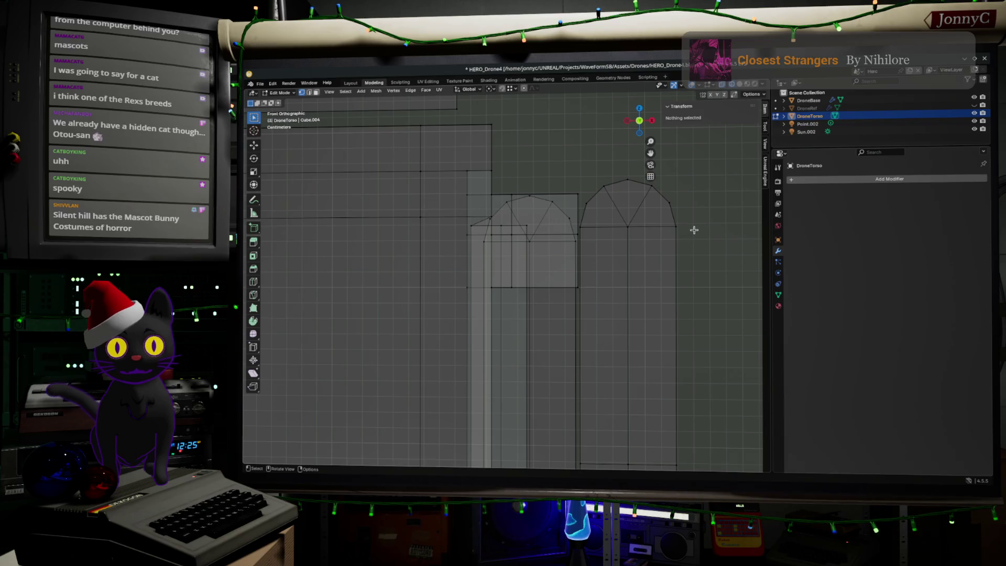
{"action": "mouse_move", "coordinate": [695, 229]}
{"action": "left_mouse_down"}
{"action": "mouse_move", "coordinate": [557, 180]}
{"action": "mouse_move", "coordinate": [580, 171]}
{"action": "left_mouse_up"}
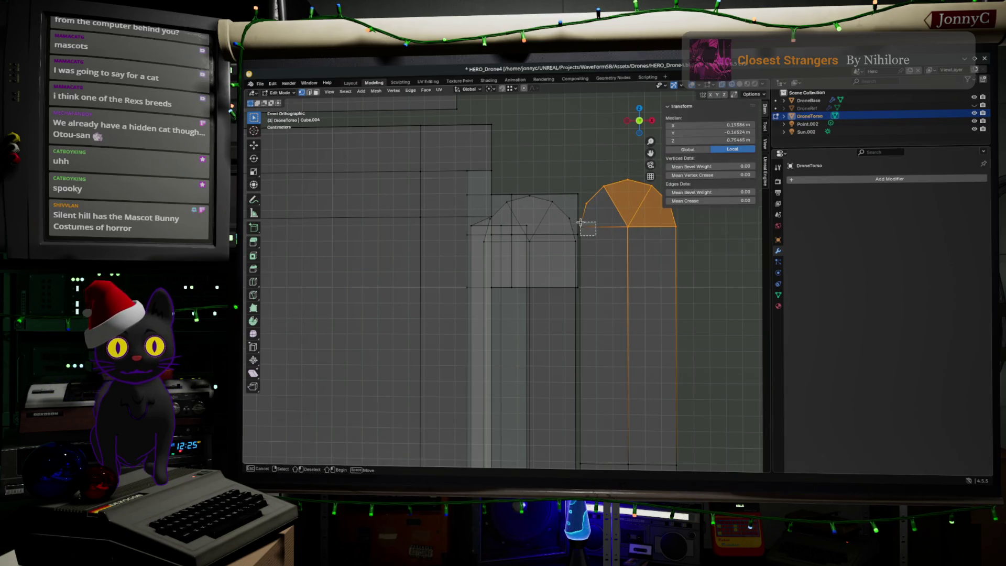
{"action": "left_click_drag", "start_coordinate": [576, 218], "coordinate": [587, 236]}
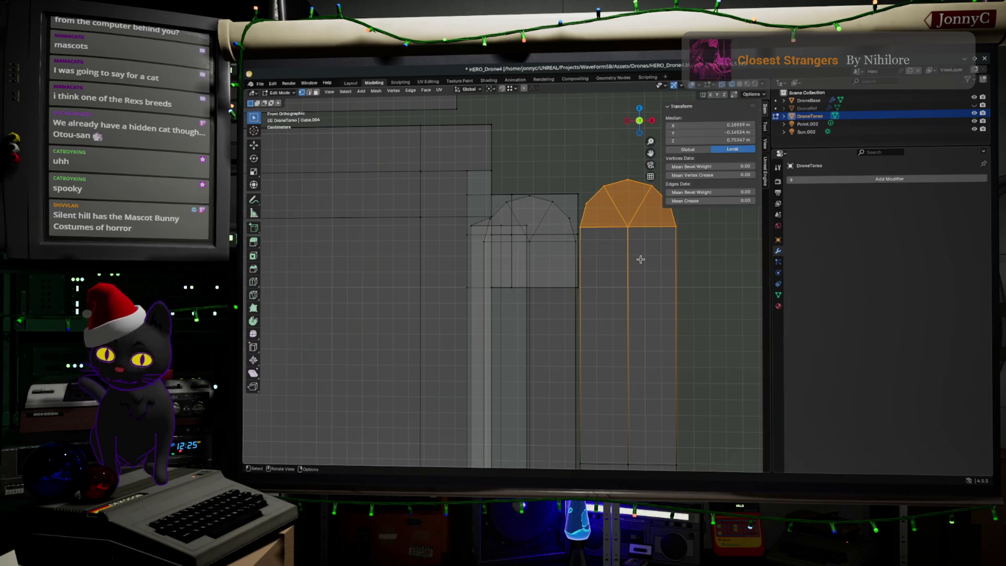
Select the left arch's cap vertices with clicks and box selection.
{"action": "left_click", "coordinate": [528, 241]}
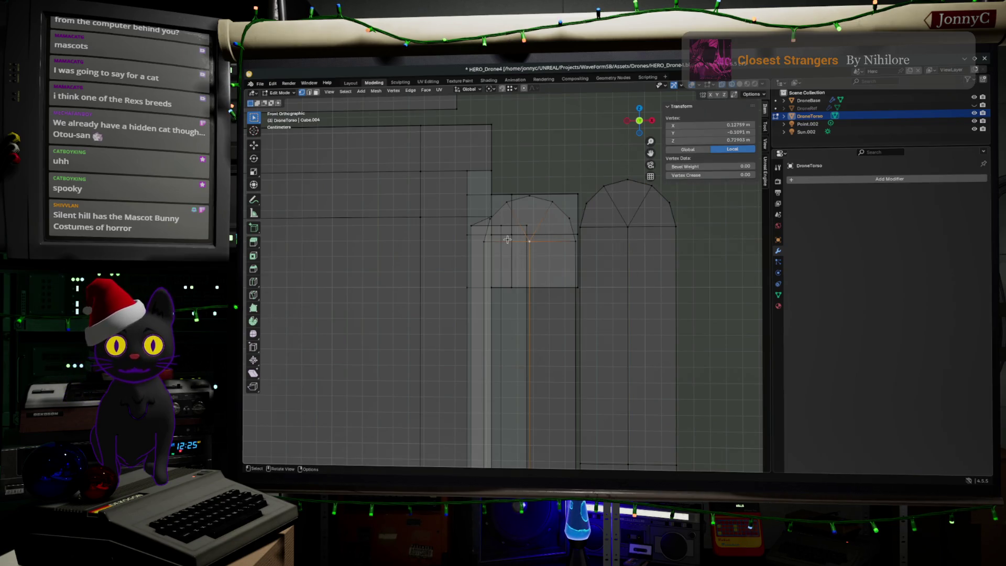
{"action": "left_click", "coordinate": [483, 240], "text": "shift"}
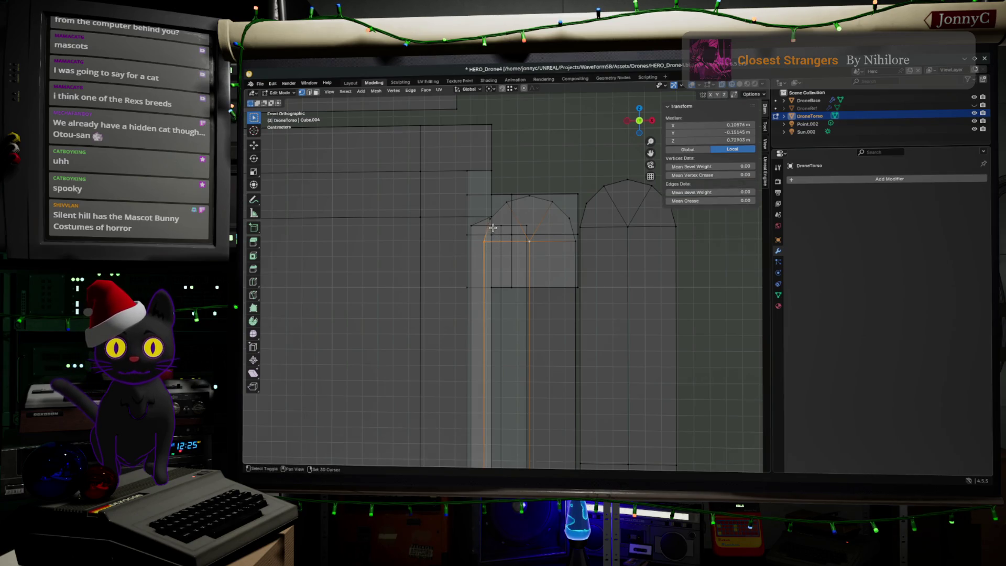
{"action": "key", "text": "b"}
{"action": "mouse_move", "coordinate": [482, 214]}
{"action": "left_mouse_down"}
{"action": "mouse_move", "coordinate": [493, 226]}
{"action": "mouse_move", "coordinate": [549, 204]}
{"action": "mouse_move", "coordinate": [577, 243]}
{"action": "left_mouse_up"}
{"action": "key", "text": "b"}
{"action": "key", "text": "b"}
{"action": "key", "text": "b"}
{"action": "key", "text": "b"}
{"action": "key", "text": "b"}
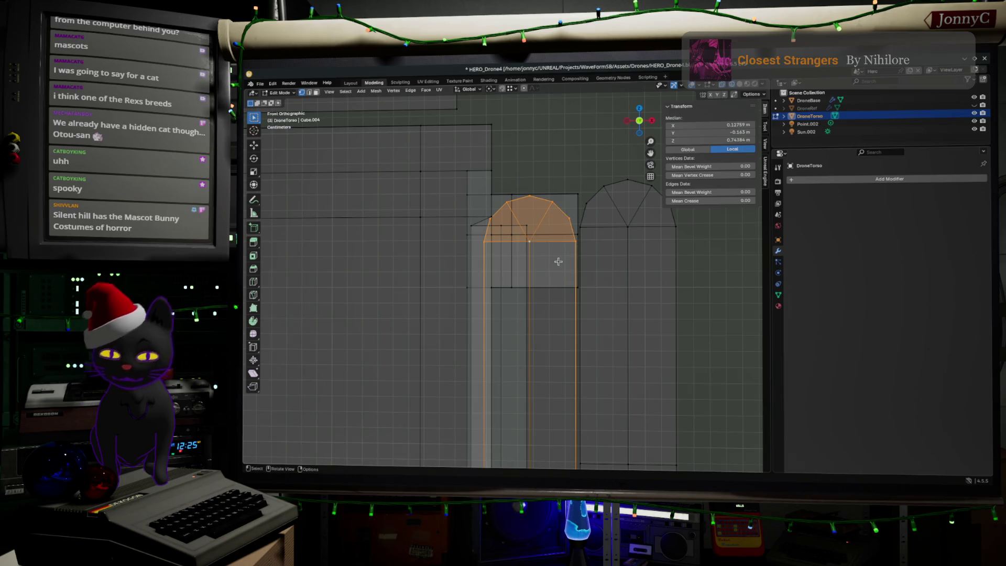
Place the copied cap on the right arch, rotated sideways into a half-round piece.
{"action": "key", "text": "g"}
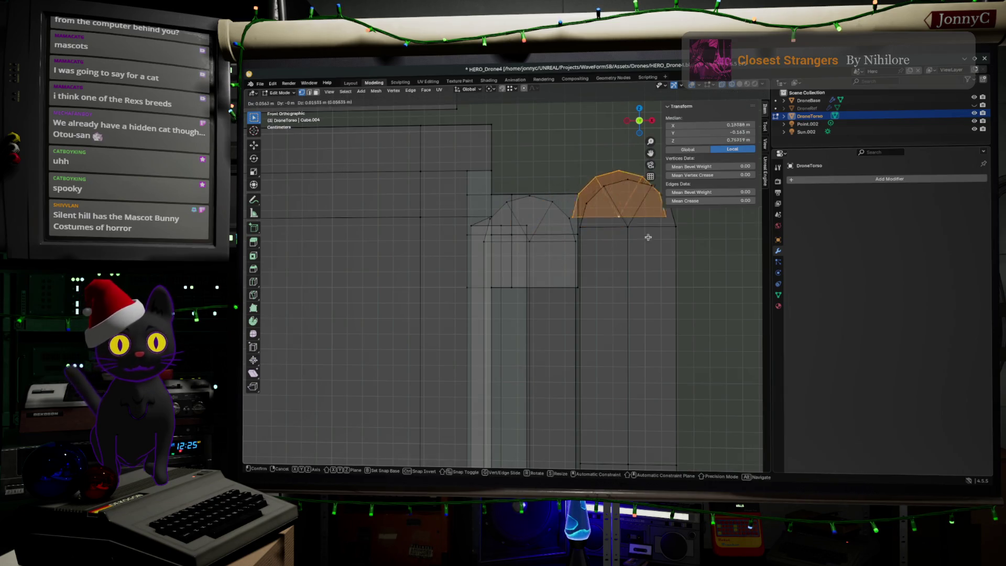
{"action": "left_click", "coordinate": [656, 243]}
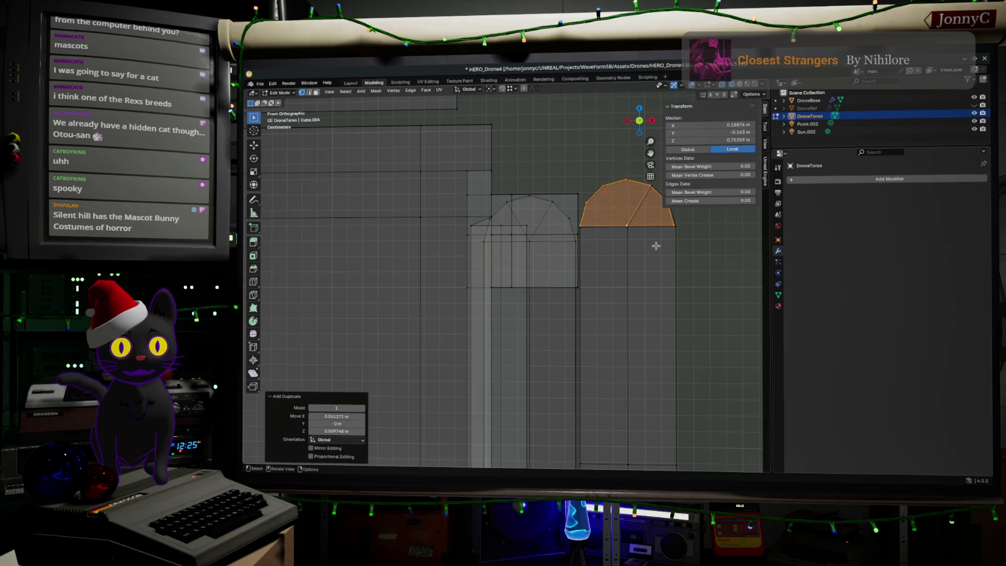
{"action": "key", "text": "r"}
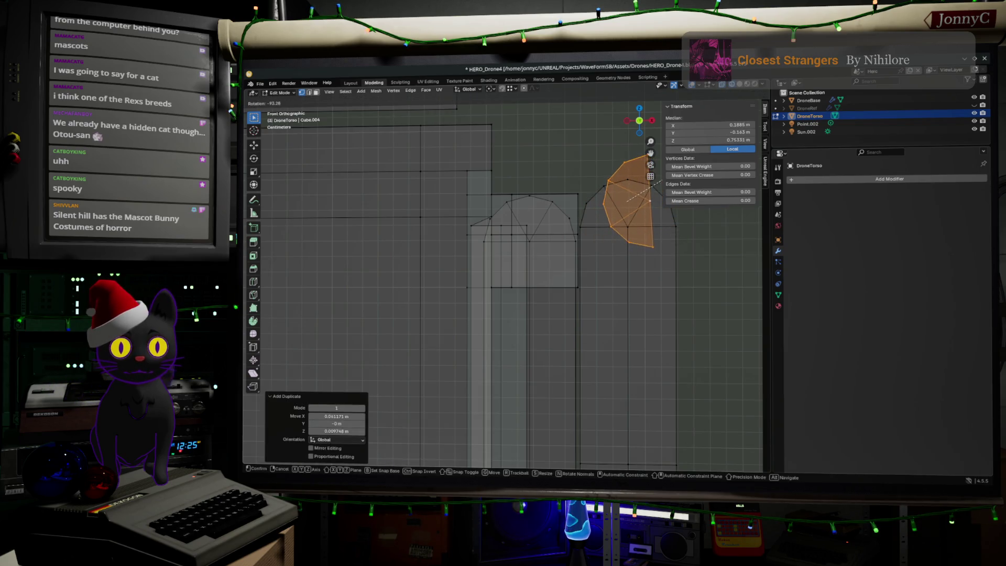
{"action": "left_click", "coordinate": [670, 178]}
{"action": "key", "text": "g"}
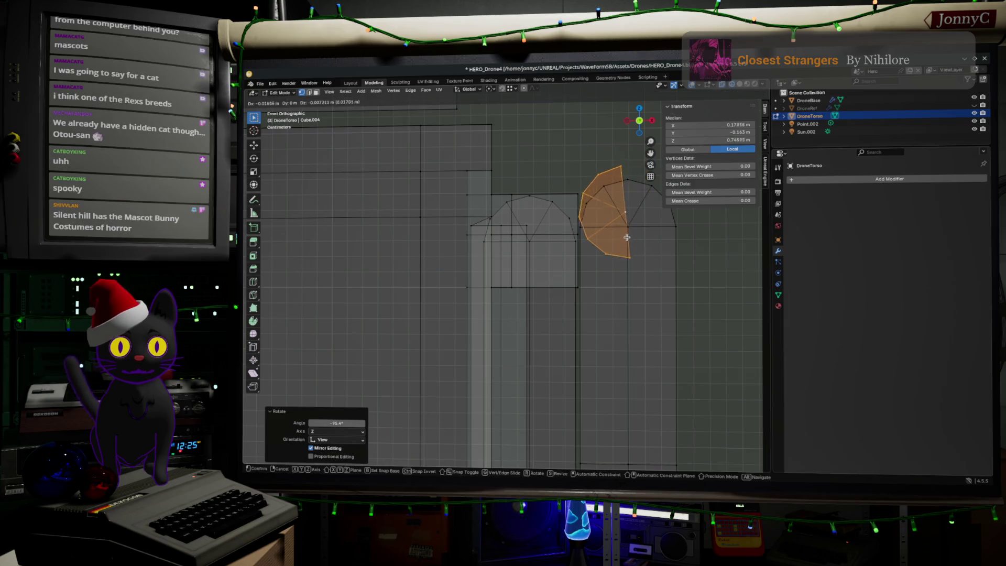
{"action": "left_click", "coordinate": [623, 249]}
{"action": "key", "text": "r"}
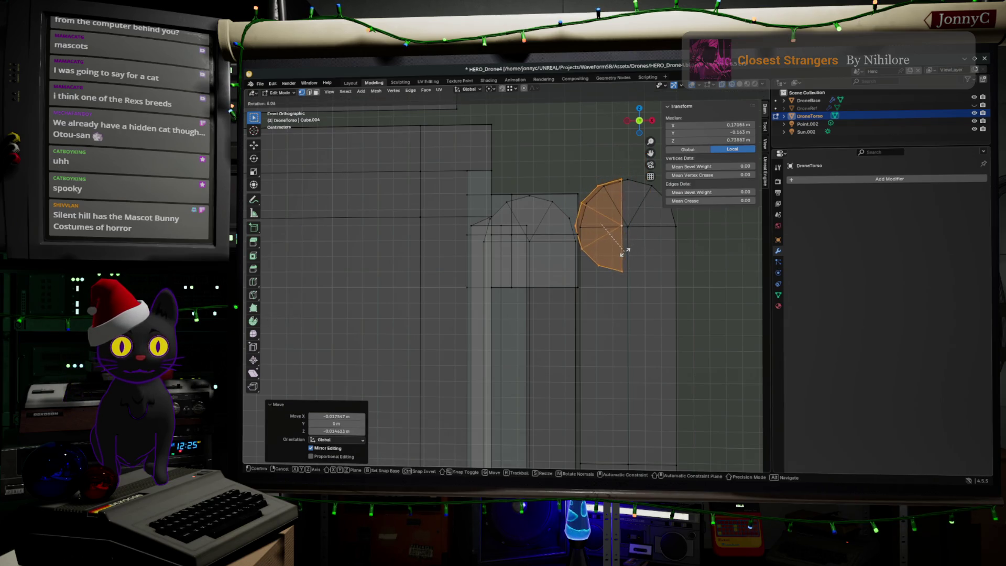
{"action": "left_click", "coordinate": [625, 253]}
{"action": "key", "text": "g"}
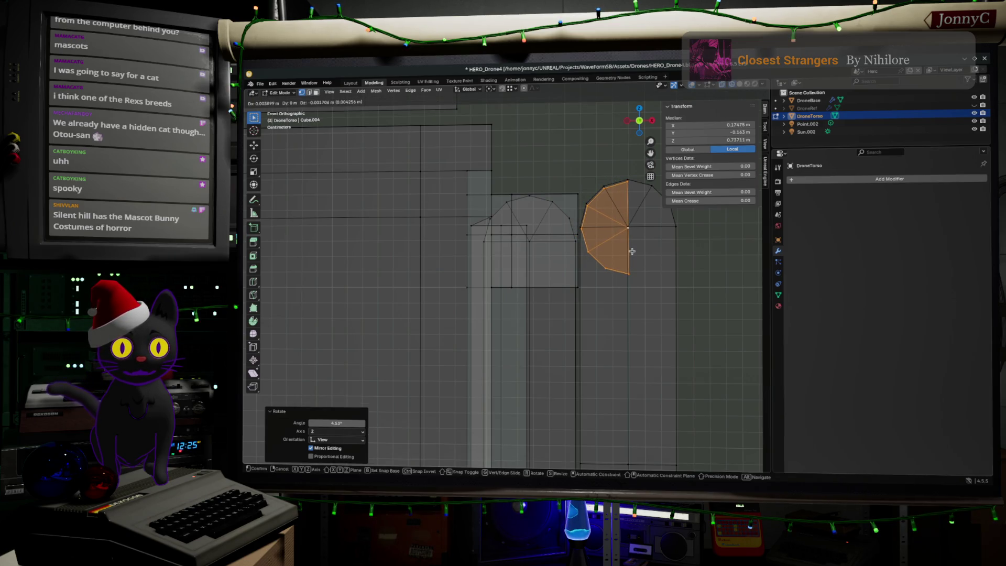
{"action": "left_click", "coordinate": [633, 250]}
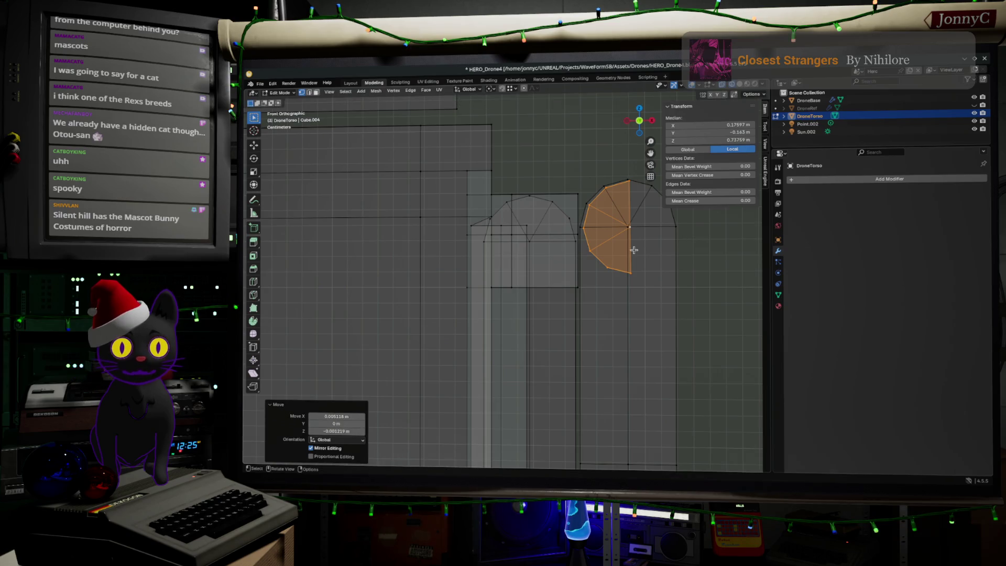
Duplicate the half-round cap along X and flip the copy 180° around Y.
{"action": "middle_click_drag", "start_coordinate": [651, 254], "coordinate": [474, 260], "text": "shift"}
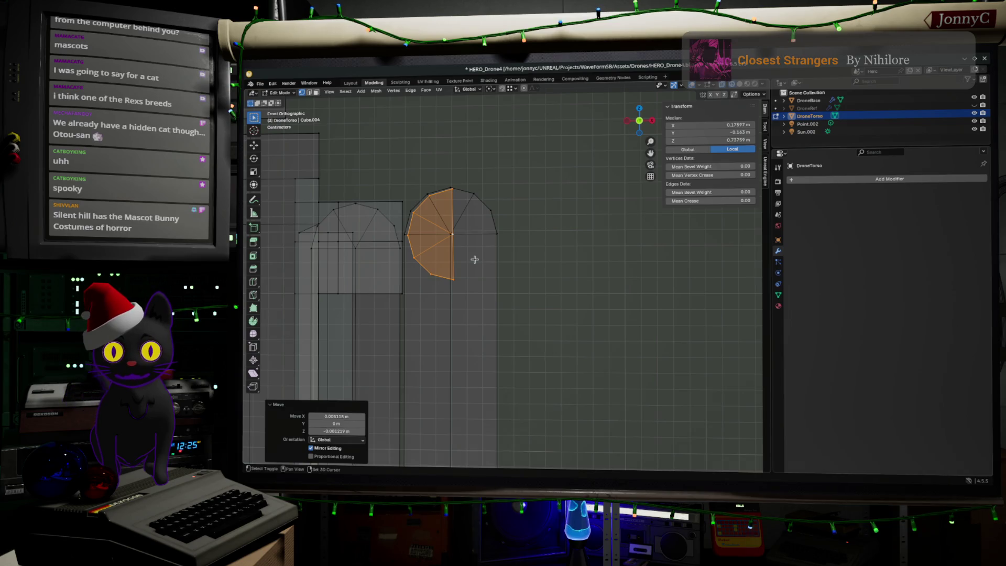
{"action": "key", "text": "shift+d"}
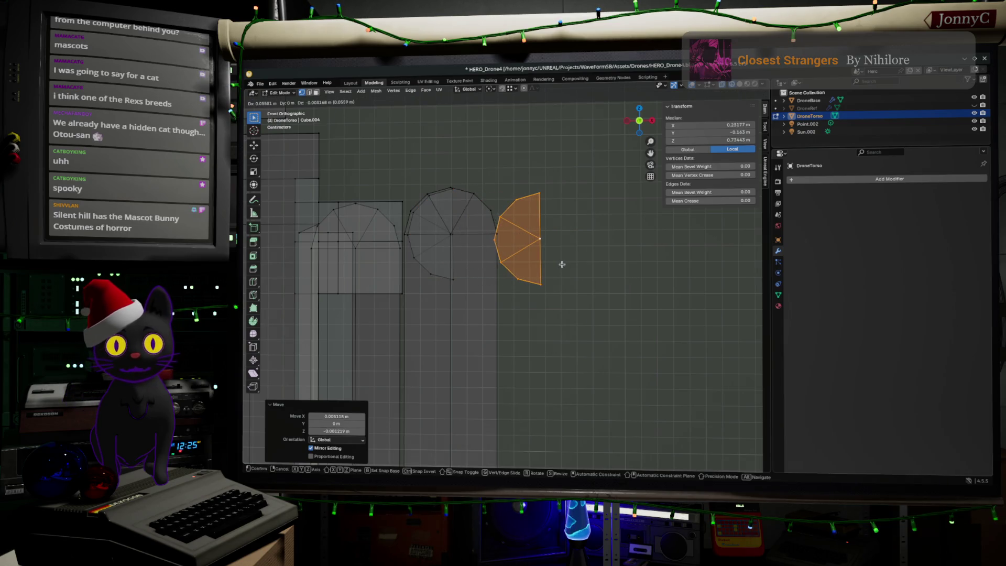
{"action": "key", "text": "x"}
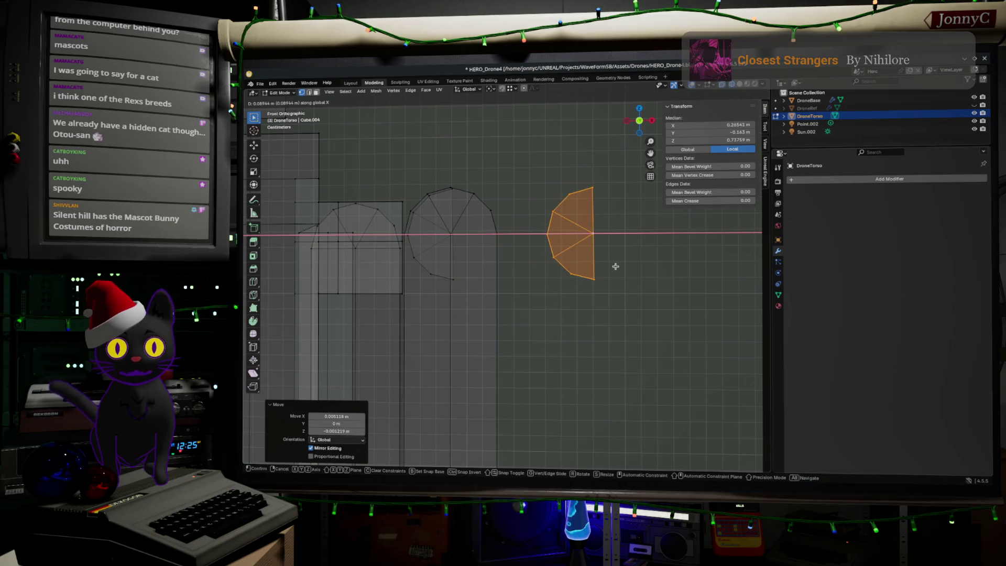
{"action": "left_click", "coordinate": [615, 267]}
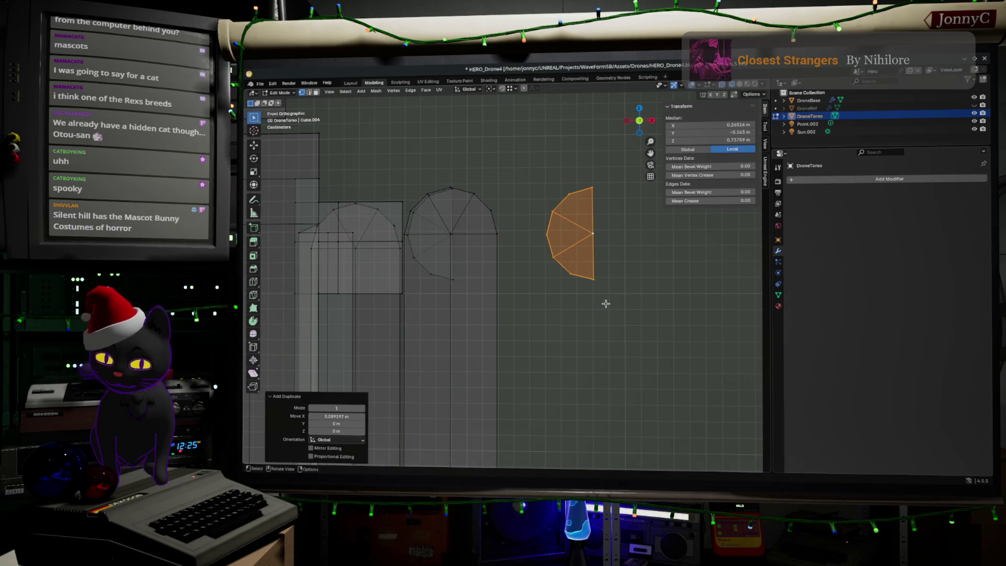
{"action": "key", "text": "r"}
{"action": "key", "text": "y"}
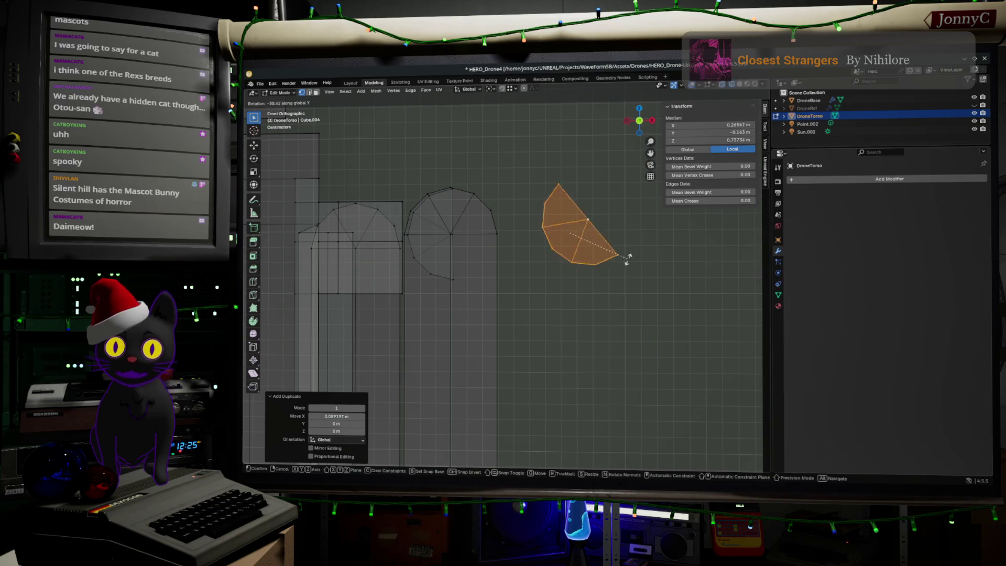
{"action": "left_click", "coordinate": [522, 138]}
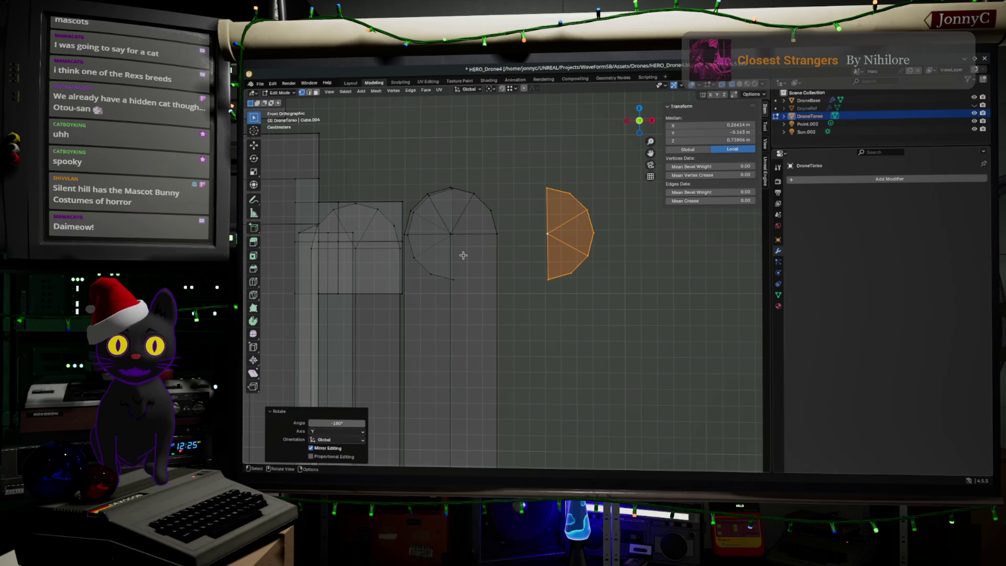
Select both half-round pieces and move them 0.089 m along X.
{"action": "scroll", "coordinate": [460, 249], "scroll_direction": "up", "scroll_amount": 1}
{"action": "mouse_move", "coordinate": [452, 237]}
{"action": "middle_mouse_down"}
{"action": "mouse_move", "coordinate": [465, 270]}
{"action": "mouse_move", "coordinate": [497, 262]}
{"action": "mouse_move", "coordinate": [471, 247]}
{"action": "middle_mouse_up"}
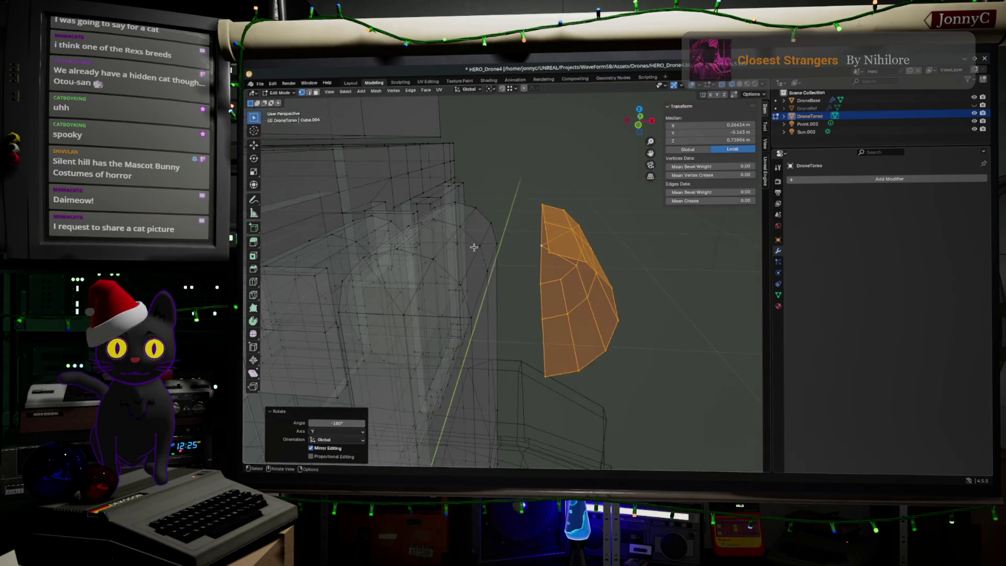
{"action": "left_click", "coordinate": [638, 127]}
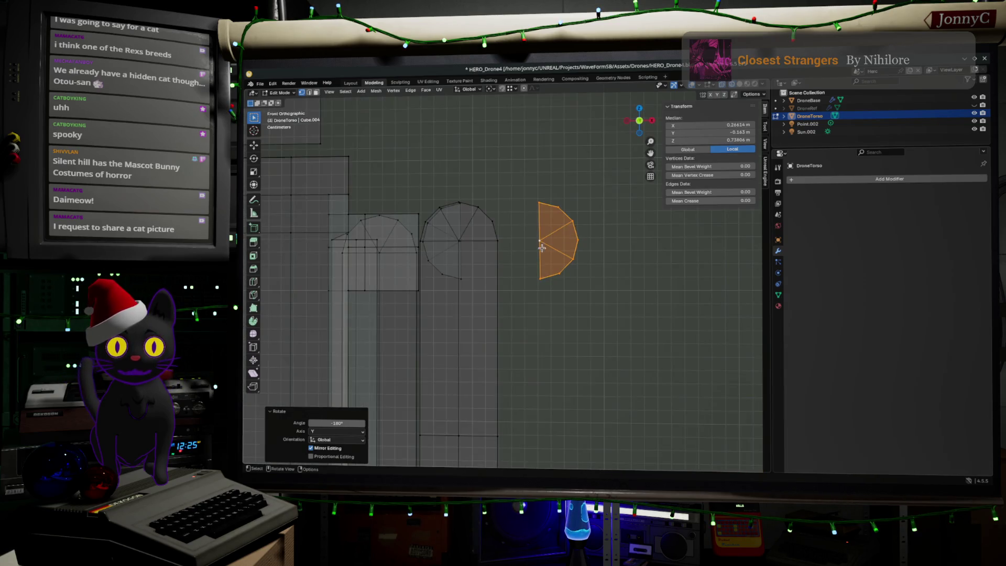
{"action": "left_click", "coordinate": [461, 278]}
{"action": "key", "text": "ctrl+KP_Add"}
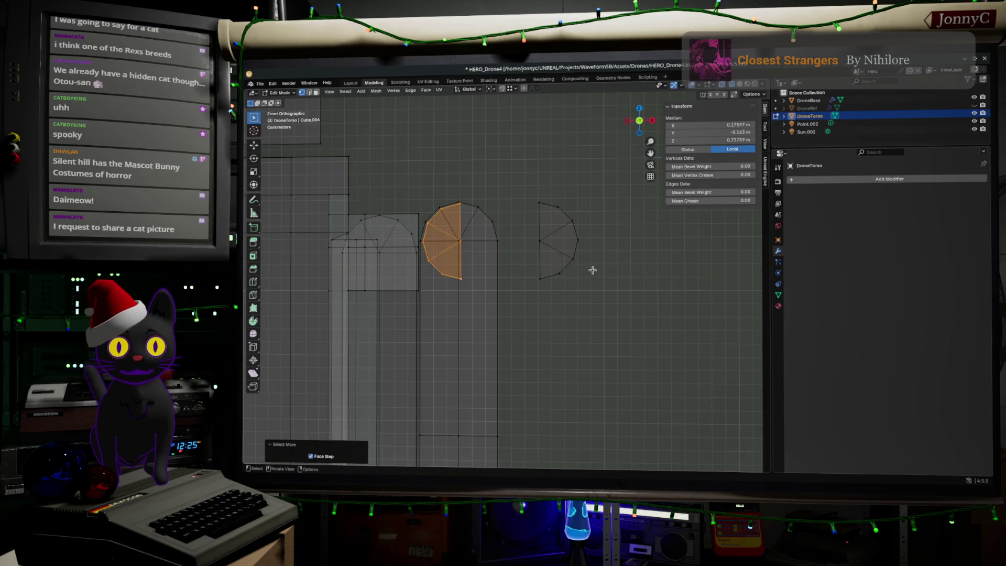
{"action": "left_click", "coordinate": [575, 261], "text": "ctrl"}
{"action": "key", "text": "ctrl+KP_Add"}
{"action": "key", "text": "ctrl+KP_Add"}
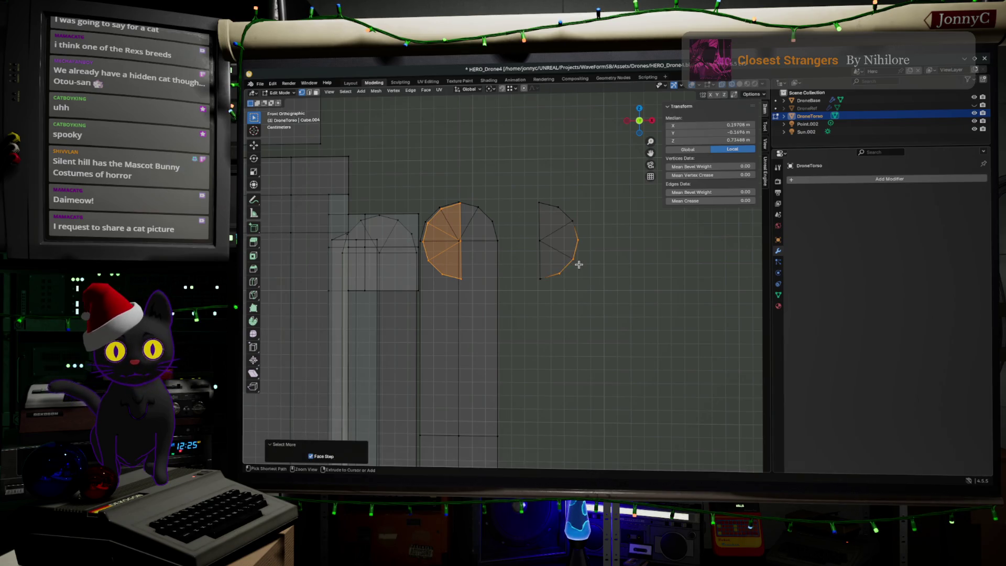
{"action": "key", "text": "g"}
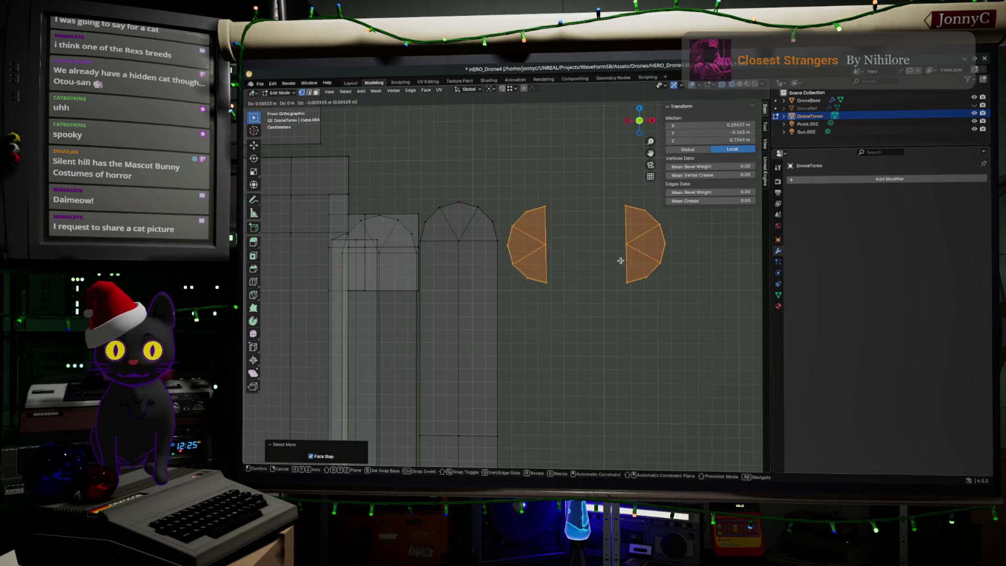
{"action": "left_click", "coordinate": [624, 259]}
{"action": "scroll", "coordinate": [624, 260], "scroll_direction": "up", "scroll_amount": 2}
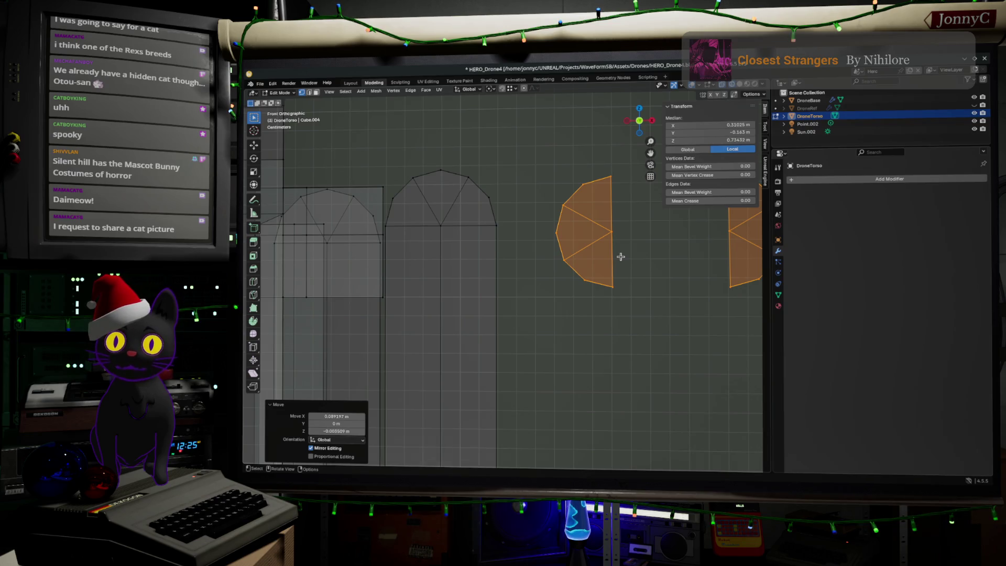
{"action": "mouse_move", "coordinate": [621, 256]}
{"action": "middle_mouse_down"}
{"action": "mouse_move", "coordinate": [608, 281]}
{"action": "mouse_move", "coordinate": [627, 288]}
{"action": "mouse_move", "coordinate": [622, 243]}
{"action": "middle_mouse_up"}
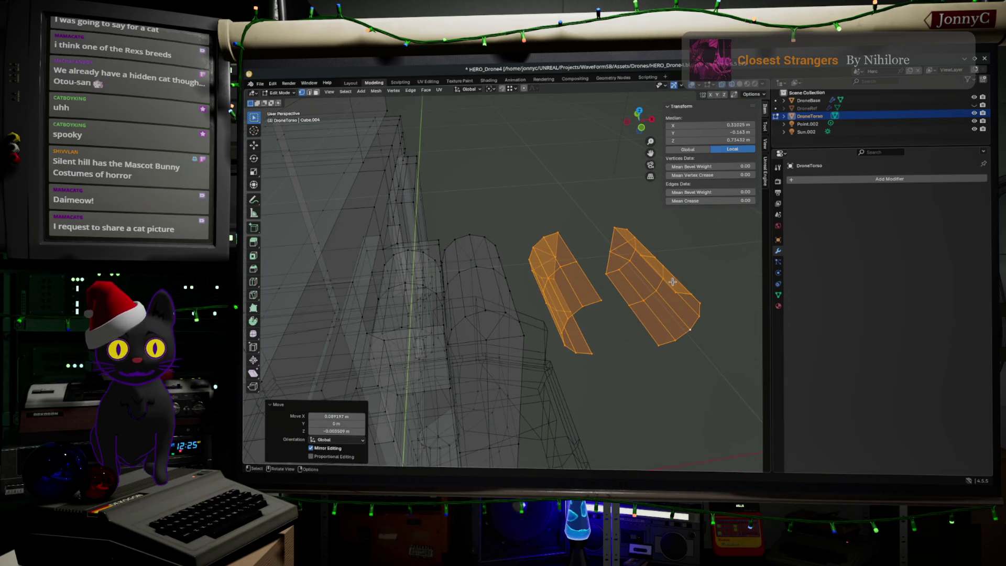
Select four corner vertices across the gap and fill a bridging face between the halves.
{"action": "left_click", "coordinate": [602, 246]}
{"action": "mouse_move", "coordinate": [602, 247]}
{"action": "middle_mouse_down"}
{"action": "mouse_move", "coordinate": [579, 242]}
{"action": "mouse_move", "coordinate": [539, 266]}
{"action": "middle_mouse_up"}
{"action": "left_click", "coordinate": [550, 266], "text": "shift"}
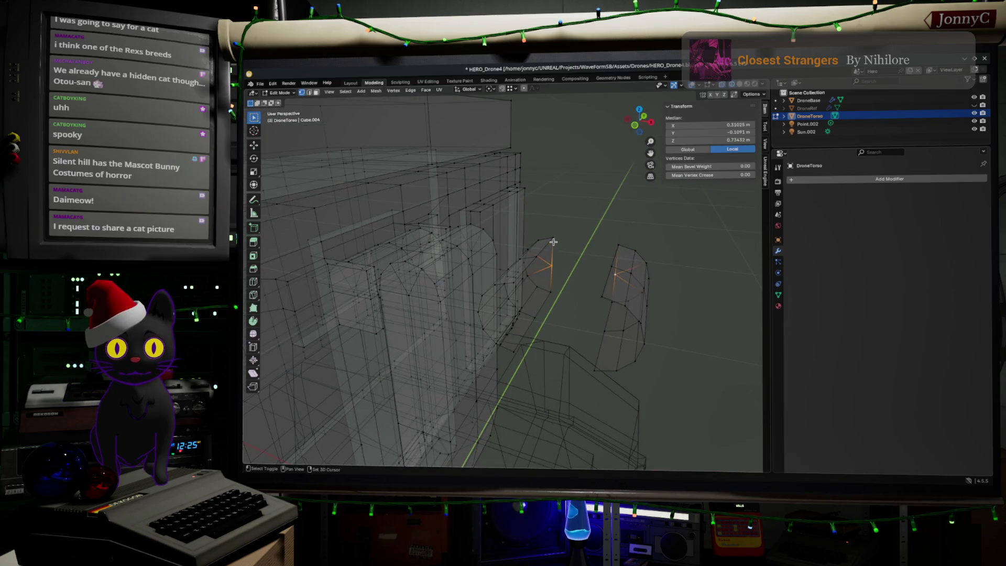
{"action": "left_click", "coordinate": [553, 239], "text": "shift"}
{"action": "left_click", "coordinate": [618, 245], "text": "shift"}
{"action": "key", "text": "f"}
Select vertices along the other side for the next bridge, then move the cornish.jpg window aside.
{"action": "left_click", "coordinate": [551, 268]}
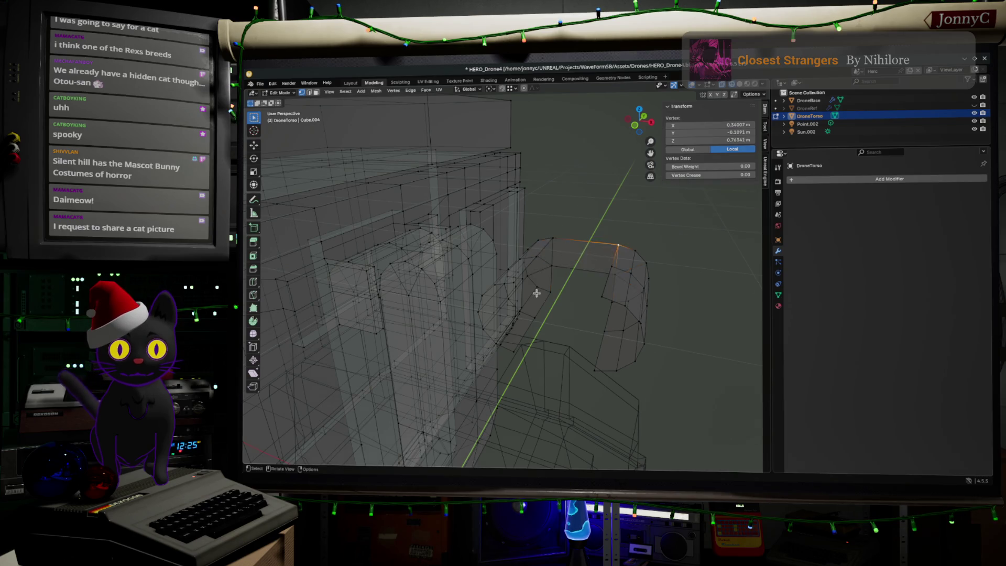
{"action": "mouse_move", "coordinate": [539, 292]}
{"action": "middle_mouse_down"}
{"action": "mouse_move", "coordinate": [550, 269]}
{"action": "mouse_move", "coordinate": [583, 273]}
{"action": "mouse_move", "coordinate": [566, 250]}
{"action": "middle_mouse_up"}
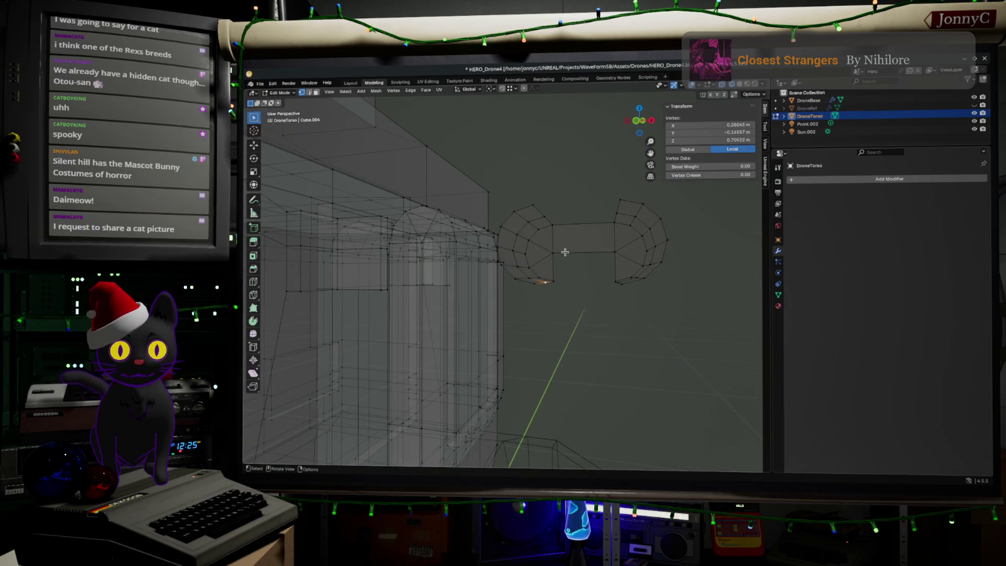
{"action": "left_click", "coordinate": [555, 280]}
{"action": "left_click", "coordinate": [615, 277], "text": "ctrl"}
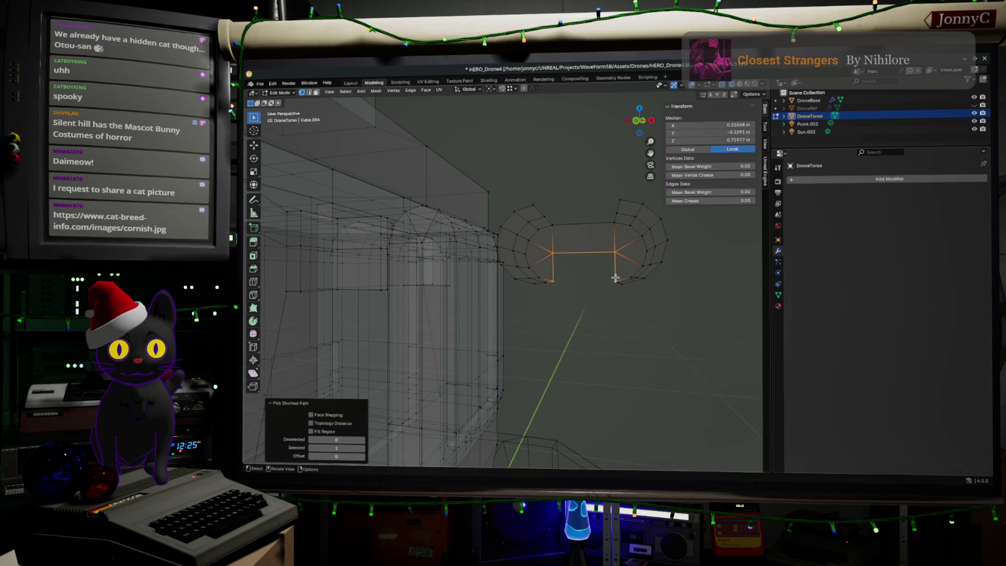
{"action": "left_click", "coordinate": [615, 224], "text": "ctrl"}
{"action": "middle_click_drag", "start_coordinate": [616, 224], "coordinate": [576, 273]}
{"action": "left_click", "coordinate": [549, 304]}
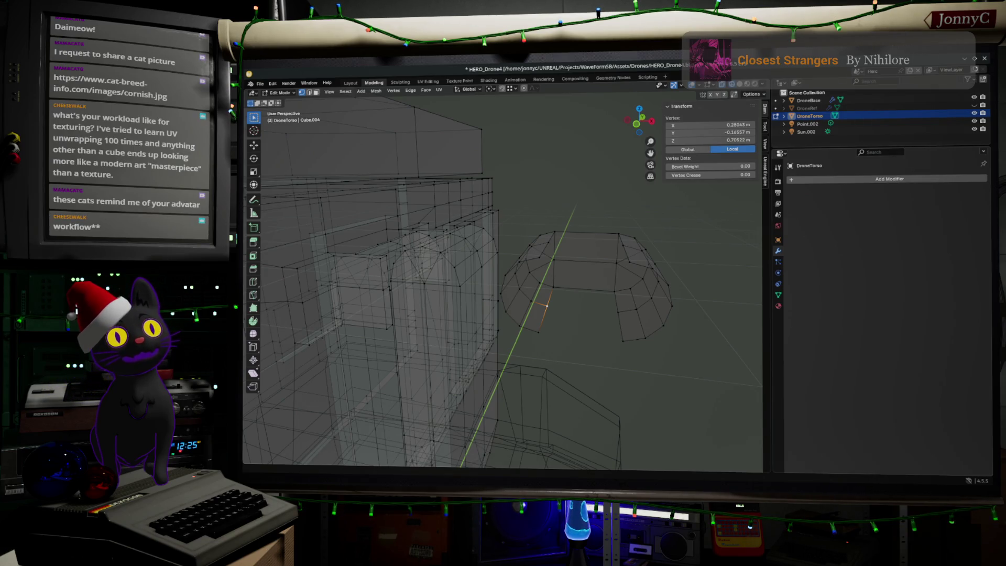
{"action": "left_click_drag", "start_coordinate": [640, 124], "coordinate": [547, 133]}
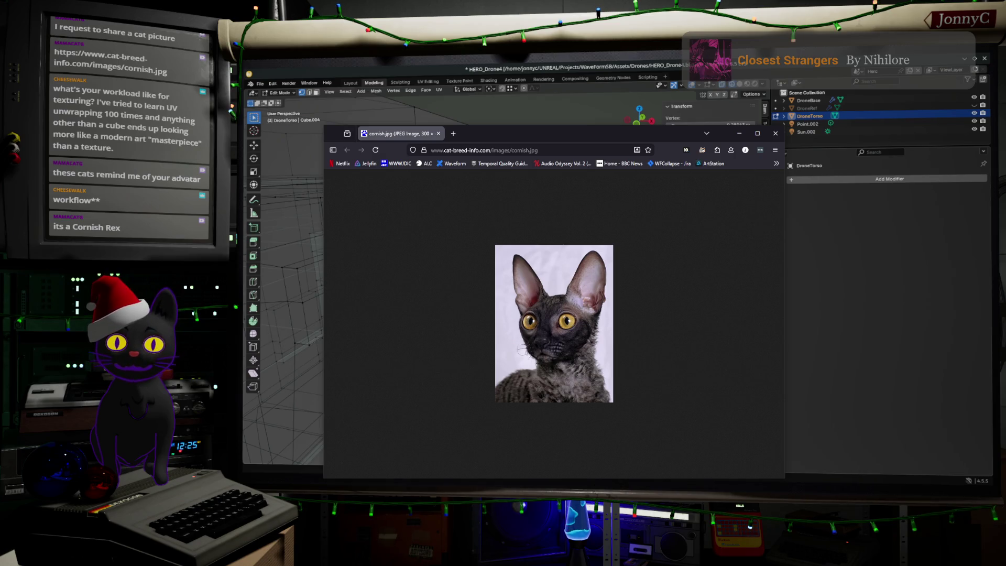
Close the cat picture, preview the teal-door Jiji image in the Google results, then minimise the browser.
{"action": "key", "text": "ctrl+w"}
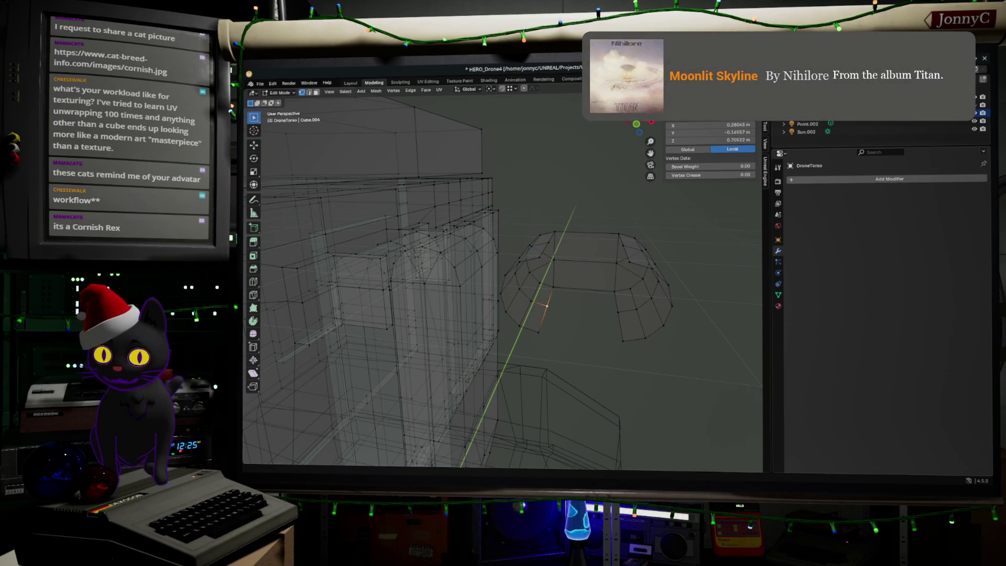
{"action": "key", "text": "alt+Tab"}
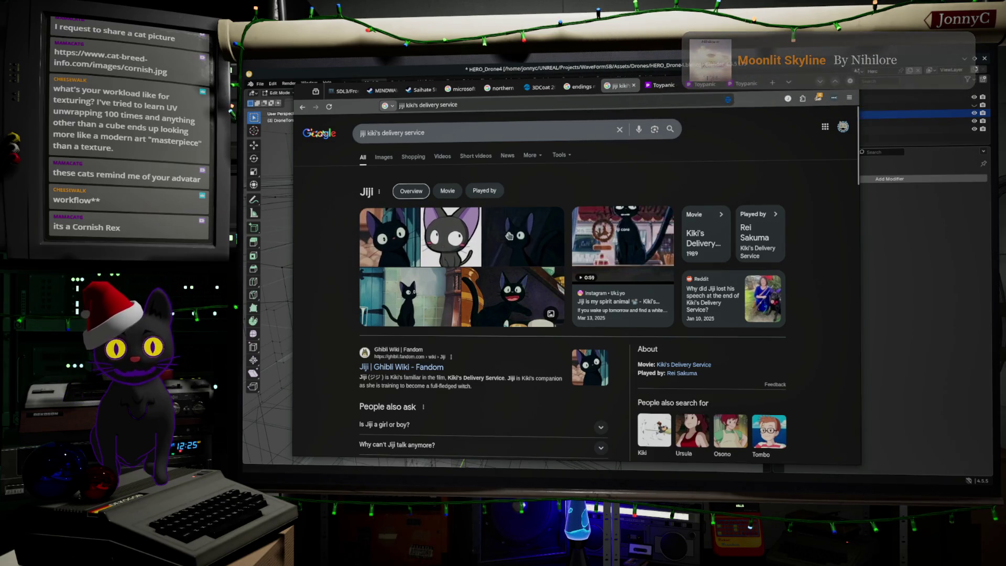
{"action": "left_click", "coordinate": [403, 296]}
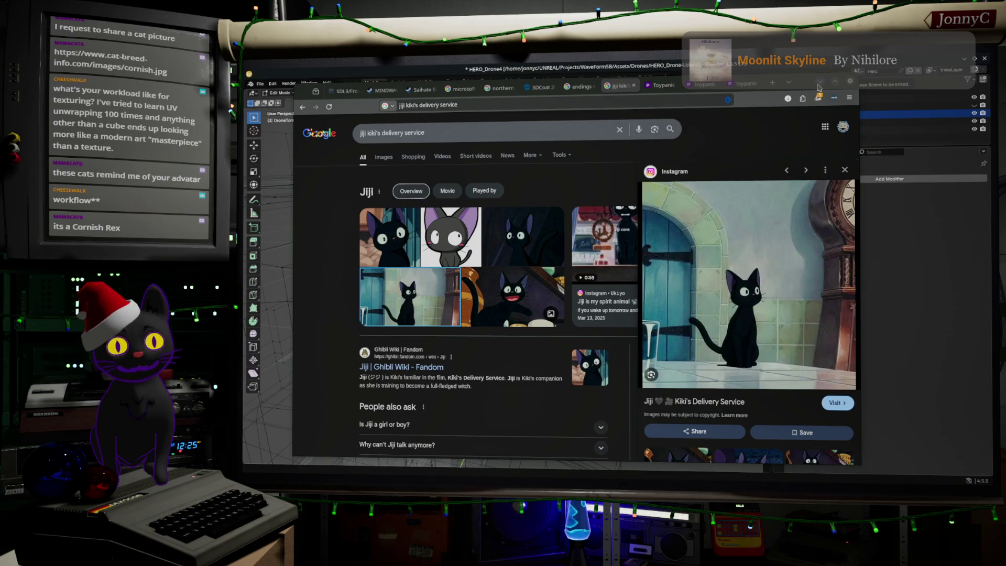
{"action": "left_click", "coordinate": [819, 83]}
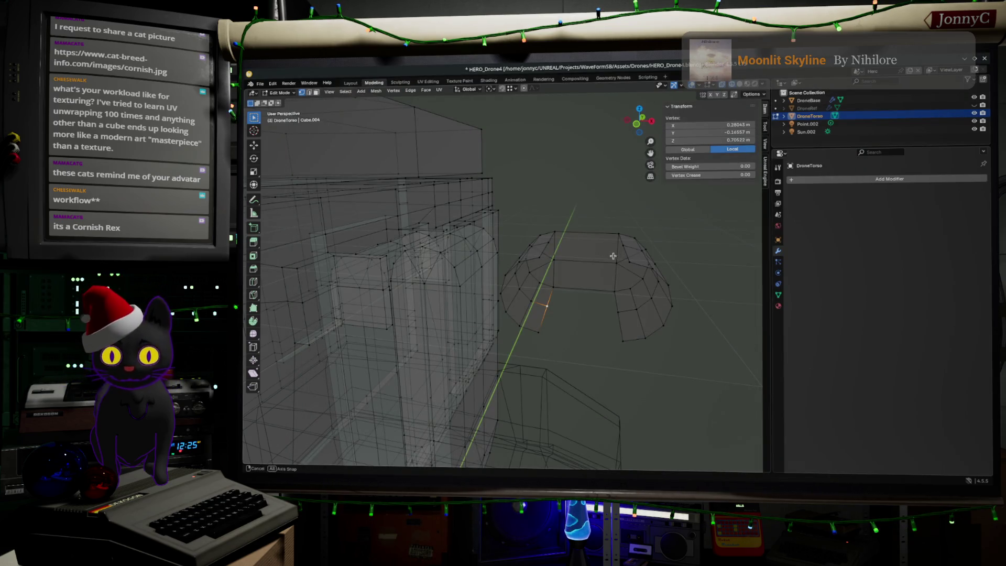
{"action": "mouse_move", "coordinate": [613, 256]}
{"action": "middle_mouse_down"}
{"action": "mouse_move", "coordinate": [611, 317]}
{"action": "mouse_move", "coordinate": [630, 303]}
{"action": "middle_mouse_up"}
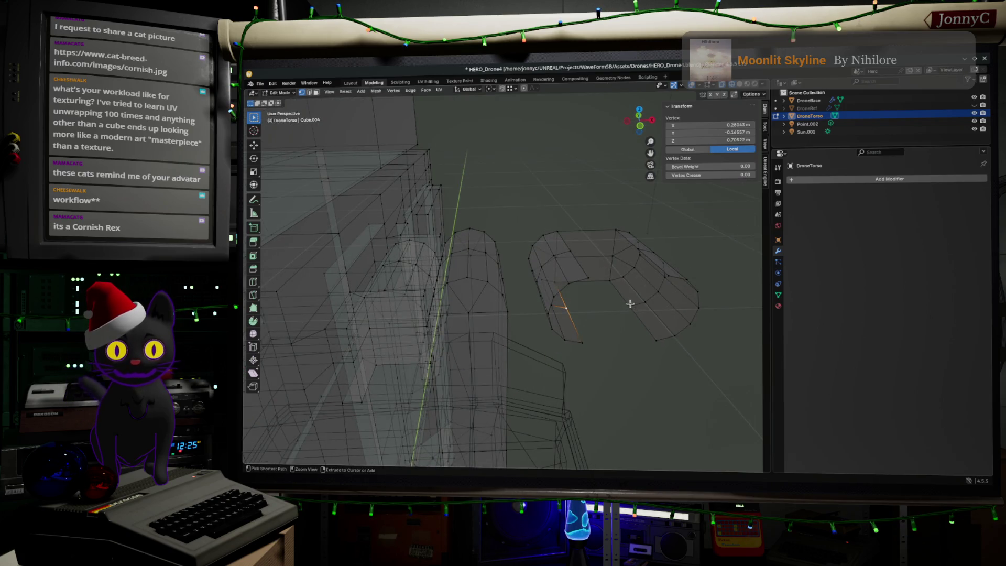
{"action": "left_click", "coordinate": [630, 303], "text": "ctrl"}
{"action": "left_click", "coordinate": [631, 303], "text": "shift"}
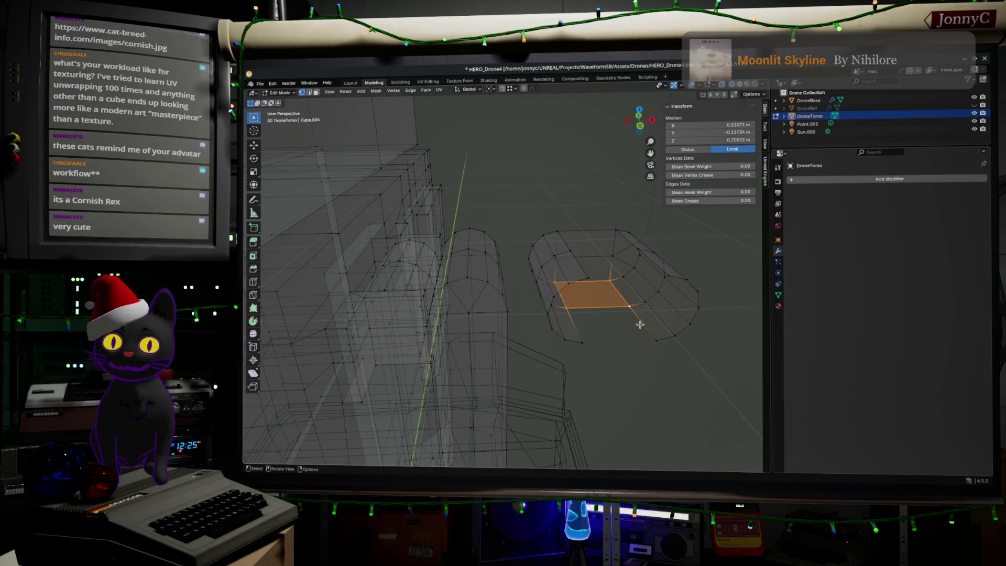
{"action": "left_click", "coordinate": [655, 339], "text": "ctrl"}
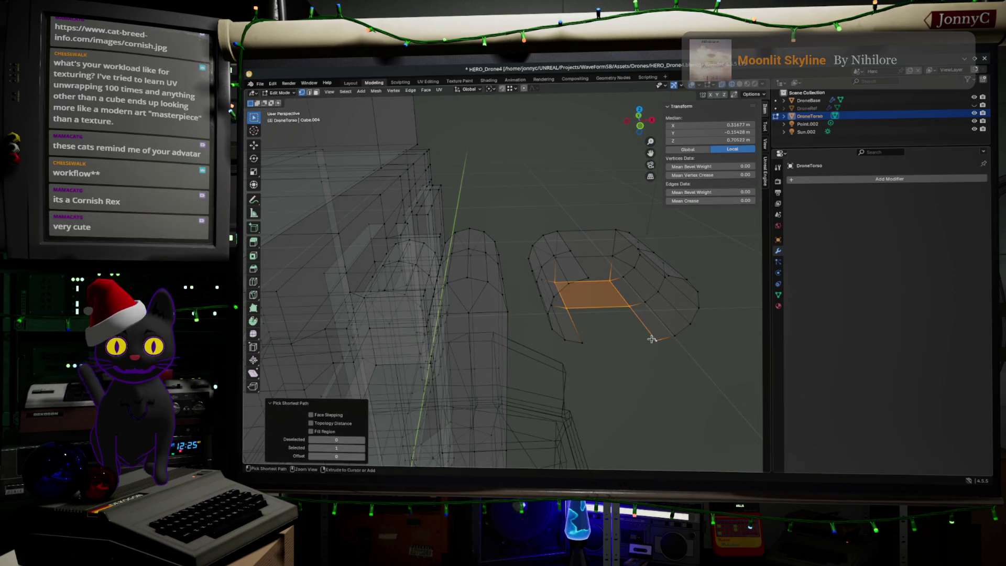
{"action": "left_click", "coordinate": [579, 347], "text": "ctrl"}
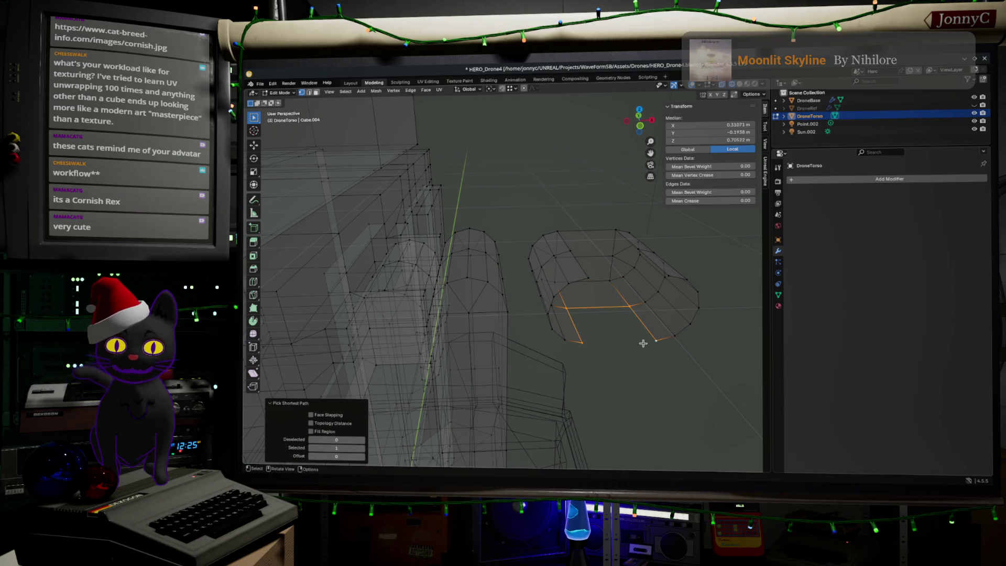
{"action": "key", "text": "ctrl+z"}
{"action": "middle_click_drag", "start_coordinate": [644, 341], "coordinate": [647, 352]}
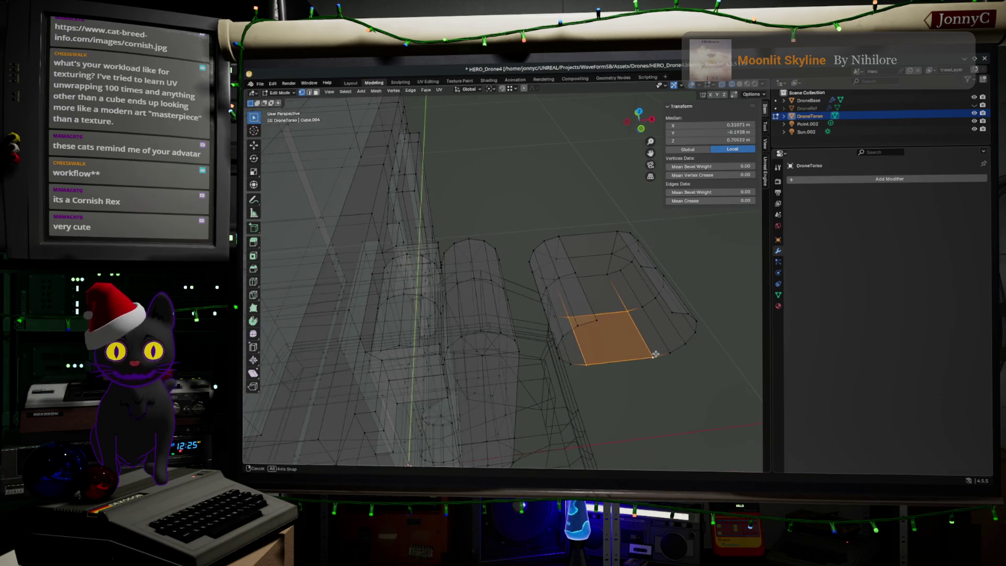
{"action": "left_click", "coordinate": [578, 270], "text": "ctrl"}
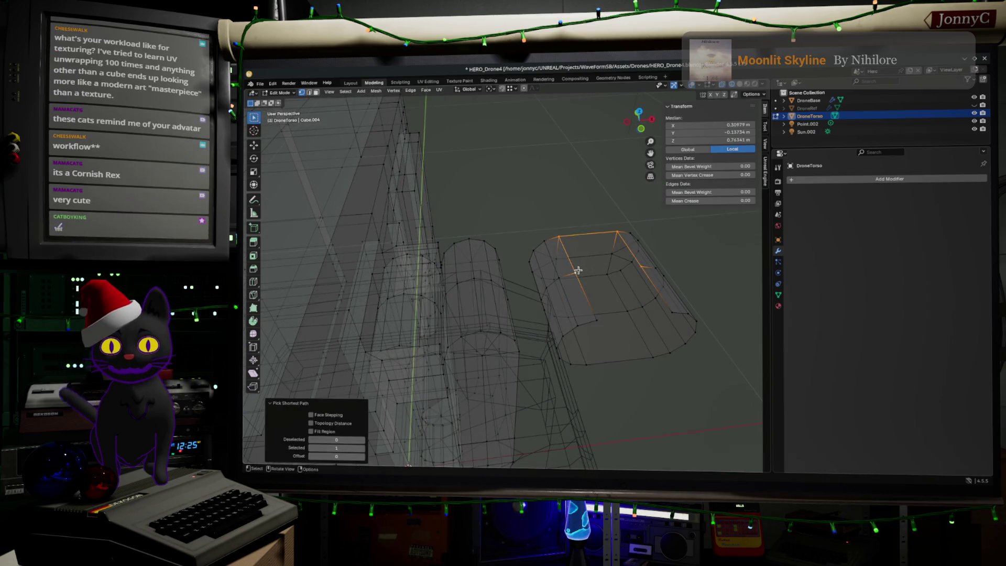
{"action": "key", "text": "ctrl+z"}
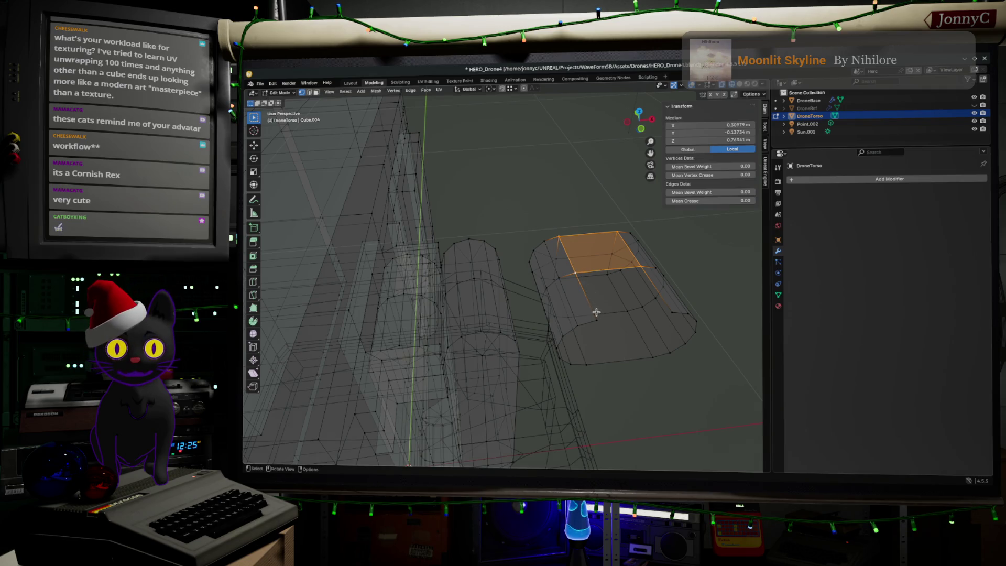
{"action": "left_click", "coordinate": [596, 319]}
{"action": "left_click", "coordinate": [673, 311], "text": "ctrl"}
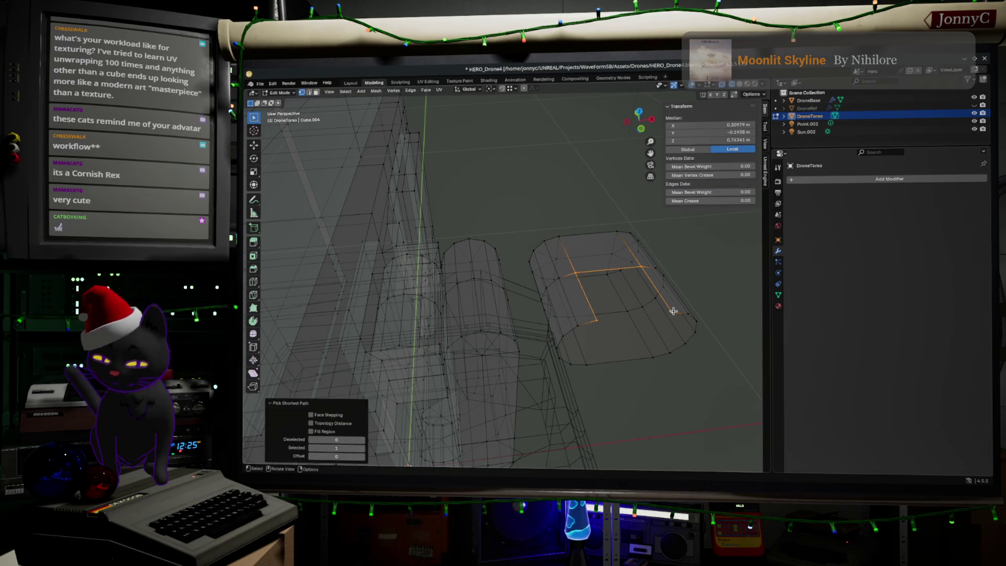
{"action": "key", "text": "ctrl+z"}
{"action": "key", "text": "ctrl+z"}
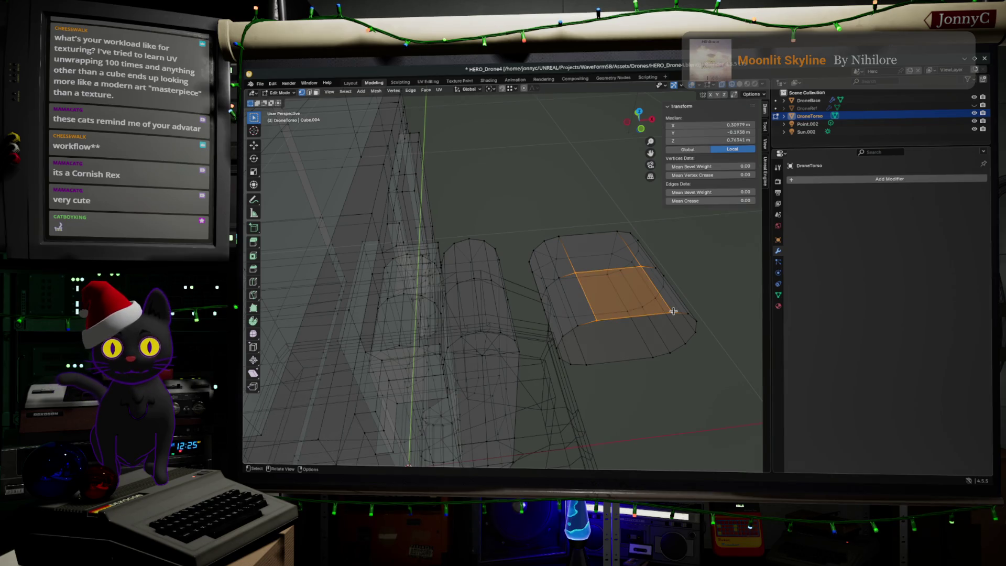
{"action": "left_click", "coordinate": [673, 311]}
{"action": "mouse_move", "coordinate": [673, 312]}
{"action": "middle_mouse_down"}
{"action": "mouse_move", "coordinate": [658, 352]}
{"action": "mouse_move", "coordinate": [667, 337]}
{"action": "mouse_move", "coordinate": [586, 293]}
{"action": "middle_mouse_up"}
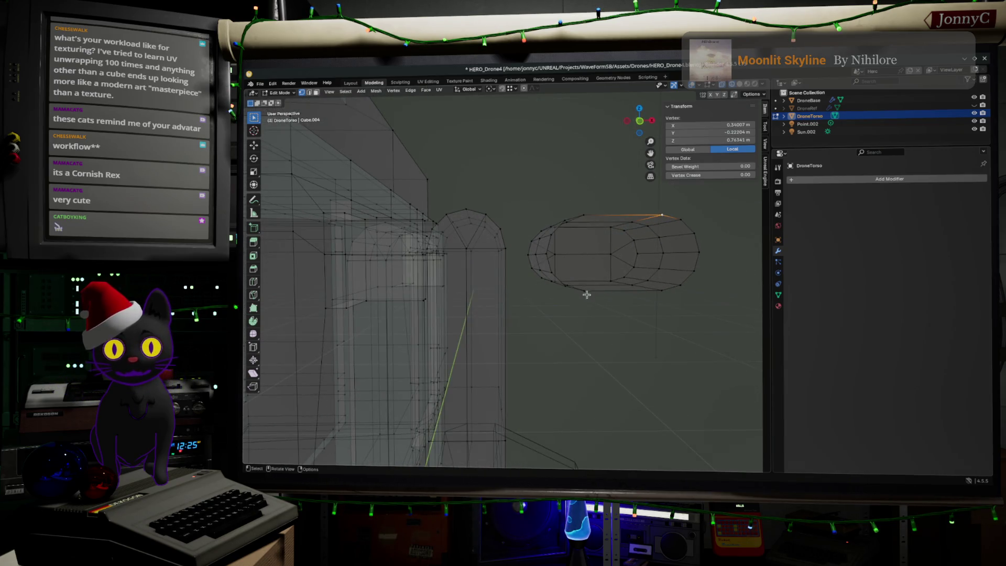
Select all and Merge by Distance, removing 14 duplicate vertices.
{"action": "left_click", "coordinate": [554, 255]}
{"action": "left_click", "coordinate": [608, 254], "text": "shift"}
{"action": "key", "text": "a"}
{"action": "key", "text": "m"}
{"action": "mouse_move", "coordinate": [607, 254]}
{"action": "middle_mouse_down"}
{"action": "mouse_move", "coordinate": [618, 370]}
{"action": "mouse_move", "coordinate": [645, 335]}
{"action": "mouse_move", "coordinate": [642, 360]}
{"action": "middle_mouse_up"}
{"action": "left_click", "coordinate": [623, 374]}
Select the whole right tube piece via Face Step growth and switch to front orthographic view.
{"action": "key", "text": "alt+a"}
{"action": "left_click", "coordinate": [618, 277]}
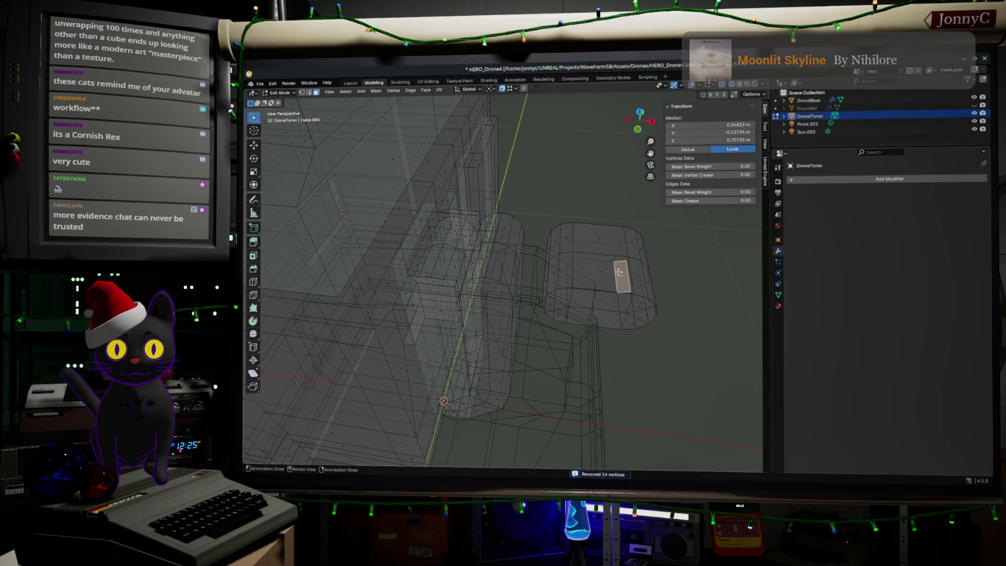
{"action": "key", "text": "ctrl+KP_Add"}
{"action": "key", "text": "ctrl+KP_Add"}
{"action": "key", "text": "ctrl+KP_Add"}
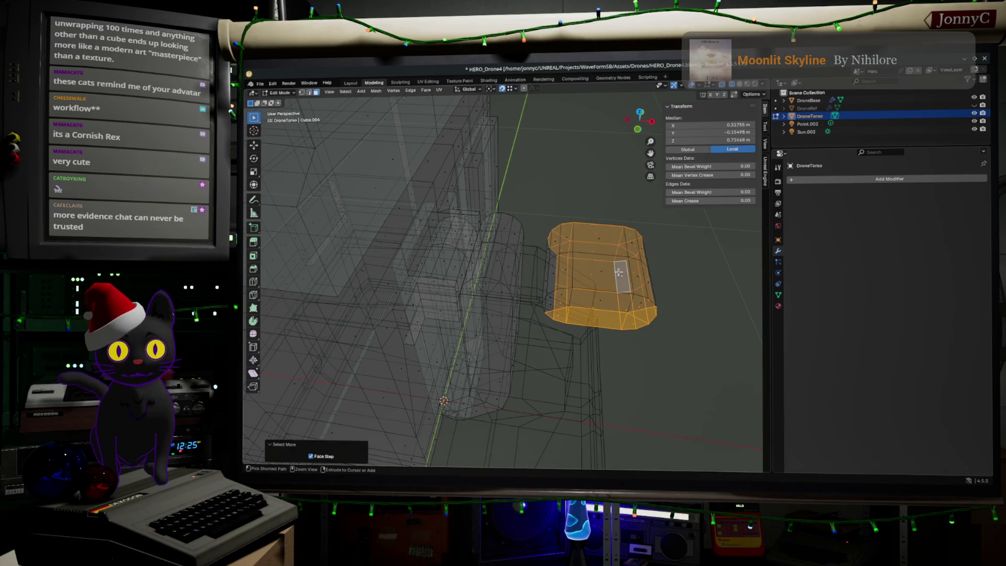
{"action": "key", "text": "ctrl+KP_Add"}
{"action": "key", "text": "ctrl+KP_Add"}
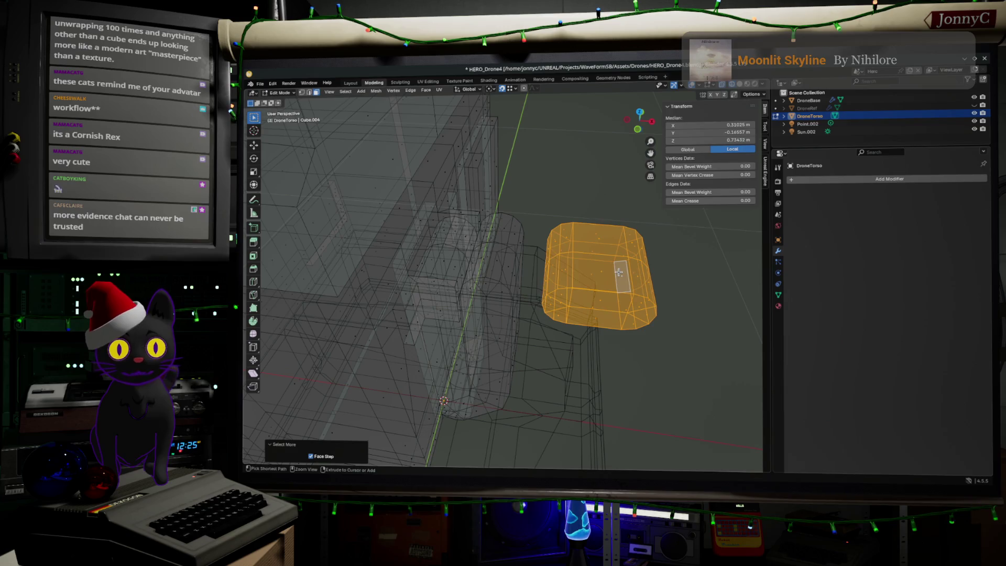
{"action": "left_click", "coordinate": [638, 129]}
Move the tube piece left toward the torso in several nudges, then return to Object Mode.
{"action": "key", "text": "g"}
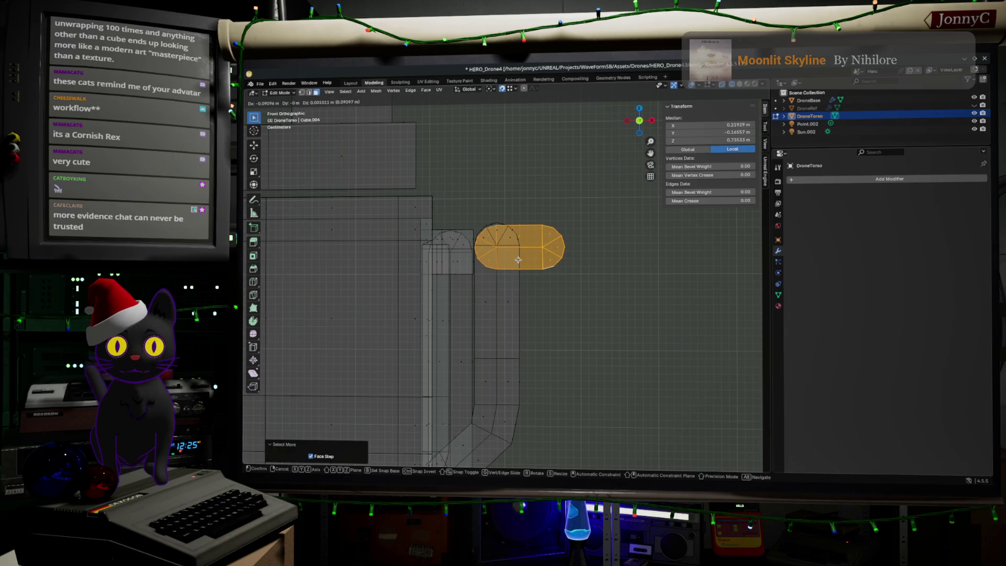
{"action": "left_click", "coordinate": [517, 260]}
{"action": "scroll", "coordinate": [485, 264], "scroll_direction": "up", "scroll_amount": 4}
{"action": "key", "text": "g"}
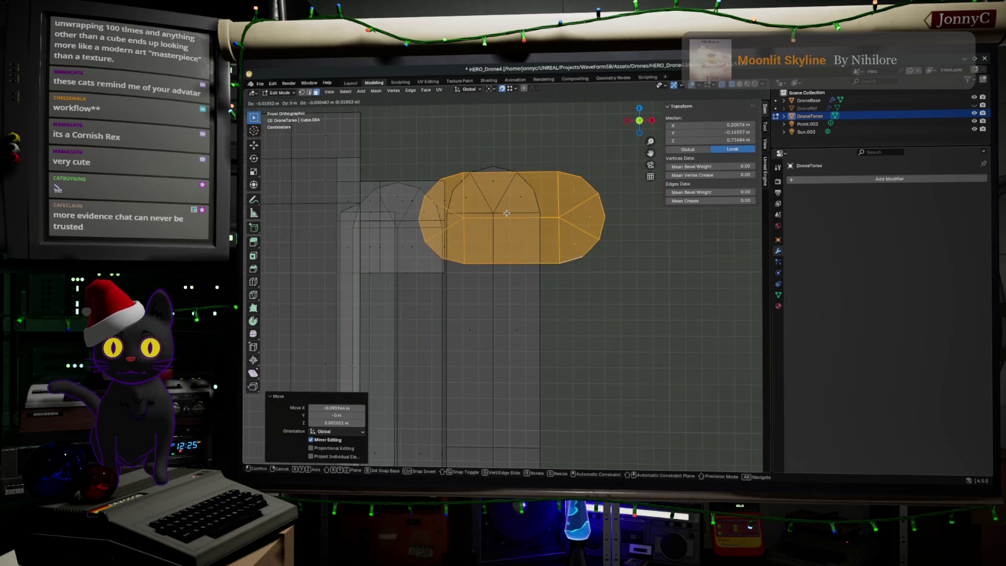
{"action": "left_click", "coordinate": [479, 228]}
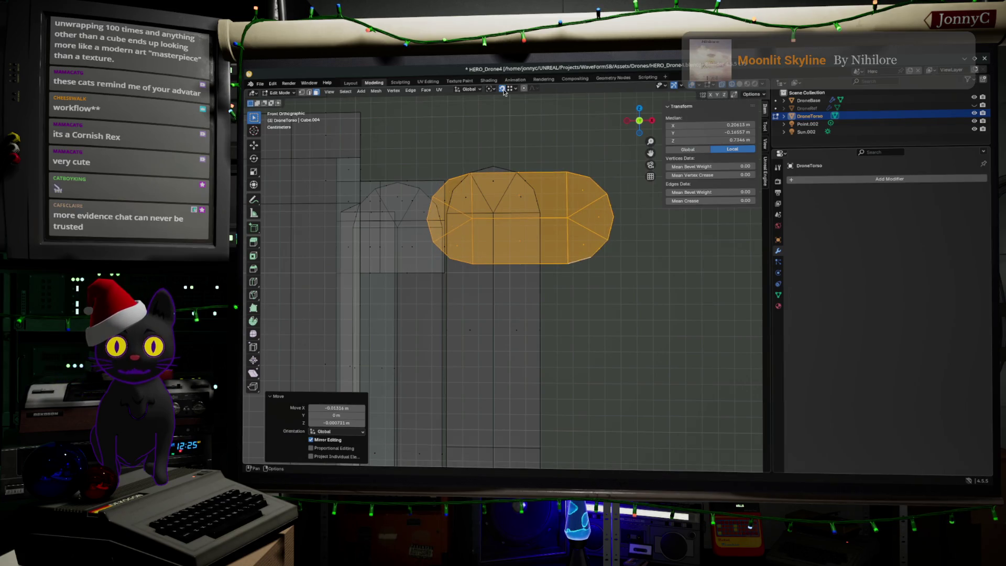
{"action": "key", "text": "g"}
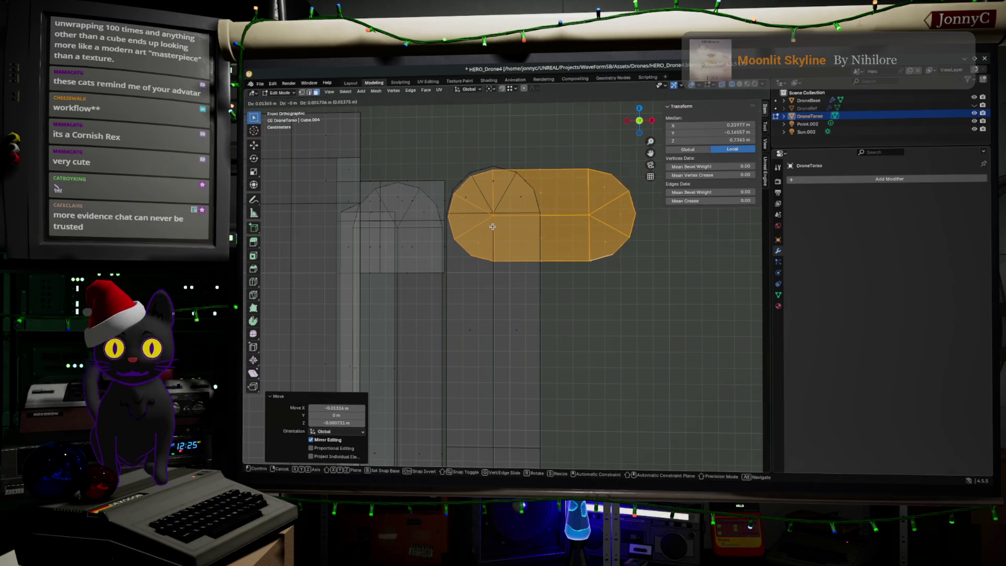
{"action": "left_click", "coordinate": [493, 224]}
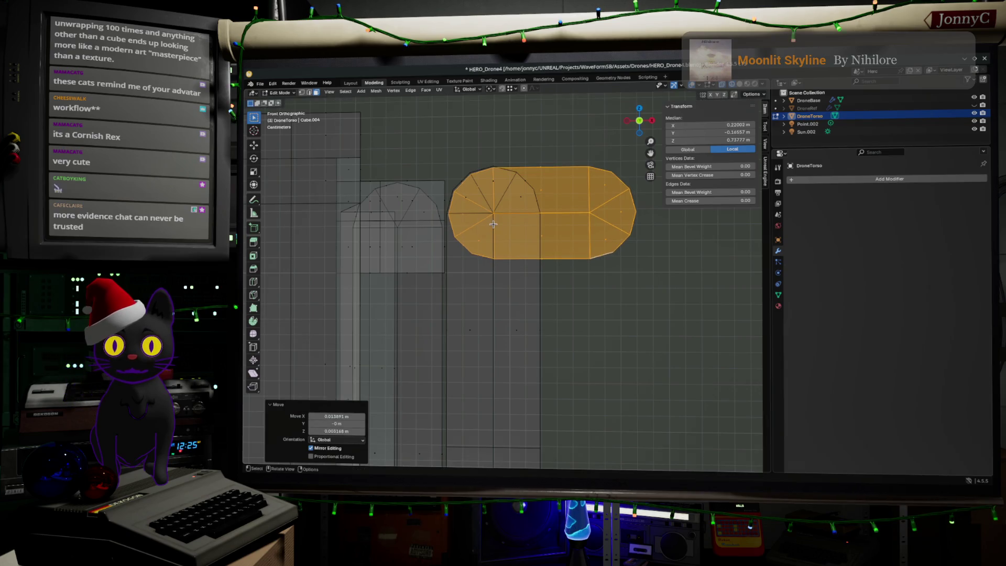
{"action": "key", "text": "Tab"}
{"action": "mouse_move", "coordinate": [638, 307]}
{"action": "middle_mouse_down"}
{"action": "mouse_move", "coordinate": [606, 327]}
{"action": "mouse_move", "coordinate": [559, 294]}
{"action": "mouse_move", "coordinate": [629, 285]}
{"action": "mouse_move", "coordinate": [513, 239]}
{"action": "middle_mouse_up"}
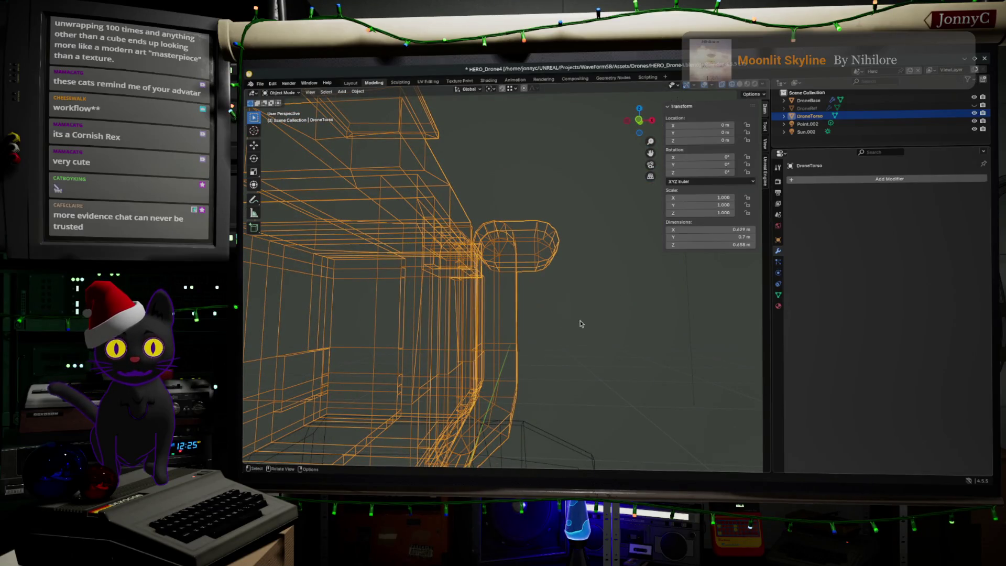
Save an incremental copy as HERO_Drone5.blend and return to Edit Mode on DroneTorso.
{"action": "mouse_move", "coordinate": [580, 321]}
{"action": "middle_mouse_down"}
{"action": "mouse_move", "coordinate": [482, 330]}
{"action": "mouse_move", "coordinate": [502, 351]}
{"action": "middle_mouse_up"}
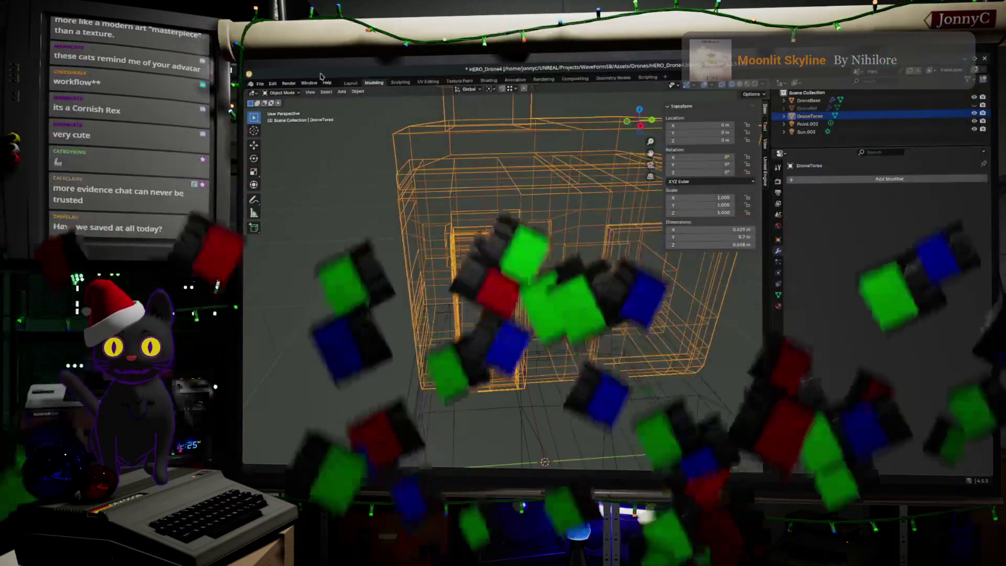
{"action": "left_click", "coordinate": [260, 84]}
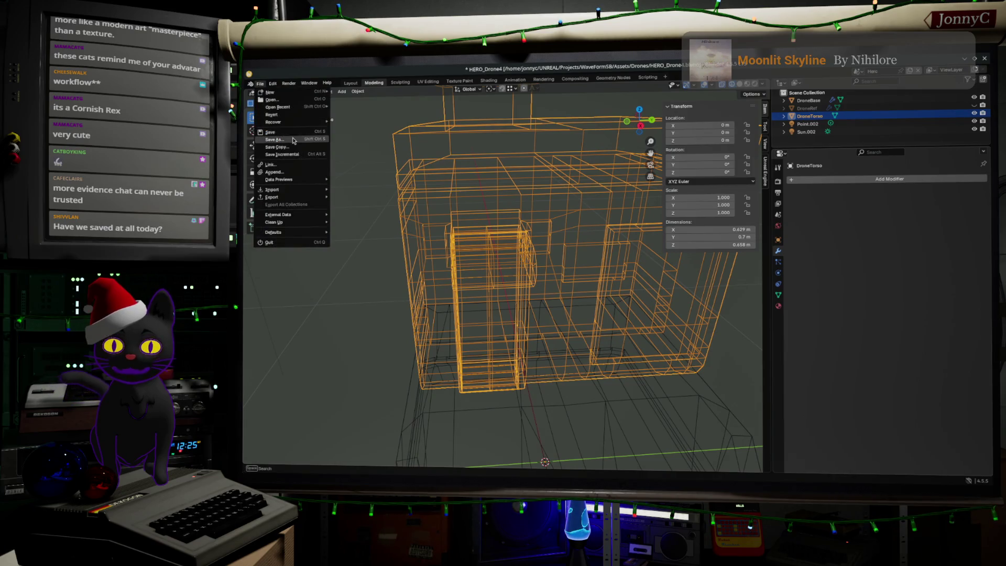
{"action": "left_click", "coordinate": [311, 154]}
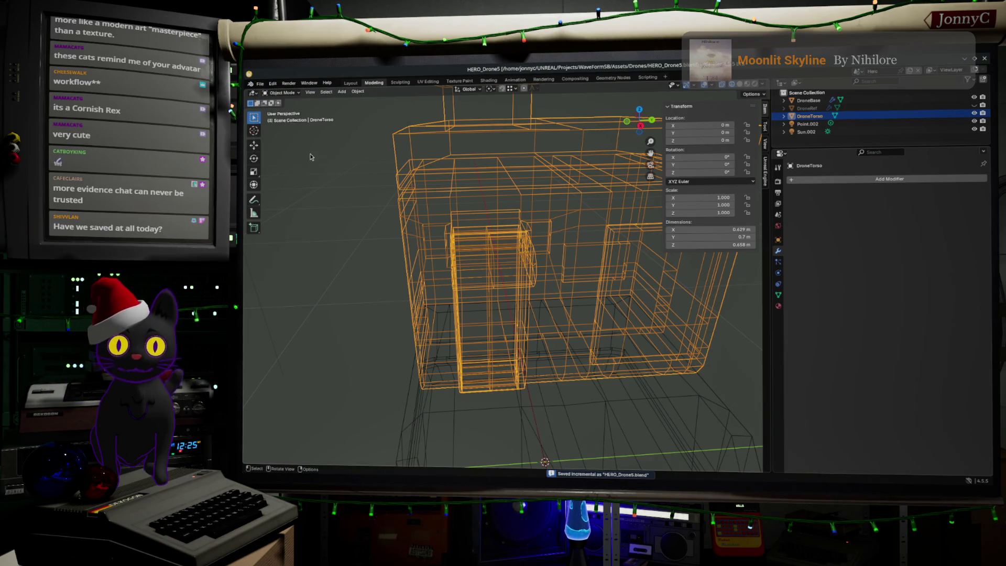
{"action": "mouse_move", "coordinate": [330, 166]}
{"action": "middle_mouse_down"}
{"action": "mouse_move", "coordinate": [349, 182]}
{"action": "mouse_move", "coordinate": [395, 175]}
{"action": "middle_mouse_up"}
{"action": "key", "text": "Tab"}
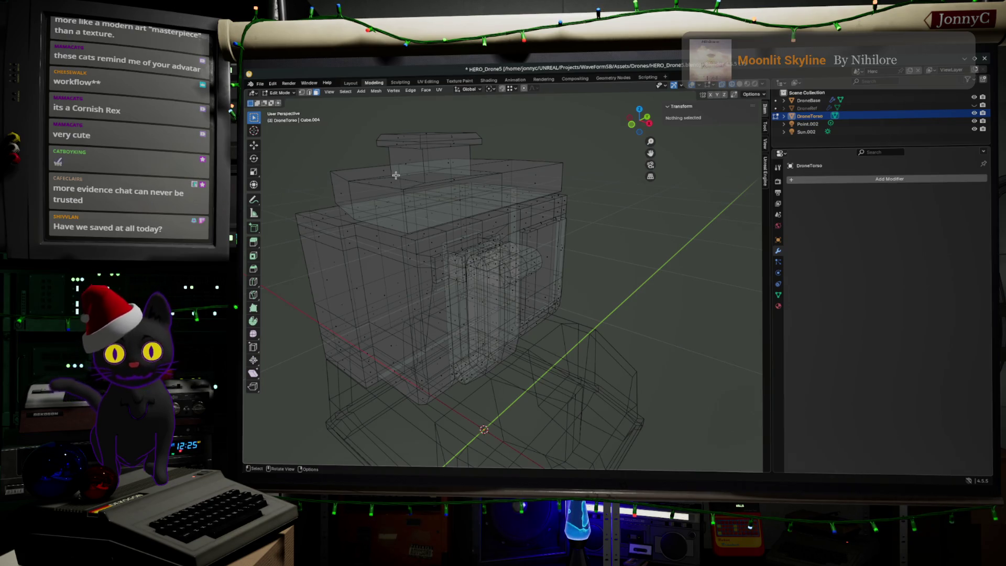
Select a small face on the arm tip and raise it slightly upward.
{"action": "middle_click_drag", "start_coordinate": [451, 209], "coordinate": [531, 232]}
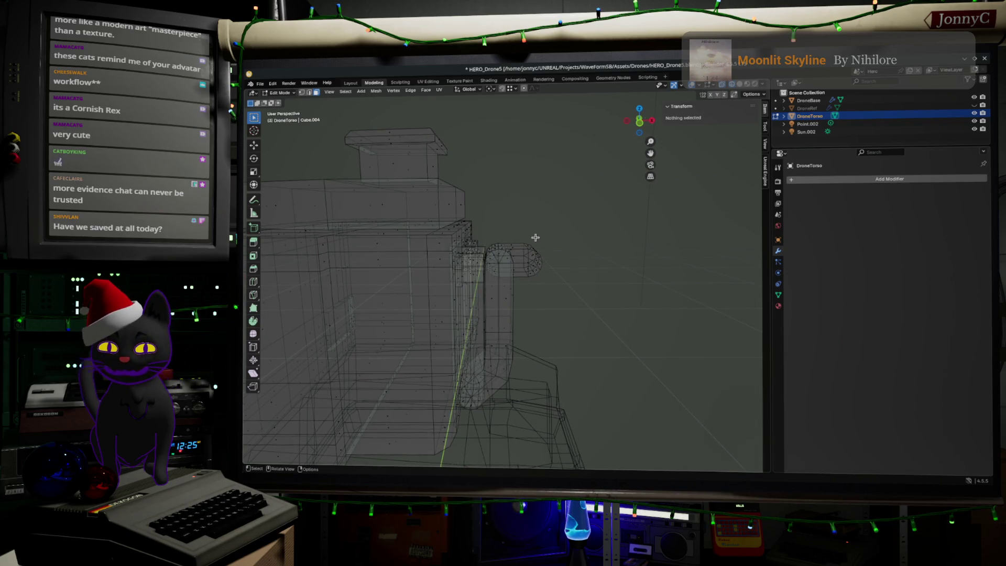
{"action": "scroll", "coordinate": [524, 239], "scroll_direction": "up", "scroll_amount": 1}
{"action": "left_click_drag", "start_coordinate": [525, 224], "coordinate": [555, 292]}
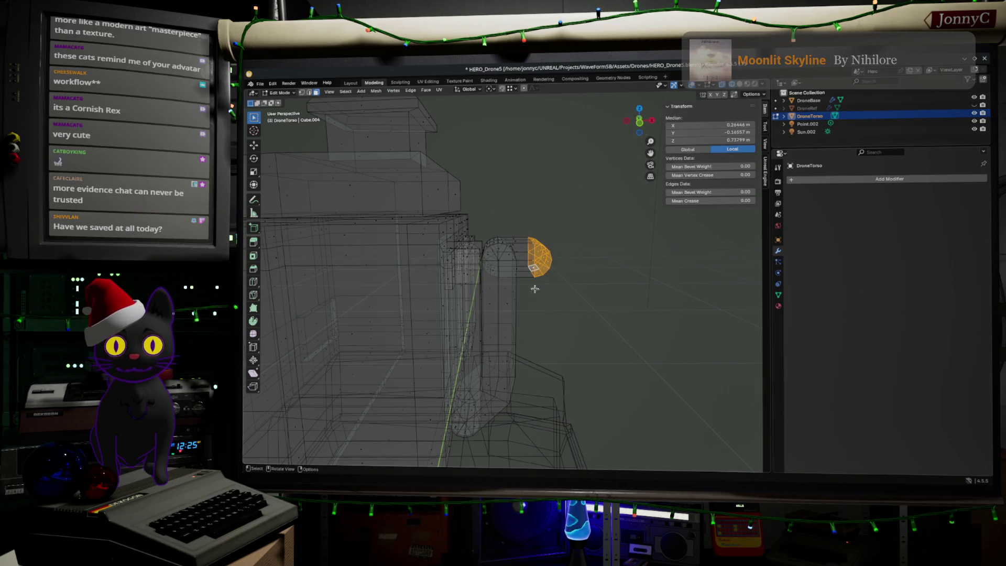
{"action": "left_click", "coordinate": [498, 273]}
{"action": "middle_click_drag", "start_coordinate": [498, 273], "coordinate": [502, 284]}
{"action": "left_click_drag", "start_coordinate": [502, 284], "coordinate": [499, 256]}
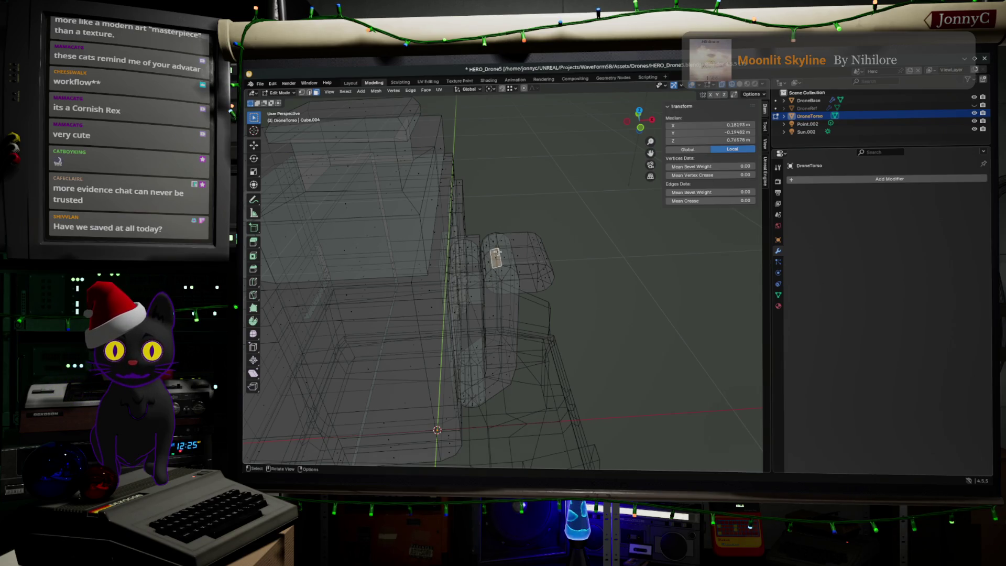
Select faces on the tube piece, growing the selection to neighbouring faces.
{"action": "left_click", "coordinate": [493, 241]}
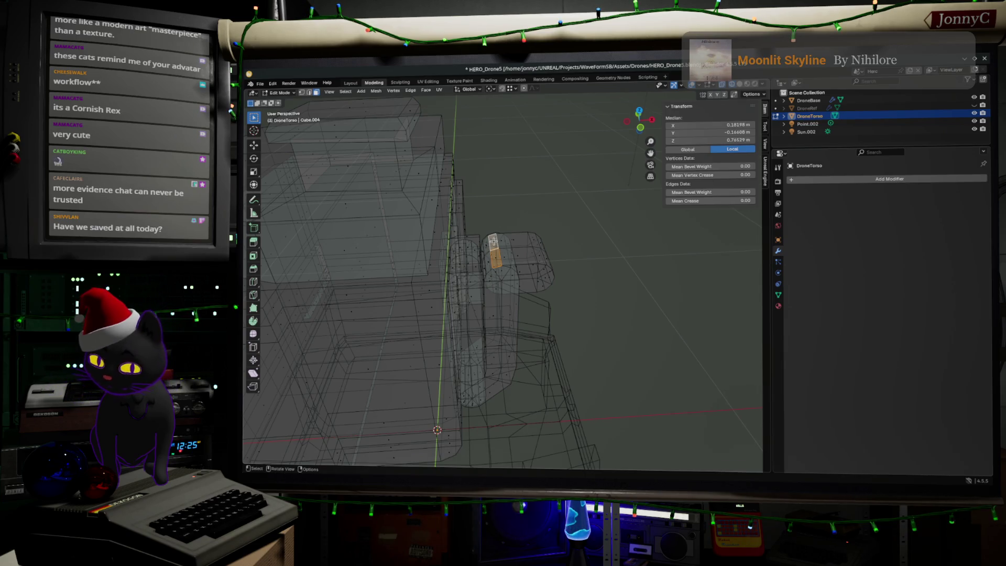
{"action": "key", "text": "ctrl+KP_Add"}
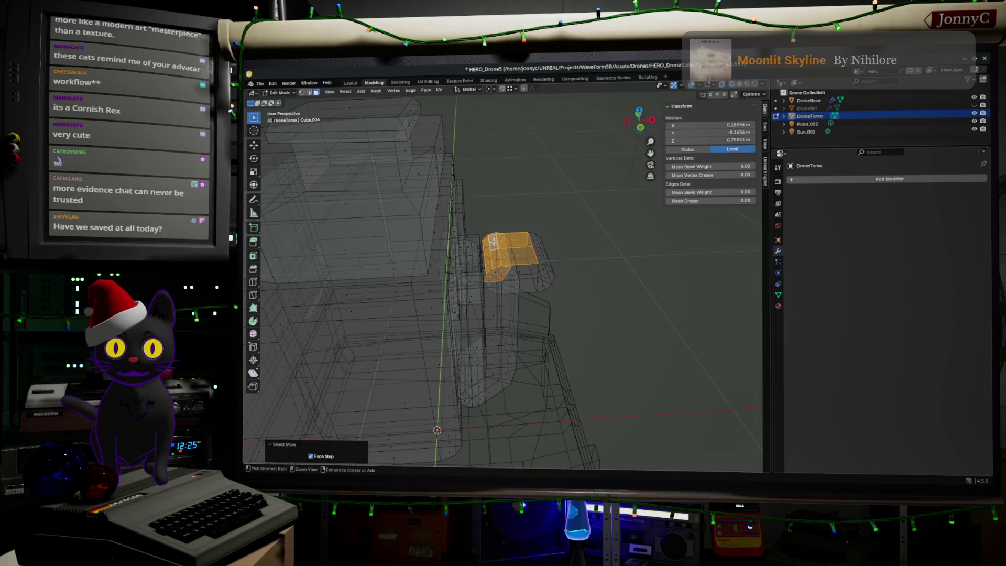
{"action": "scroll", "coordinate": [497, 252], "scroll_direction": "up", "scroll_amount": 10}
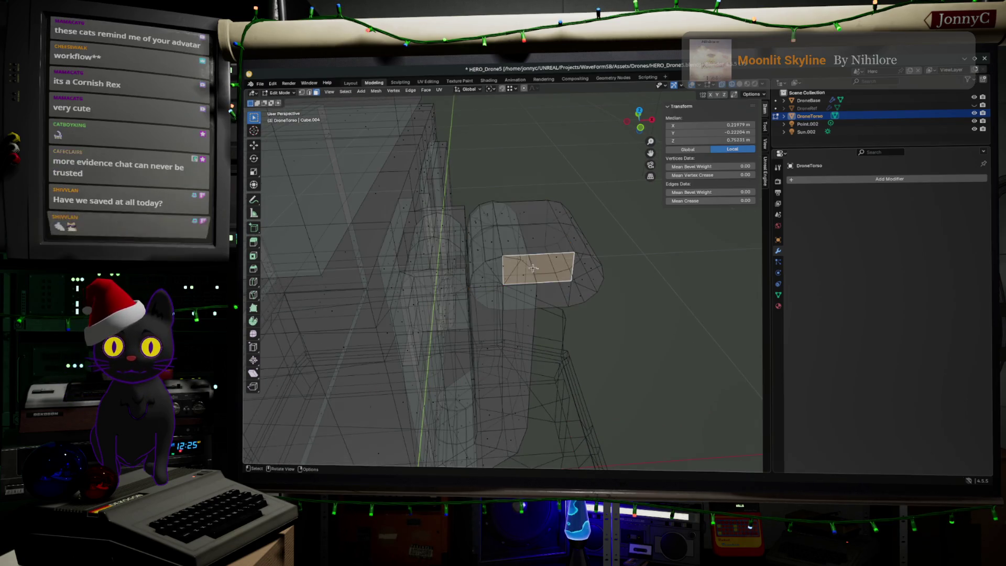
{"action": "scroll", "coordinate": [512, 269], "scroll_direction": "down", "scroll_amount": 2}
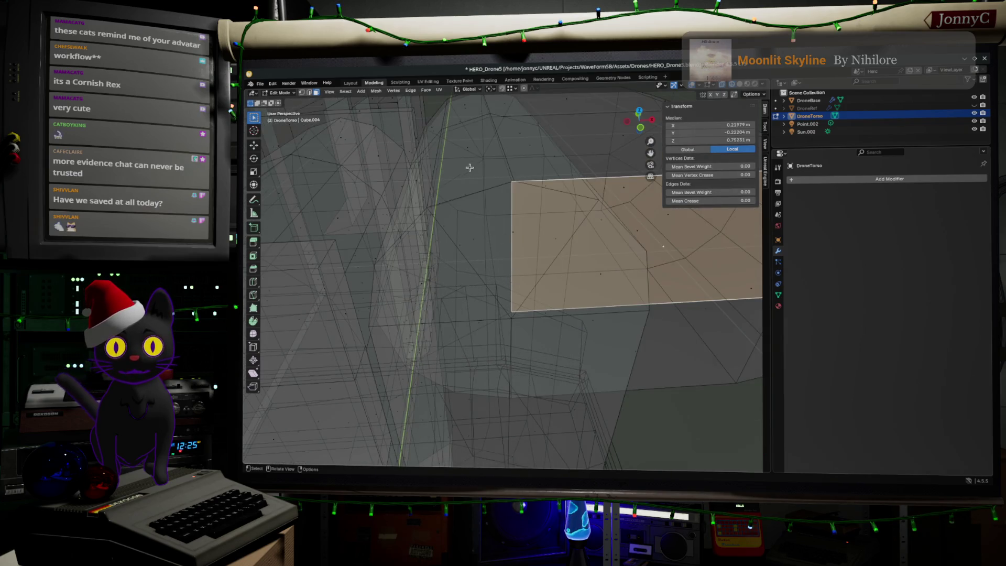
{"action": "left_click", "coordinate": [496, 242]}
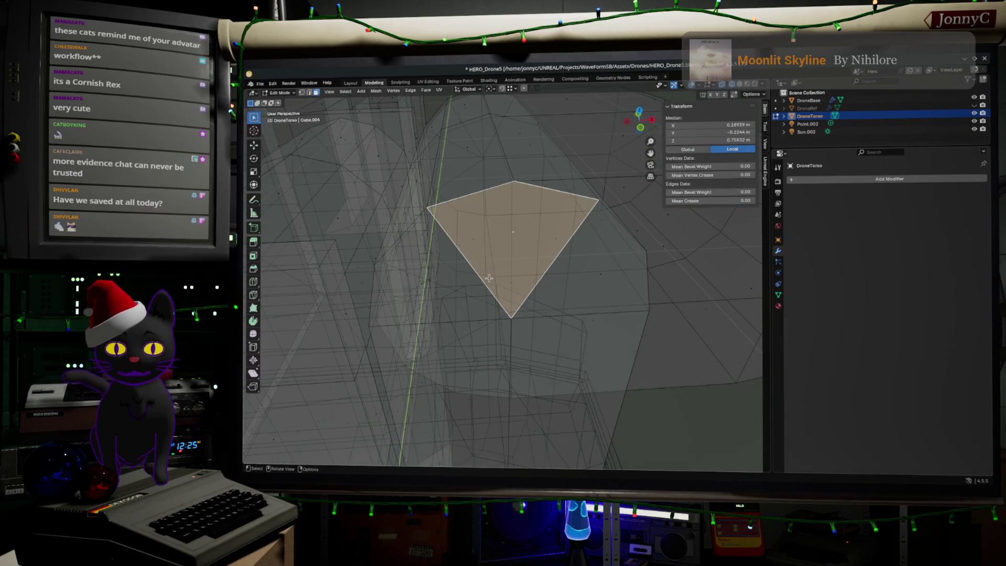
{"action": "mouse_move", "coordinate": [489, 278]}
{"action": "middle_mouse_down"}
{"action": "mouse_move", "coordinate": [489, 254]}
{"action": "mouse_move", "coordinate": [496, 269]}
{"action": "middle_mouse_up"}
{"action": "key", "text": "alt+a"}
{"action": "left_click", "coordinate": [532, 176]}
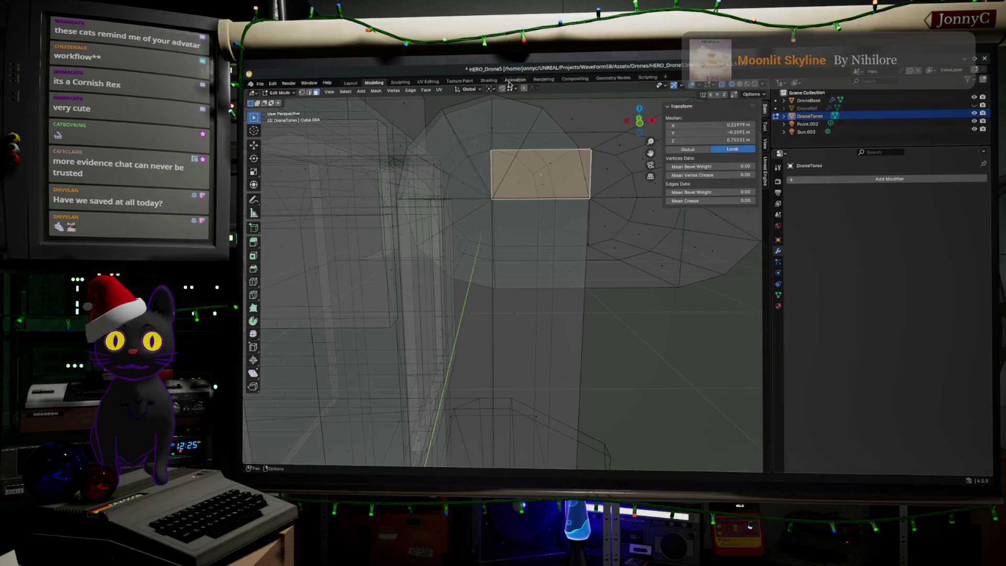
In front view, select the whole capsule and shift it about 0.333 m right along X.
{"action": "left_click", "coordinate": [643, 126]}
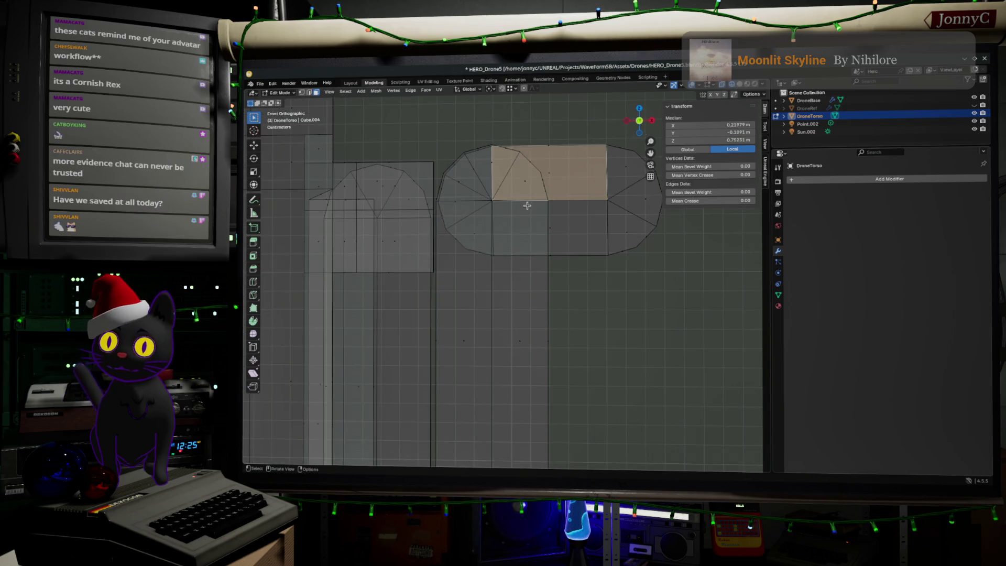
{"action": "scroll", "coordinate": [583, 198], "scroll_direction": "down", "scroll_amount": 1}
{"action": "left_click", "coordinate": [597, 198]}
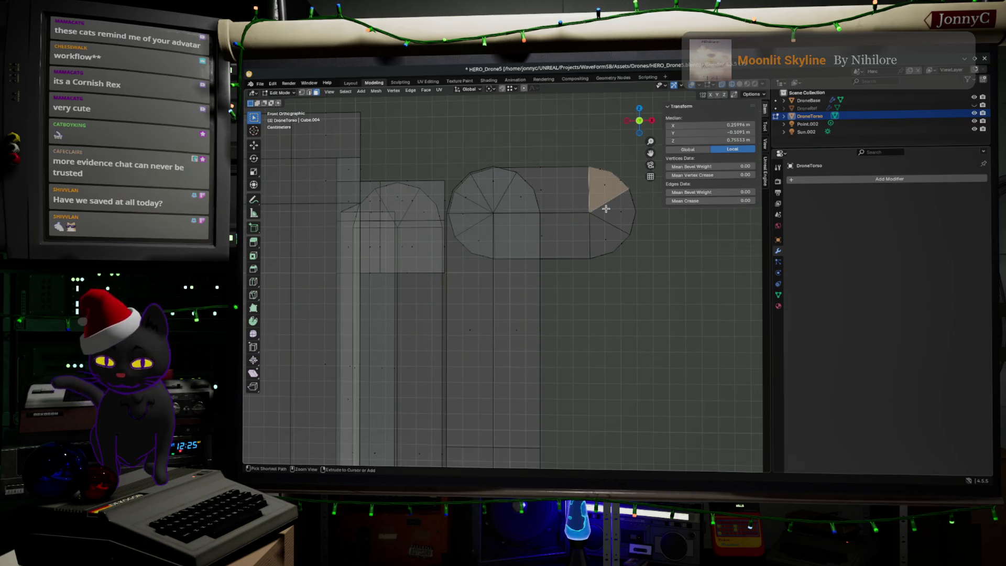
{"action": "key", "text": "ctrl+KP_Add"}
{"action": "key", "text": "ctrl+KP_Add"}
{"action": "key", "text": "ctrl+KP_Add"}
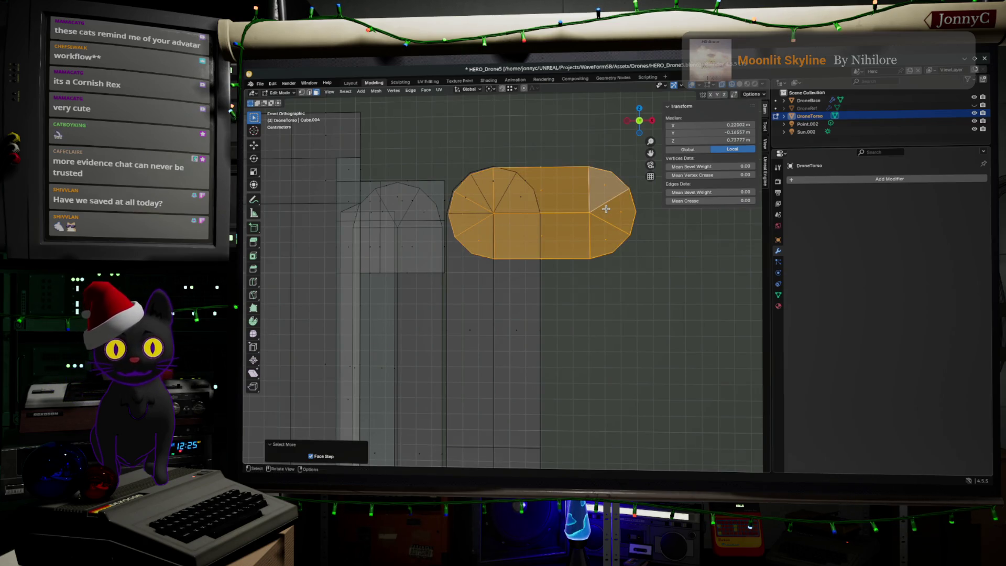
{"action": "key", "text": "alt+z"}
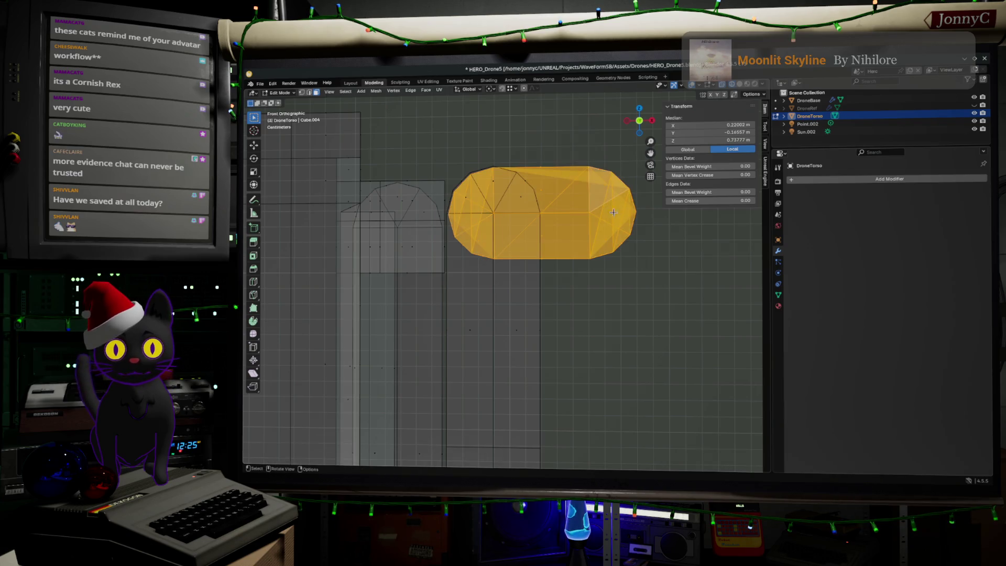
{"action": "key", "text": "alt+z"}
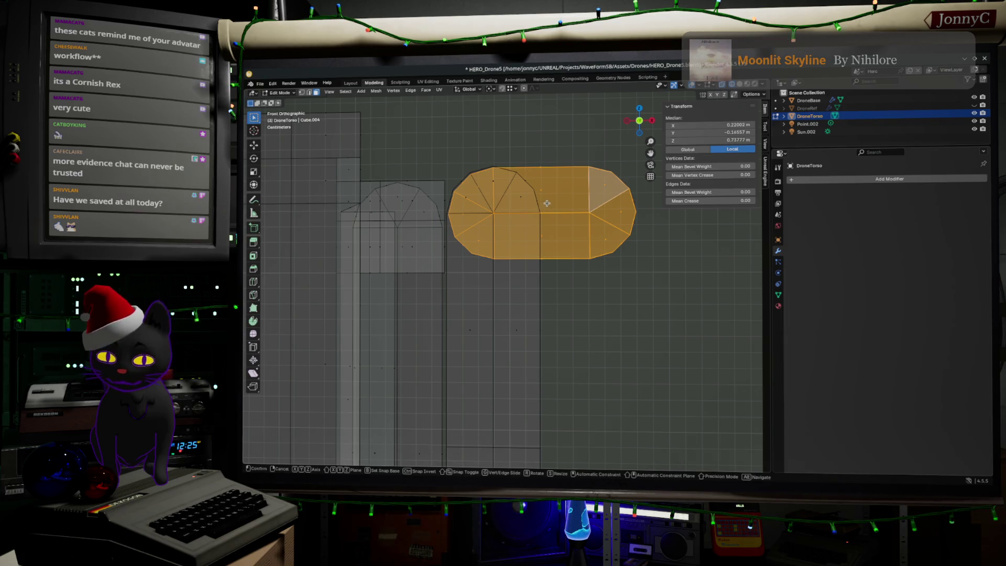
{"action": "key", "text": "g"}
{"action": "left_click", "coordinate": [712, 215]}
{"action": "mouse_move", "coordinate": [455, 161]}
{"action": "left_mouse_down"}
{"action": "mouse_move", "coordinate": [507, 231]}
{"action": "mouse_move", "coordinate": [543, 243]}
{"action": "mouse_move", "coordinate": [440, 179]}
{"action": "left_mouse_up"}
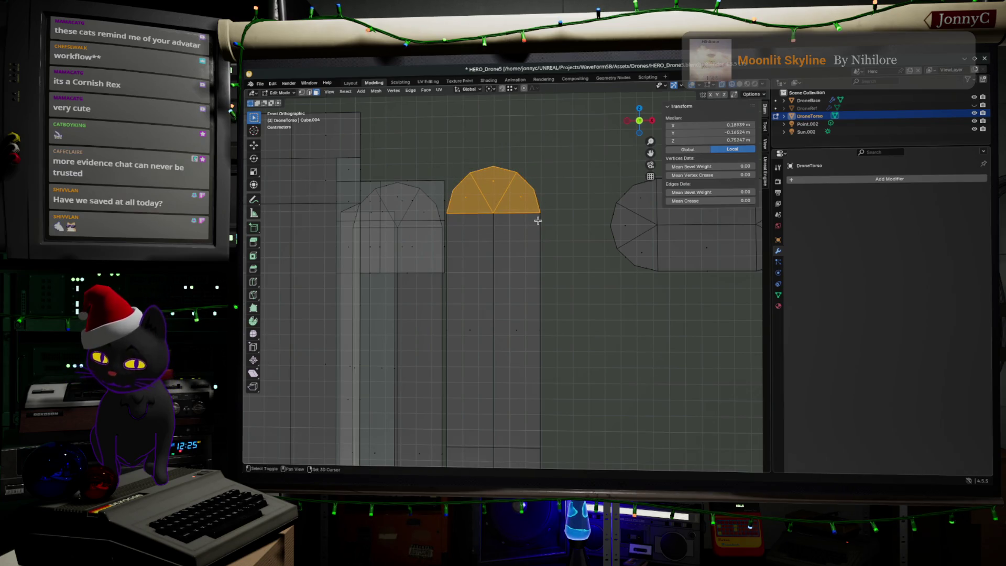
Duplicate the dome cap faces and reposition the capsule up and to the left.
{"action": "key", "text": "shift+d"}
{"action": "left_click", "coordinate": [681, 291]}
{"action": "scroll", "coordinate": [634, 212], "scroll_direction": "down", "scroll_amount": 1}
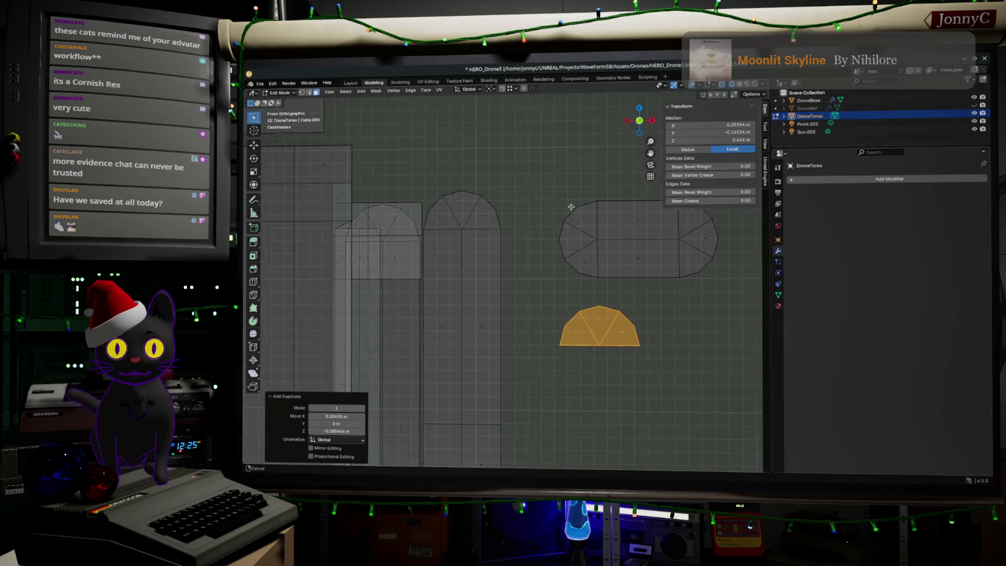
{"action": "middle_click_drag", "start_coordinate": [556, 199], "coordinate": [537, 204], "text": "shift"}
{"action": "mouse_move", "coordinate": [519, 179]}
{"action": "left_mouse_down"}
{"action": "mouse_move", "coordinate": [737, 296]}
{"action": "mouse_move", "coordinate": [716, 290]}
{"action": "left_mouse_up"}
{"action": "key", "text": "g"}
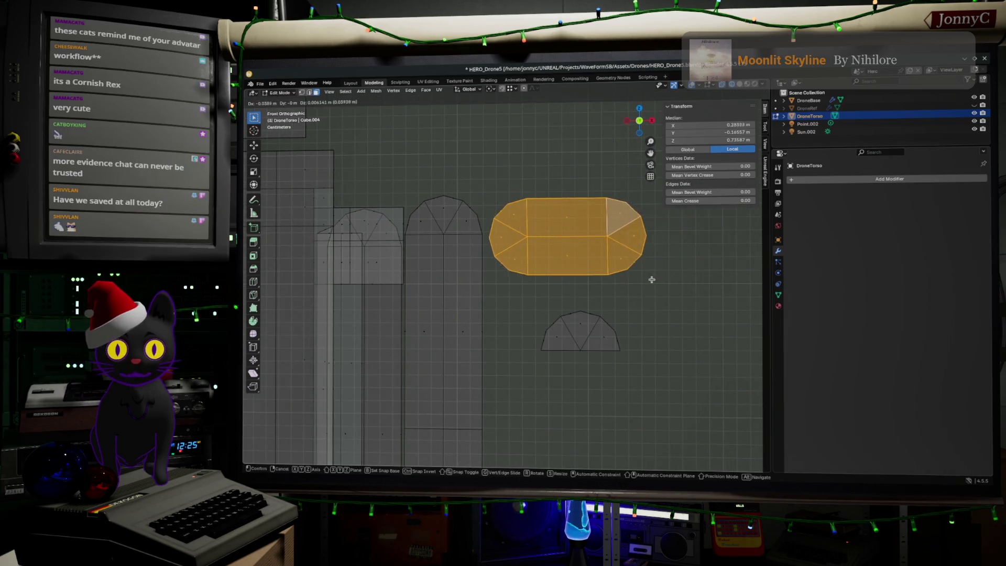
{"action": "left_click", "coordinate": [665, 278]}
Move the whole dome copy to sit right of the capsule, then deselect everything.
{"action": "left_click", "coordinate": [566, 335]}
{"action": "key", "text": "ctrl+l"}
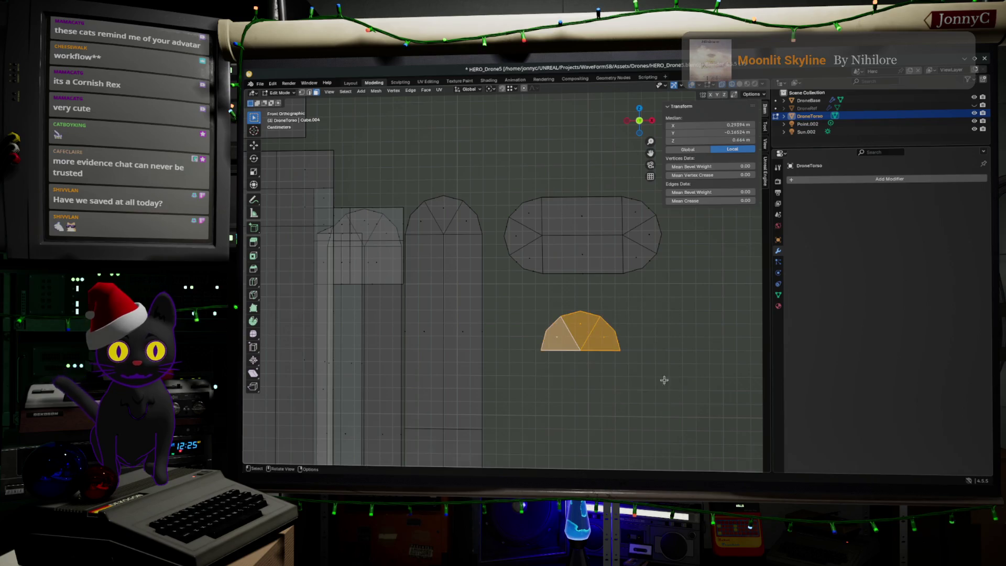
{"action": "key", "text": "g"}
{"action": "key", "text": "z"}
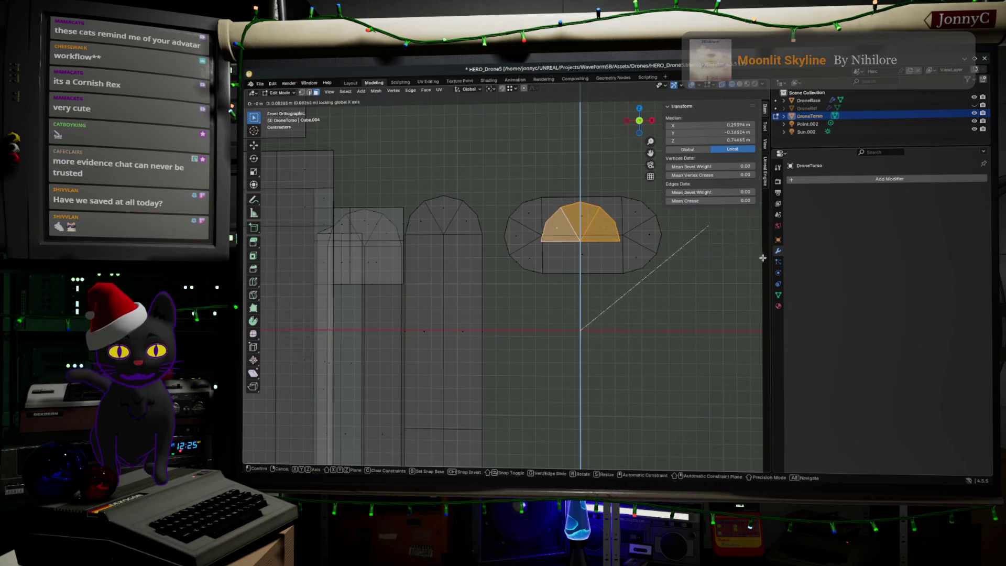
{"action": "left_click", "coordinate": [255, 270]}
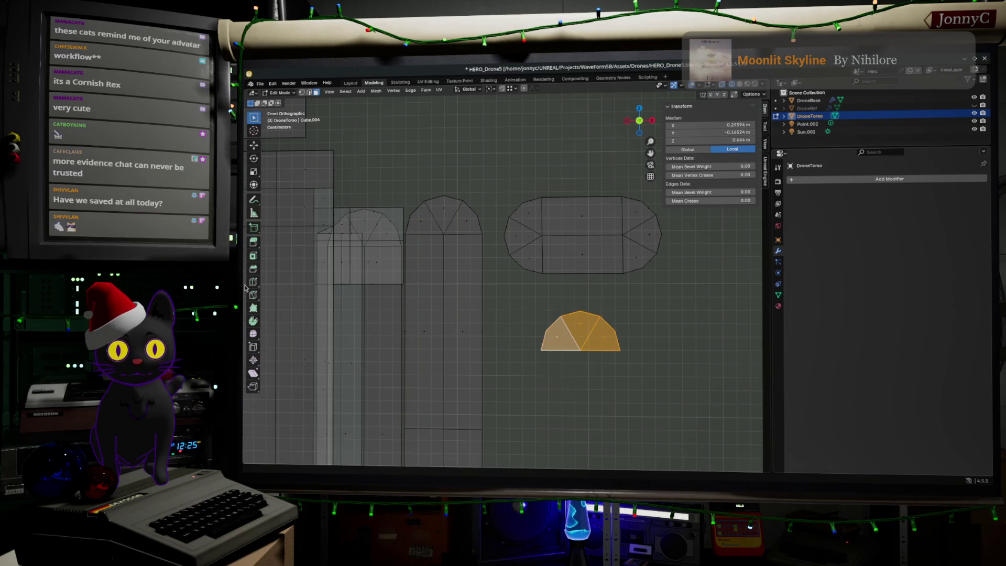
{"action": "key", "text": "ctrl+z"}
{"action": "key", "text": "g"}
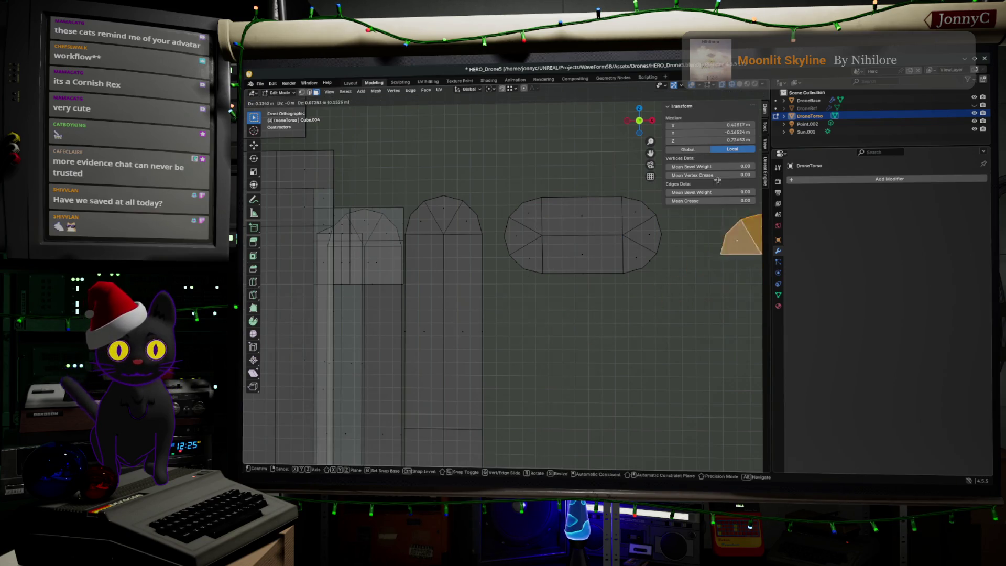
{"action": "left_click", "coordinate": [676, 208]}
{"action": "mouse_move", "coordinate": [497, 285]}
{"action": "middle_mouse_down"}
{"action": "mouse_move", "coordinate": [458, 285]}
{"action": "mouse_move", "coordinate": [571, 245]}
{"action": "mouse_move", "coordinate": [535, 262]}
{"action": "mouse_move", "coordinate": [400, 284]}
{"action": "mouse_move", "coordinate": [476, 269]}
{"action": "mouse_move", "coordinate": [497, 277]}
{"action": "mouse_move", "coordinate": [487, 264]}
{"action": "mouse_move", "coordinate": [546, 254]}
{"action": "mouse_move", "coordinate": [530, 260]}
{"action": "mouse_move", "coordinate": [604, 254]}
{"action": "middle_mouse_up"}
{"action": "left_click", "coordinate": [553, 251]}
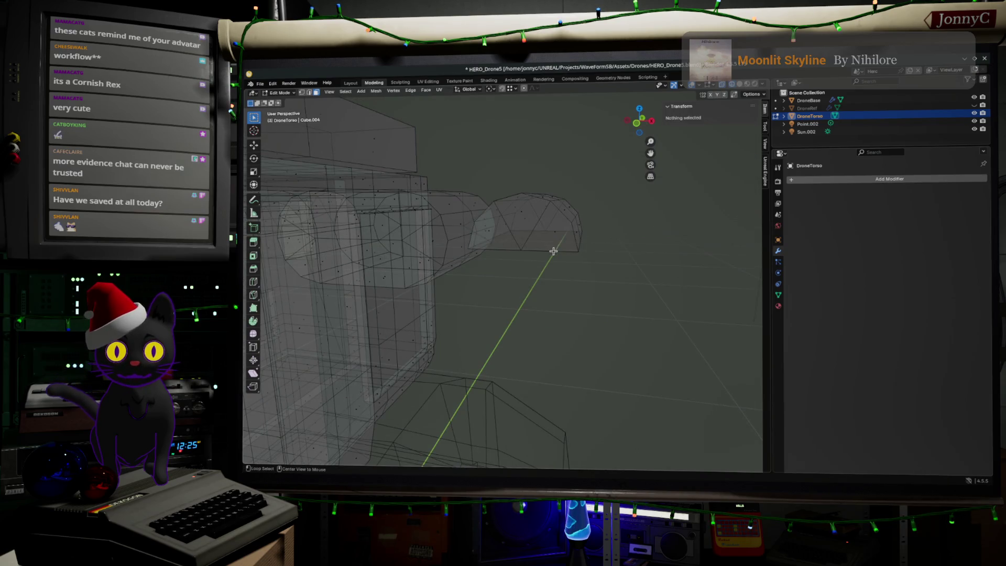
In edge select mode, box-select the dome's bottom edge loop.
{"action": "middle_click_drag", "start_coordinate": [561, 253], "coordinate": [581, 250]}
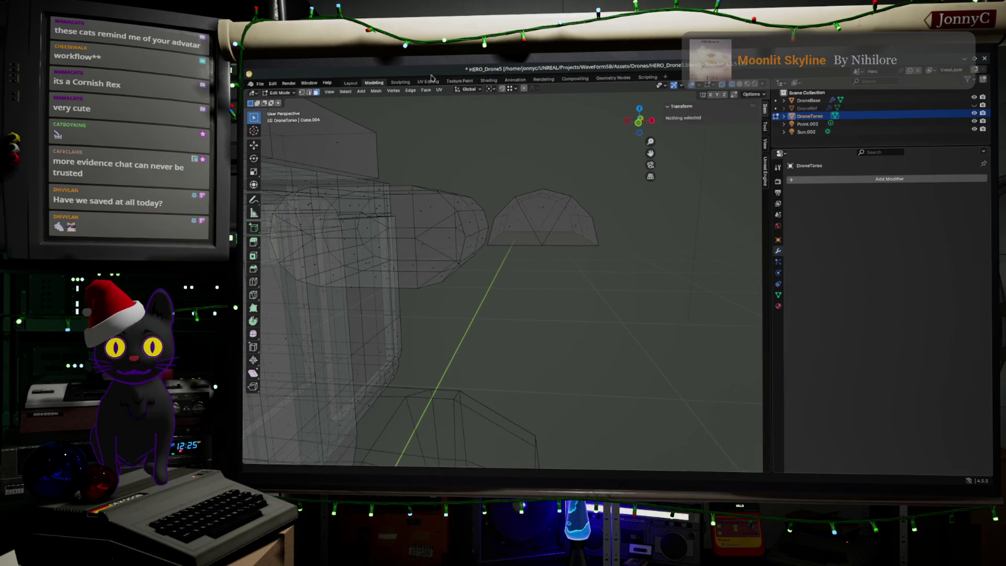
{"action": "left_click", "coordinate": [310, 92]}
{"action": "middle_click_drag", "start_coordinate": [515, 254], "coordinate": [524, 253]}
{"action": "middle_click_drag", "start_coordinate": [623, 273], "coordinate": [632, 269]}
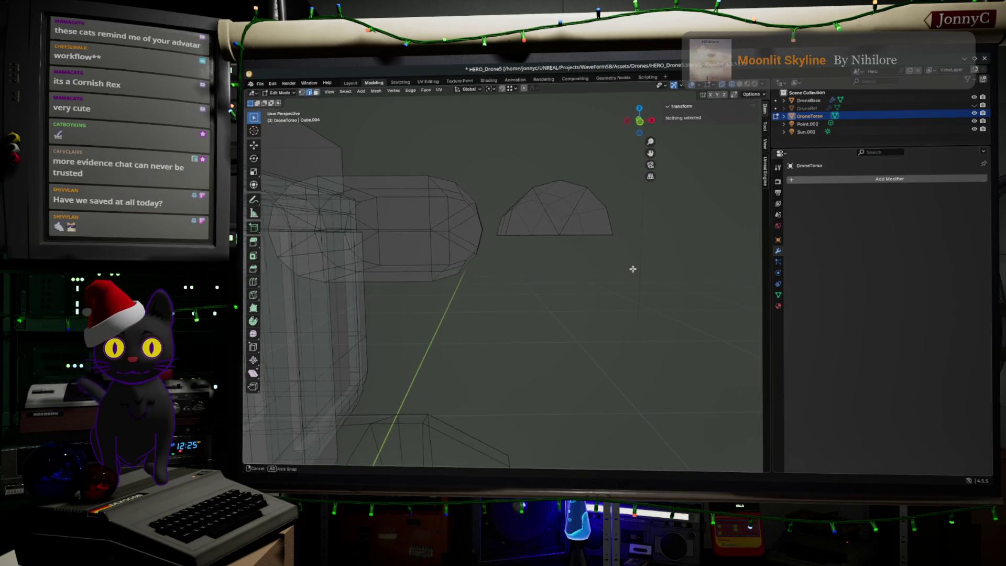
{"action": "key", "text": "b"}
{"action": "mouse_move", "coordinate": [647, 265]}
{"action": "left_mouse_down"}
{"action": "mouse_move", "coordinate": [467, 213]}
{"action": "mouse_move", "coordinate": [503, 226]}
{"action": "left_mouse_up"}
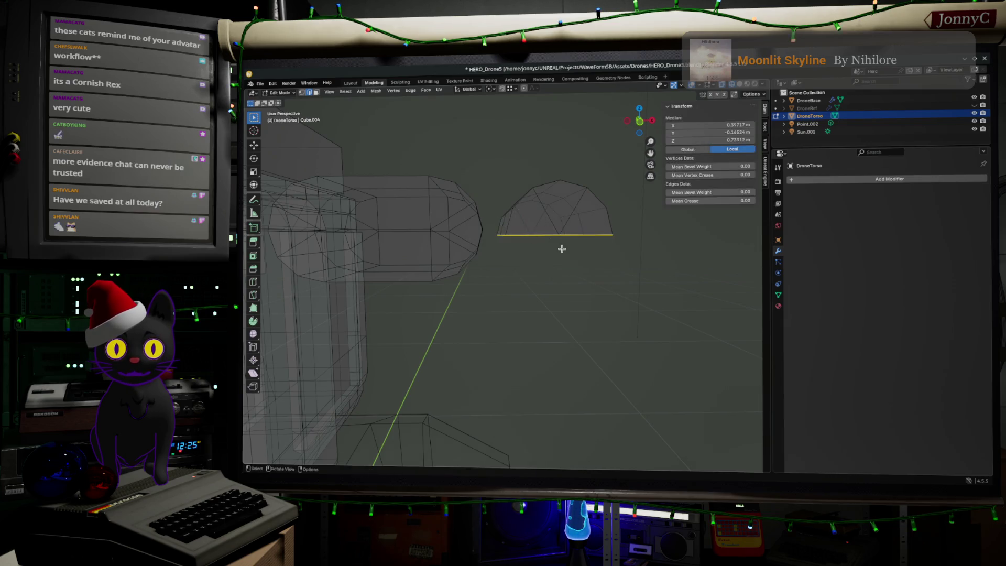
{"action": "middle_click_drag", "start_coordinate": [562, 247], "coordinate": [558, 236]}
From the front, extrude the dome's bottom edge straight down along Z into a wall.
{"action": "left_click", "coordinate": [639, 121]}
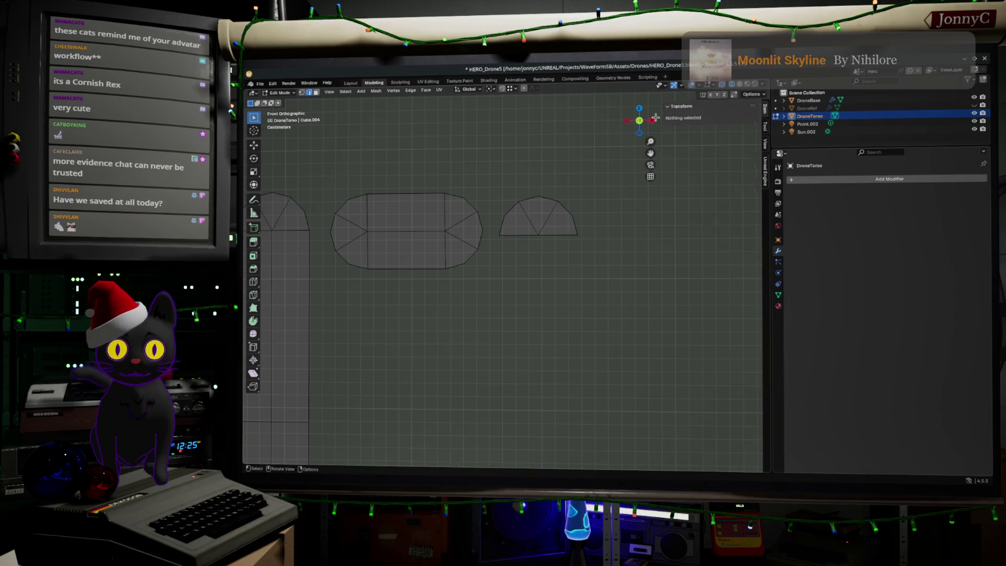
{"action": "key", "text": "alt+a"}
{"action": "mouse_move", "coordinate": [603, 264]}
{"action": "left_mouse_down"}
{"action": "mouse_move", "coordinate": [484, 222]}
{"action": "mouse_move", "coordinate": [493, 226]}
{"action": "left_mouse_up"}
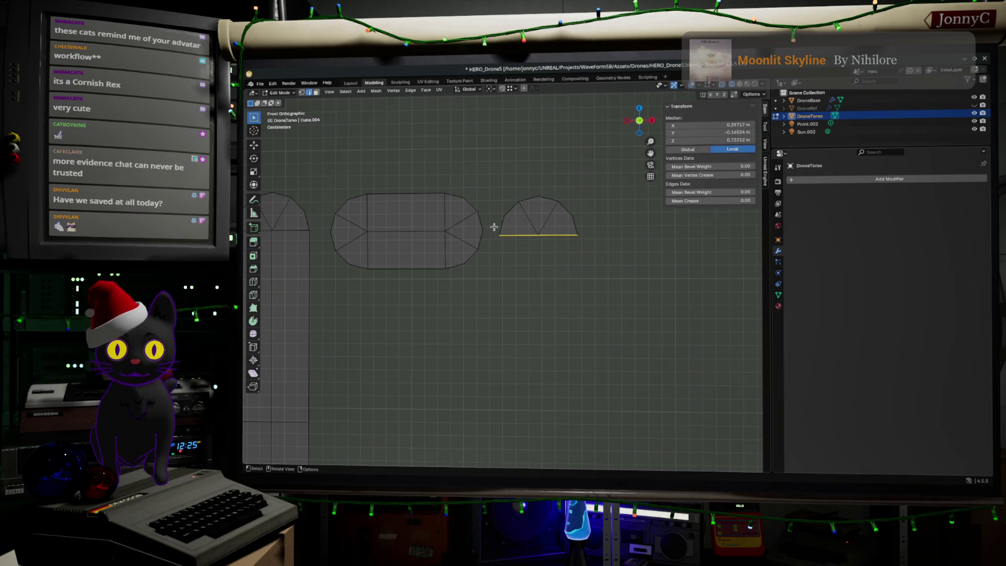
{"action": "key", "text": "e"}
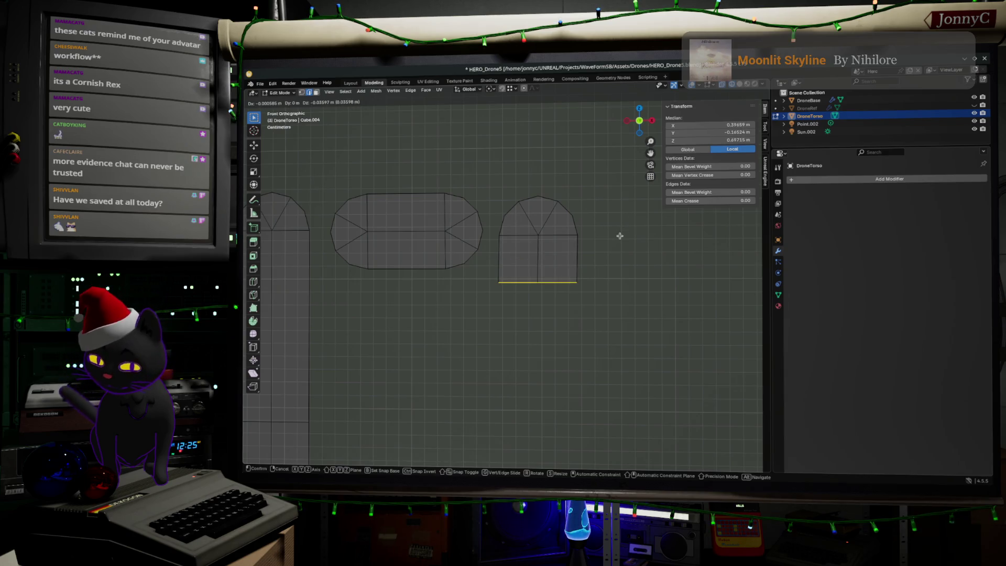
{"action": "key", "text": "z"}
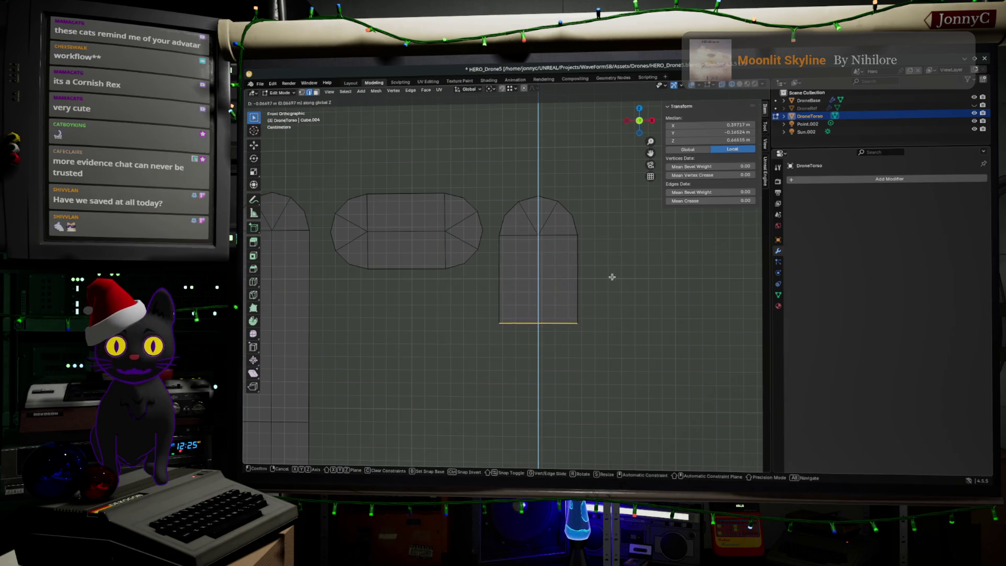
{"action": "left_click", "coordinate": [612, 272]}
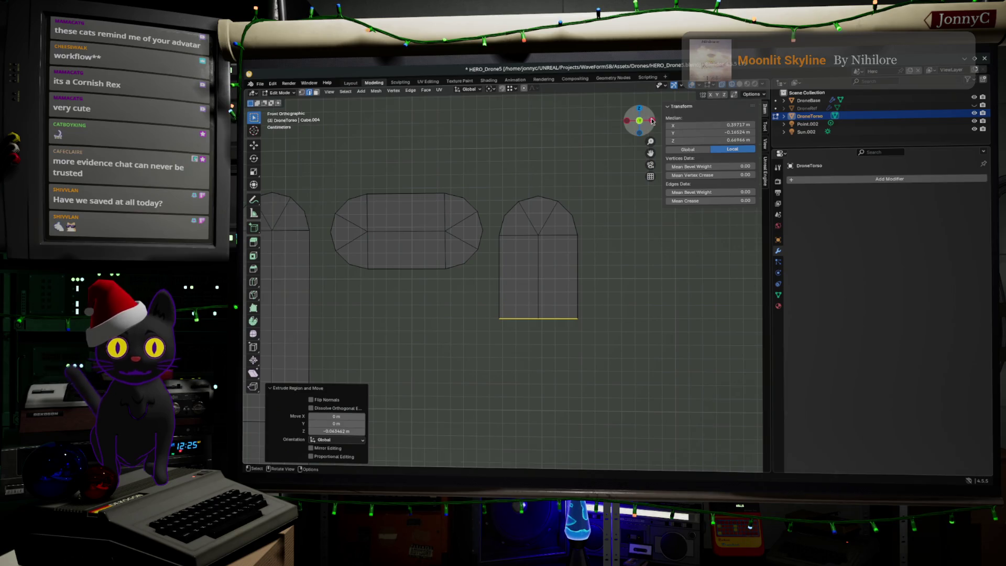
Select the wall's two bottom edges and start a bevel on them.
{"action": "left_click", "coordinate": [652, 122]}
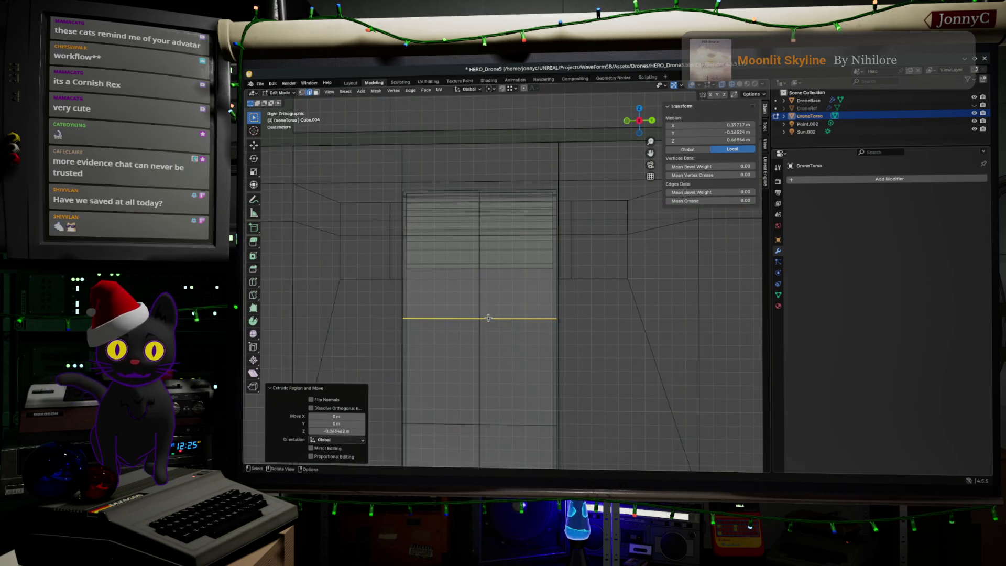
{"action": "mouse_move", "coordinate": [488, 318]}
{"action": "middle_mouse_down"}
{"action": "mouse_move", "coordinate": [533, 326]}
{"action": "mouse_move", "coordinate": [527, 345]}
{"action": "mouse_move", "coordinate": [561, 347]}
{"action": "middle_mouse_up"}
{"action": "left_click", "coordinate": [492, 346], "text": "shift"}
{"action": "left_click", "coordinate": [534, 360]}
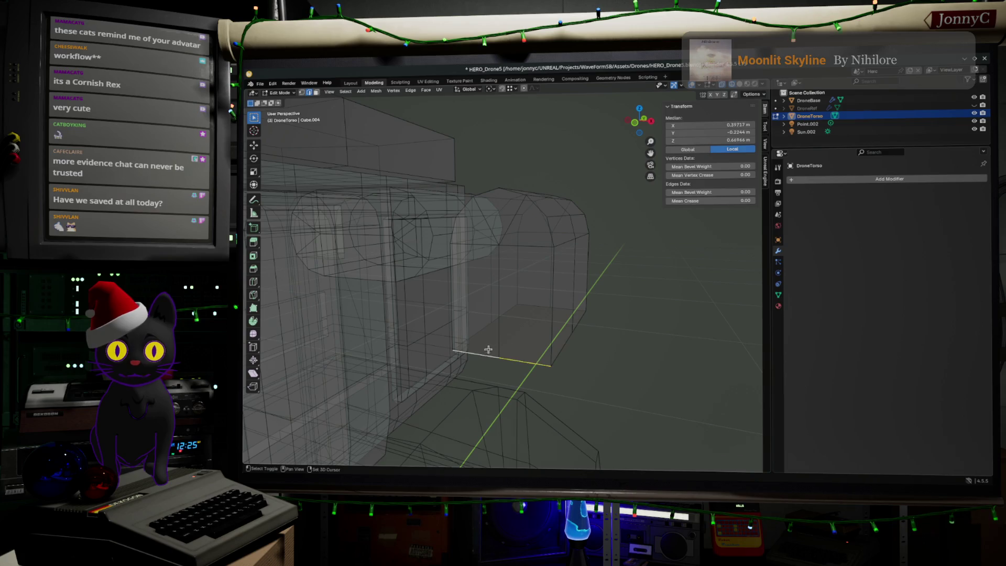
{"action": "mouse_move", "coordinate": [488, 350]}
{"action": "middle_mouse_down"}
{"action": "mouse_move", "coordinate": [521, 341]}
{"action": "mouse_move", "coordinate": [467, 322]}
{"action": "middle_mouse_up"}
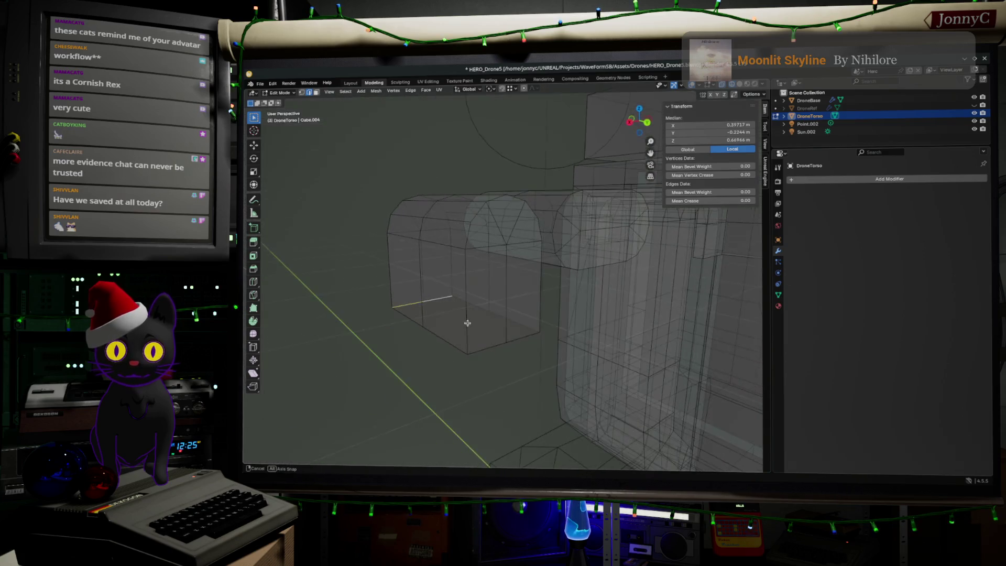
{"action": "left_click", "coordinate": [519, 339], "text": "shift"}
{"action": "key", "text": "ctrl+b"}
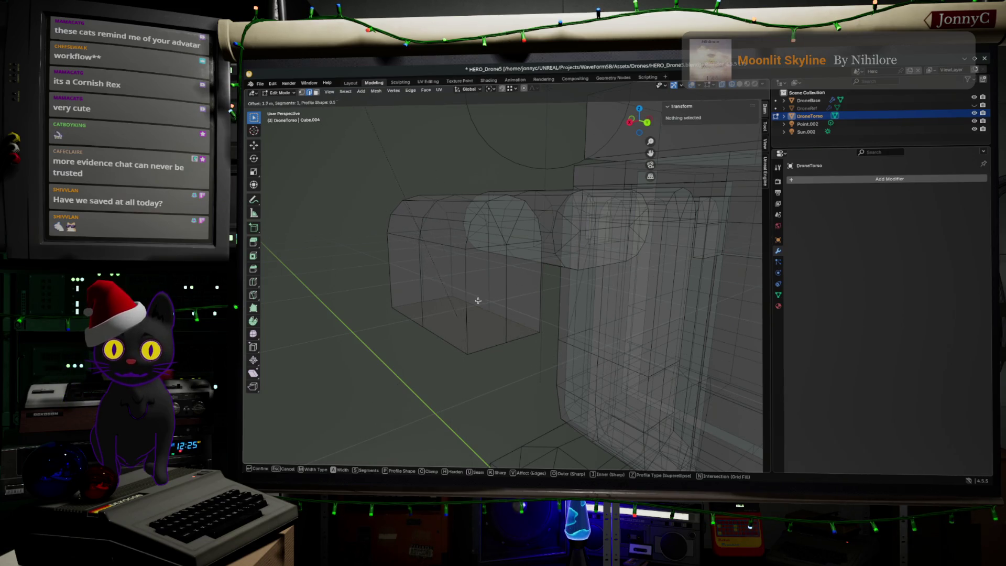
Confirm the 0.424 m bevel, then bevel the opposite side's bottom edges too.
{"action": "left_click", "coordinate": [394, 296]}
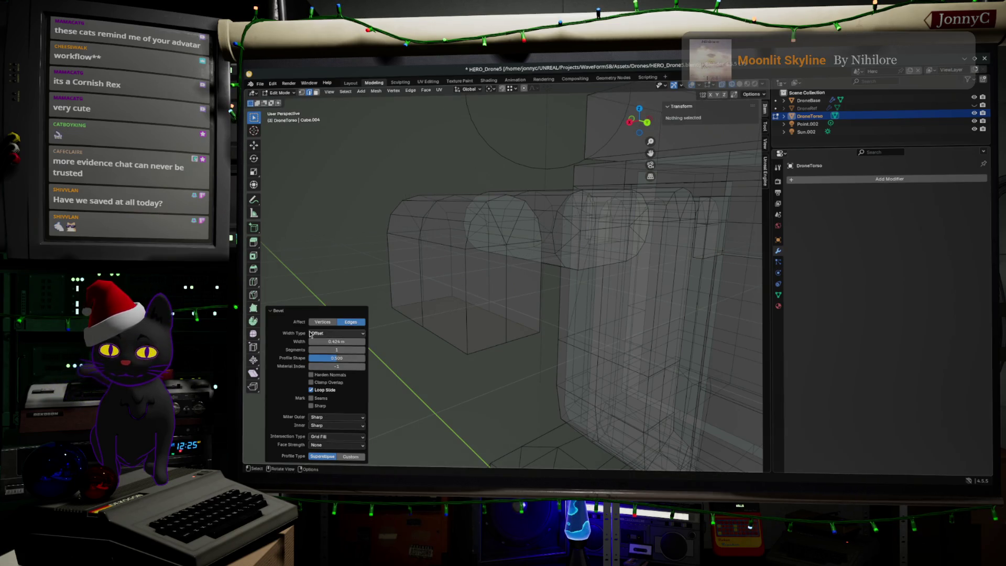
{"action": "mouse_move", "coordinate": [451, 341]}
{"action": "middle_mouse_down"}
{"action": "mouse_move", "coordinate": [517, 344]}
{"action": "mouse_move", "coordinate": [534, 360]}
{"action": "mouse_move", "coordinate": [564, 364]}
{"action": "middle_mouse_up"}
{"action": "scroll", "coordinate": [566, 365], "scroll_direction": "down", "scroll_amount": 3}
{"action": "left_click", "coordinate": [543, 350]}
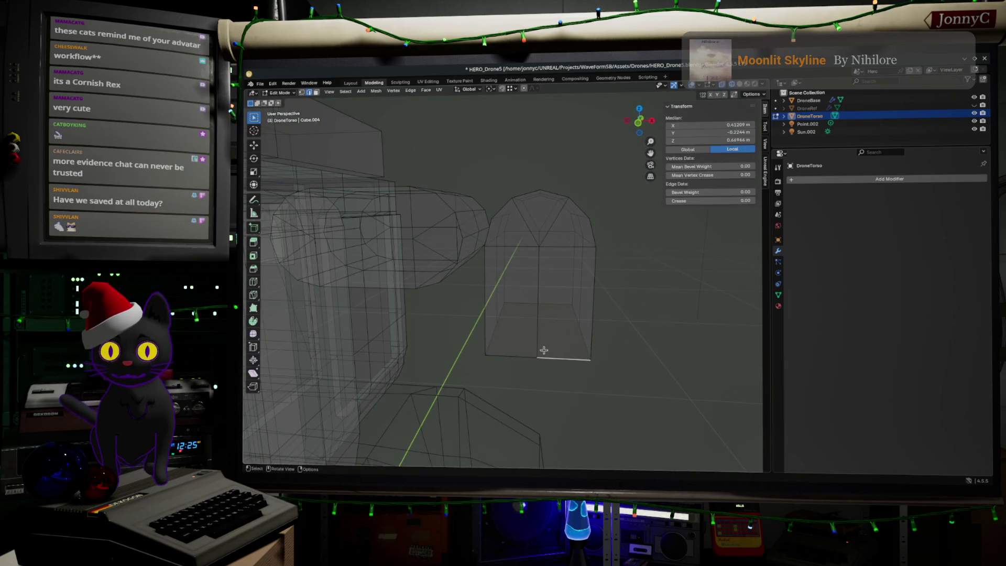
{"action": "left_click", "coordinate": [538, 352], "text": "shift"}
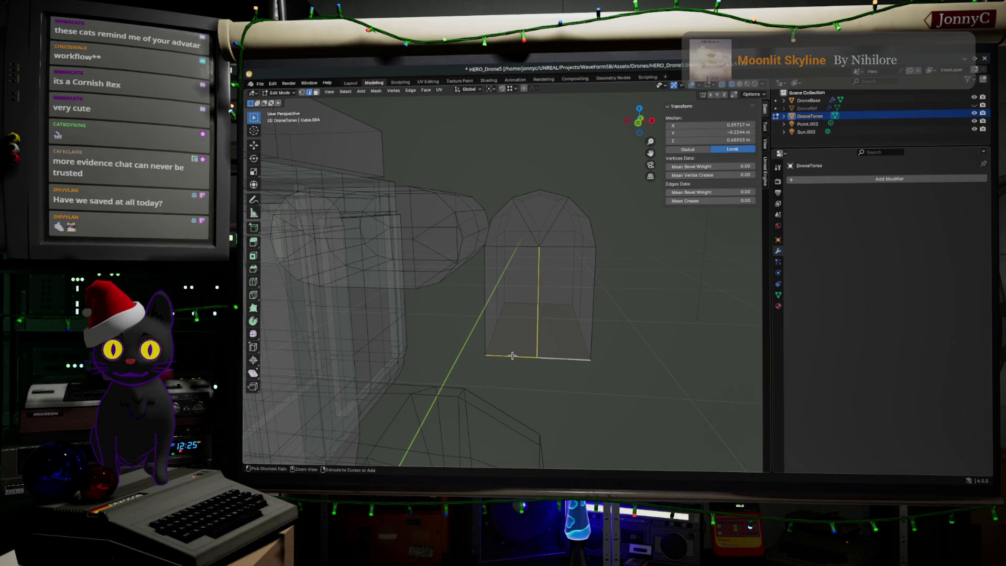
{"action": "key", "text": "ctrl+z"}
{"action": "left_click", "coordinate": [564, 357], "text": "ctrl"}
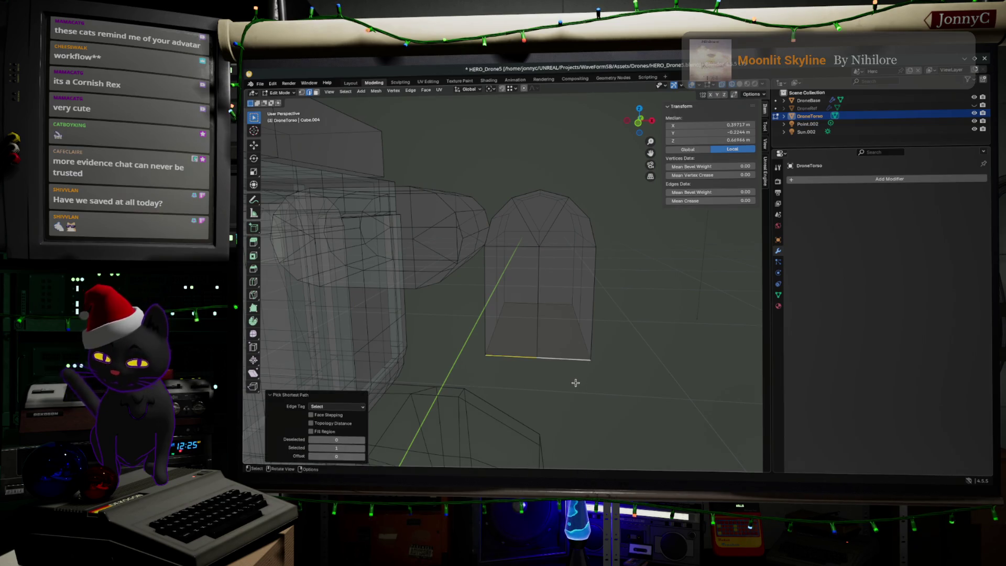
{"action": "key", "text": "ctrl+b"}
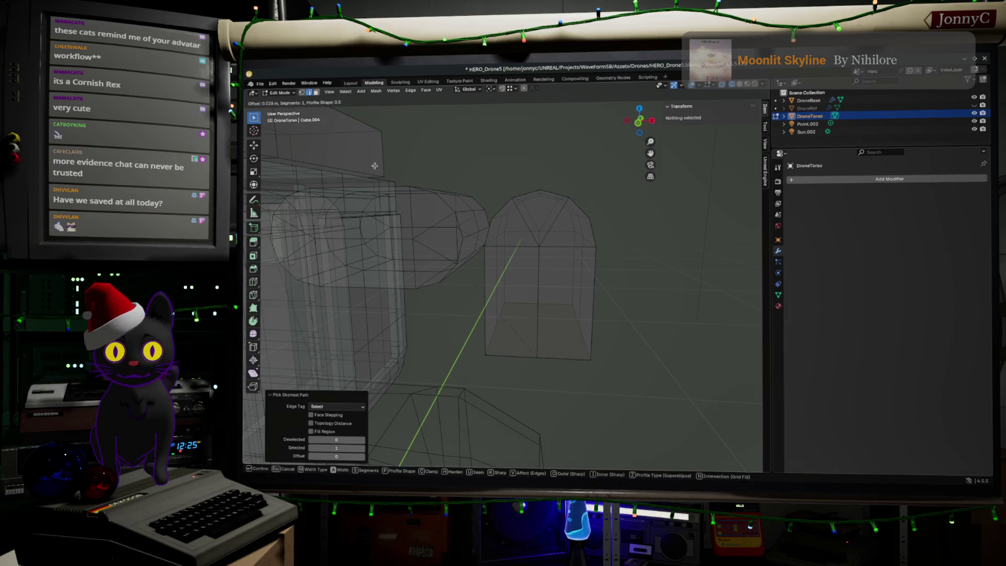
{"action": "left_click", "coordinate": [656, 391]}
Select the piece's bottom edge loop, cancel a move without offset, and deselect.
{"action": "mouse_move", "coordinate": [656, 391]}
{"action": "middle_mouse_down"}
{"action": "mouse_move", "coordinate": [669, 404]}
{"action": "mouse_move", "coordinate": [589, 384]}
{"action": "mouse_move", "coordinate": [606, 370]}
{"action": "mouse_move", "coordinate": [667, 375]}
{"action": "mouse_move", "coordinate": [687, 366]}
{"action": "mouse_move", "coordinate": [628, 321]}
{"action": "mouse_move", "coordinate": [652, 321]}
{"action": "middle_mouse_up"}
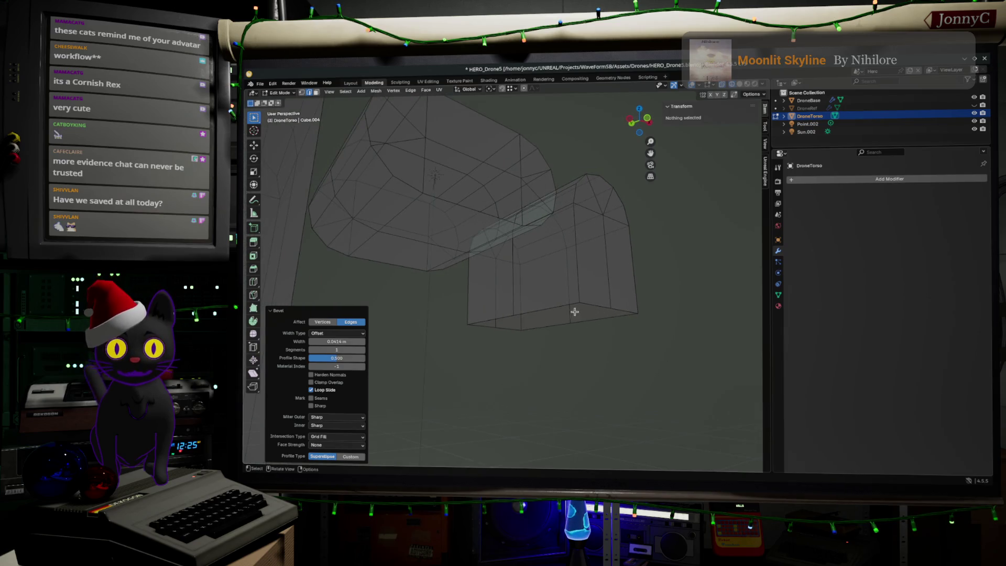
{"action": "left_click", "coordinate": [544, 311], "text": "alt"}
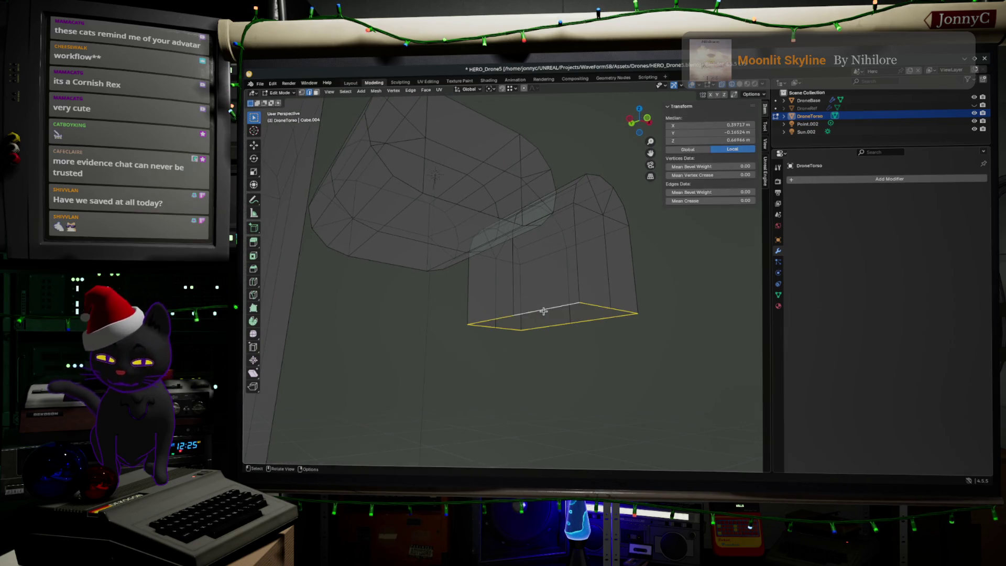
{"action": "key", "text": "g"}
{"action": "left_click", "coordinate": [543, 311]}
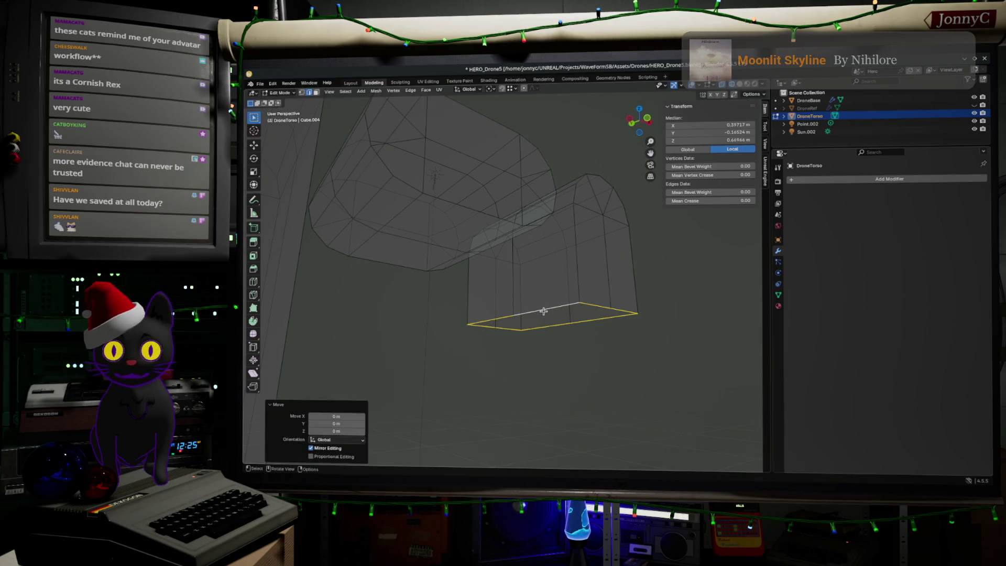
{"action": "left_click", "coordinate": [603, 354]}
{"action": "mouse_move", "coordinate": [616, 355]}
{"action": "middle_mouse_down"}
{"action": "mouse_move", "coordinate": [636, 317]}
{"action": "mouse_move", "coordinate": [616, 354]}
{"action": "middle_mouse_up"}
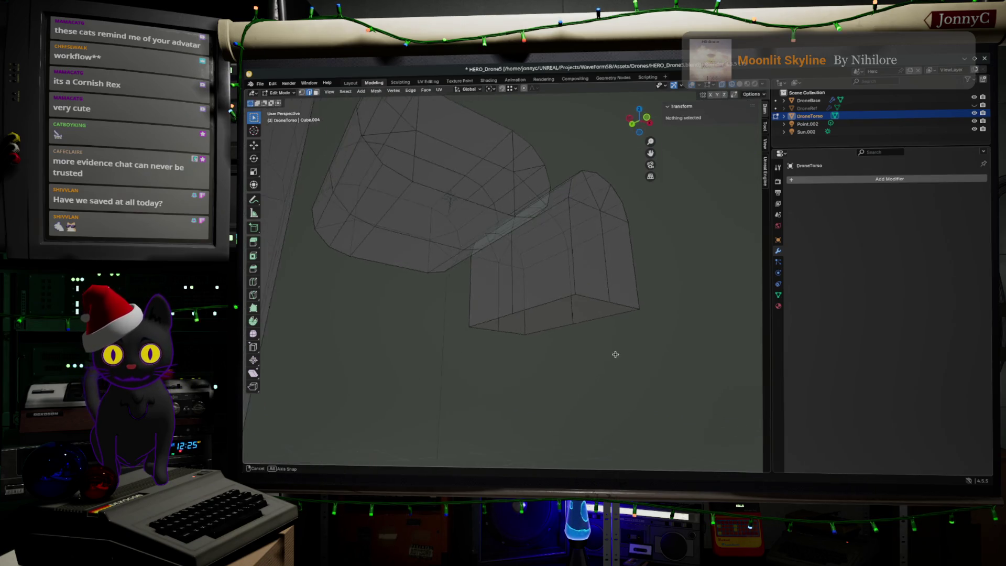
With X-ray on, select a bottom edge, cancel an attempted extrude, and select all.
{"action": "key", "text": "alt+z"}
{"action": "left_click", "coordinate": [601, 328]}
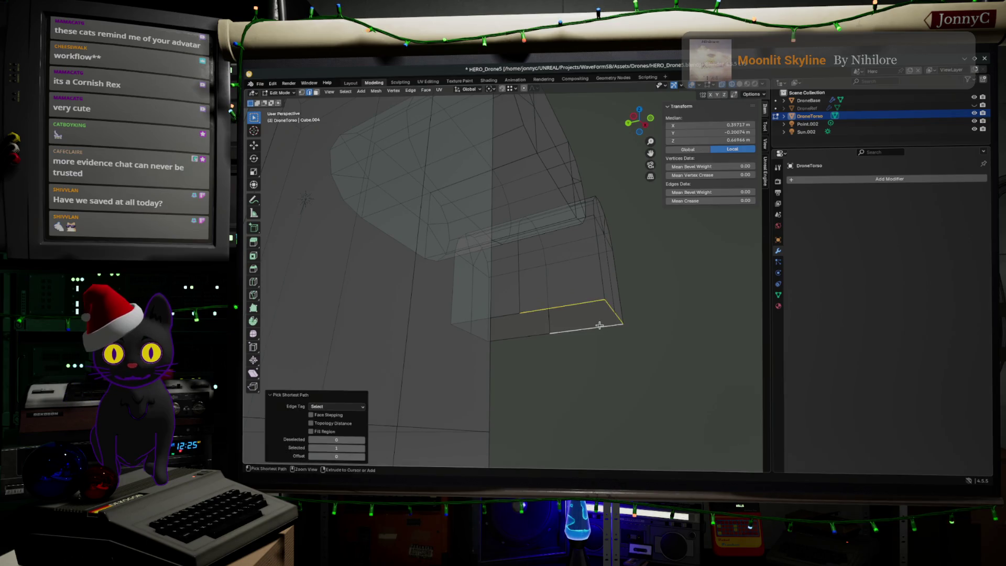
{"action": "middle_click_drag", "start_coordinate": [559, 345], "coordinate": [555, 341]}
{"action": "left_click", "coordinate": [605, 328], "text": "ctrl"}
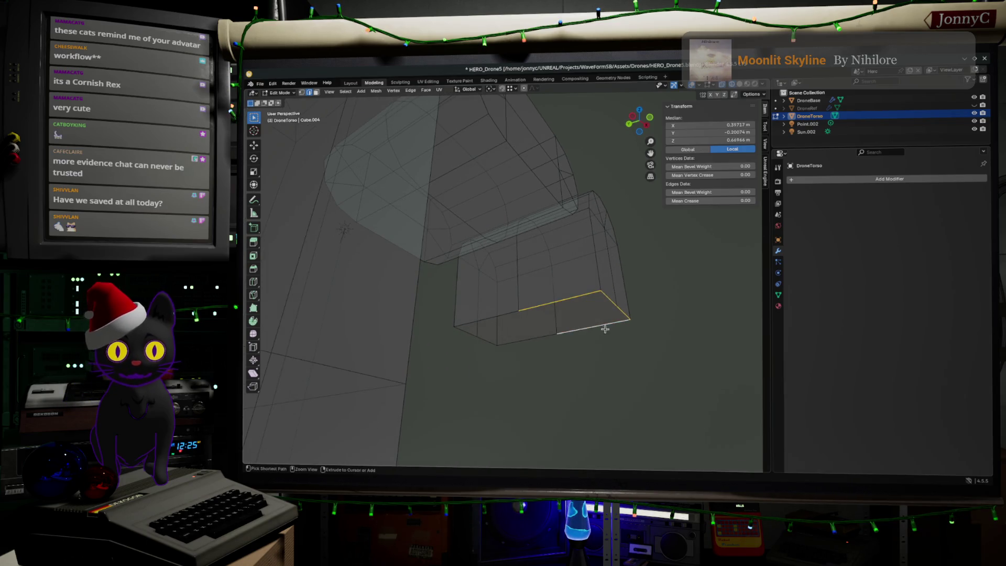
{"action": "key", "text": "ctrl+z"}
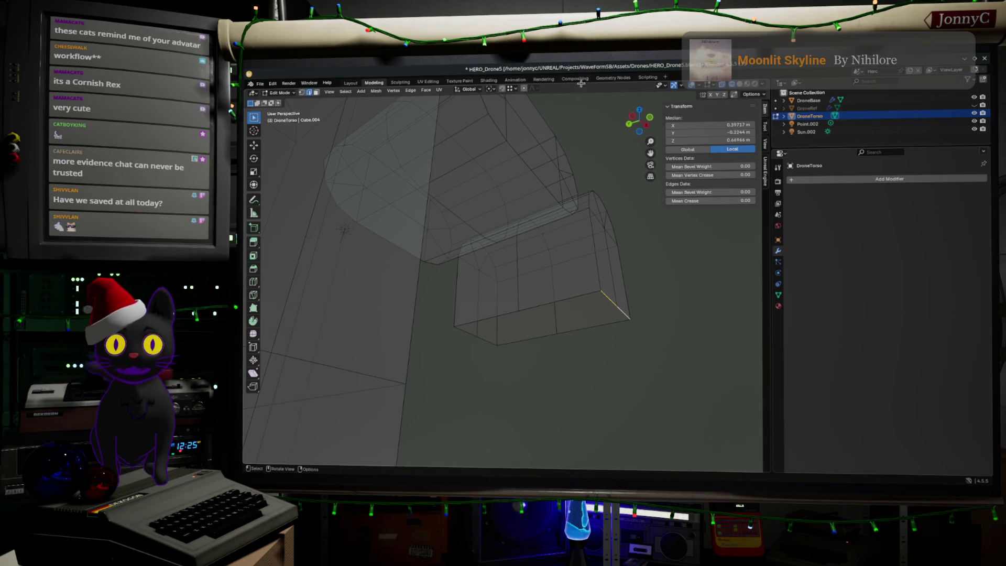
{"action": "key", "text": "e"}
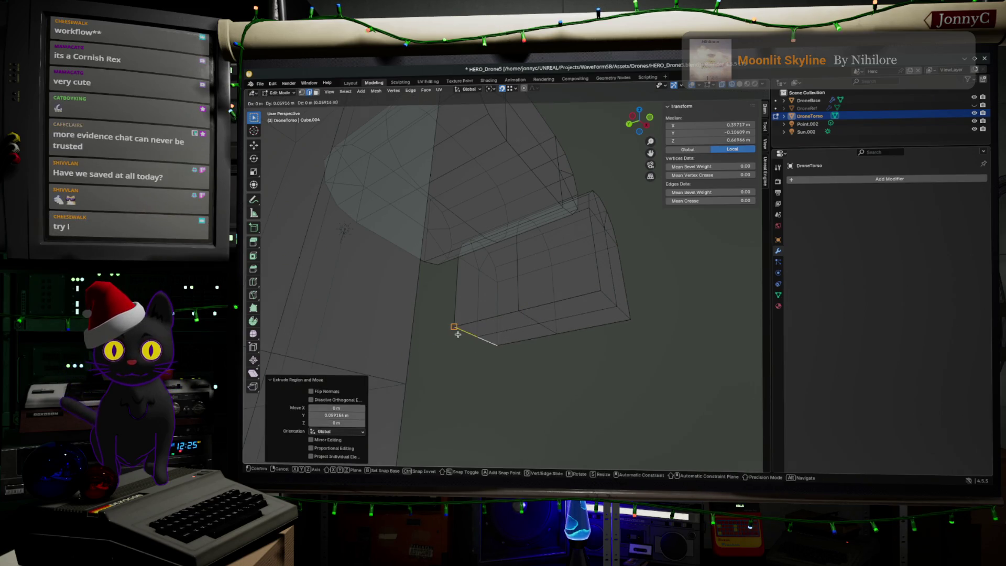
{"action": "key", "text": "Escape"}
{"action": "key", "text": "a"}
{"action": "left_click", "coordinate": [630, 384]}
Merge the mesh's vertices by distance and pick out bottom edges of the arched piece.
{"action": "key", "text": "m"}
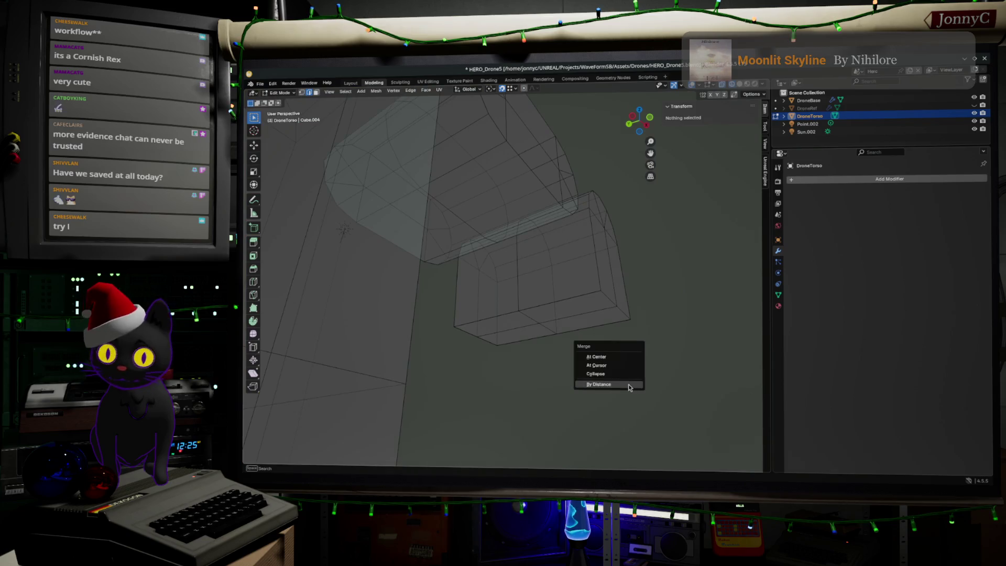
{"action": "left_click", "coordinate": [629, 384]}
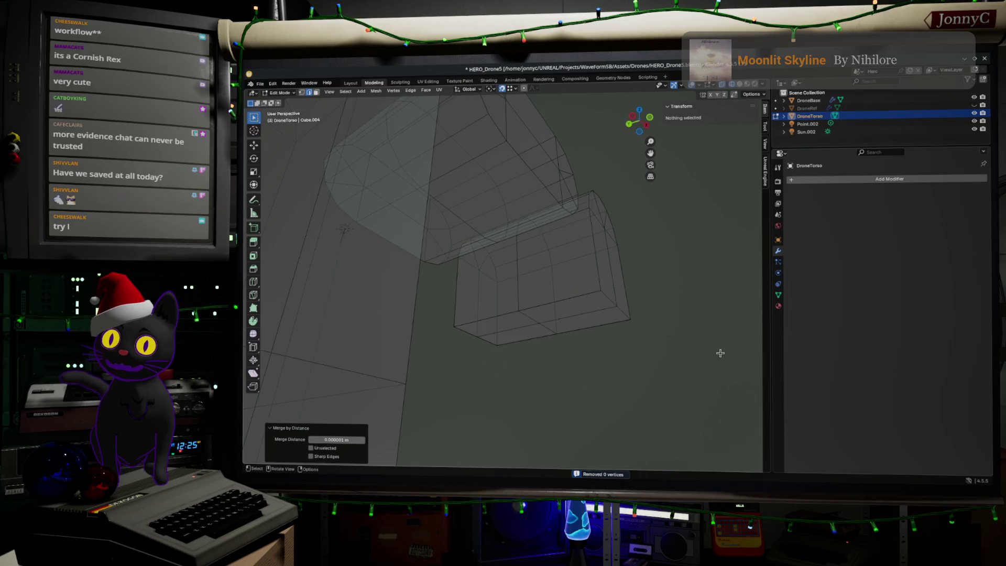
{"action": "mouse_move", "coordinate": [720, 353]}
{"action": "middle_mouse_down"}
{"action": "mouse_move", "coordinate": [703, 386]}
{"action": "mouse_move", "coordinate": [689, 384]}
{"action": "middle_mouse_up"}
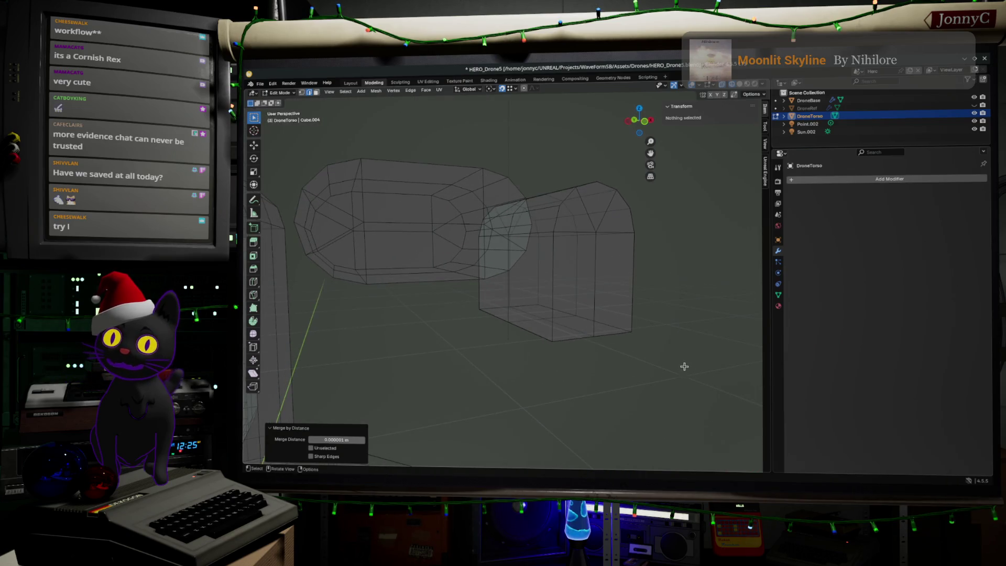
{"action": "scroll", "coordinate": [684, 367], "scroll_direction": "down", "scroll_amount": 2}
{"action": "mouse_move", "coordinate": [693, 334]}
{"action": "middle_mouse_down"}
{"action": "mouse_move", "coordinate": [625, 360]}
{"action": "mouse_move", "coordinate": [663, 318]}
{"action": "mouse_move", "coordinate": [690, 313]}
{"action": "middle_mouse_up"}
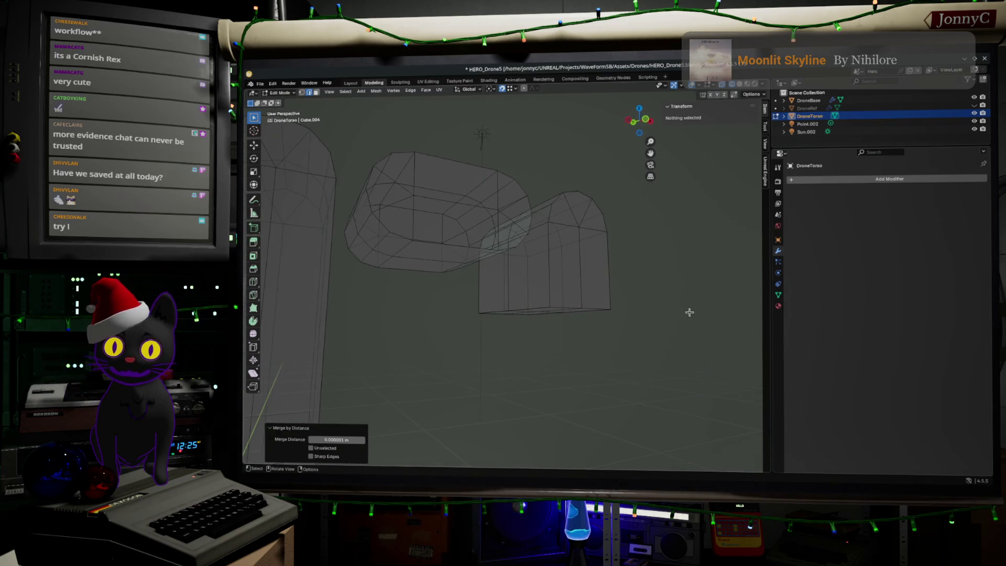
{"action": "left_click", "coordinate": [570, 305]}
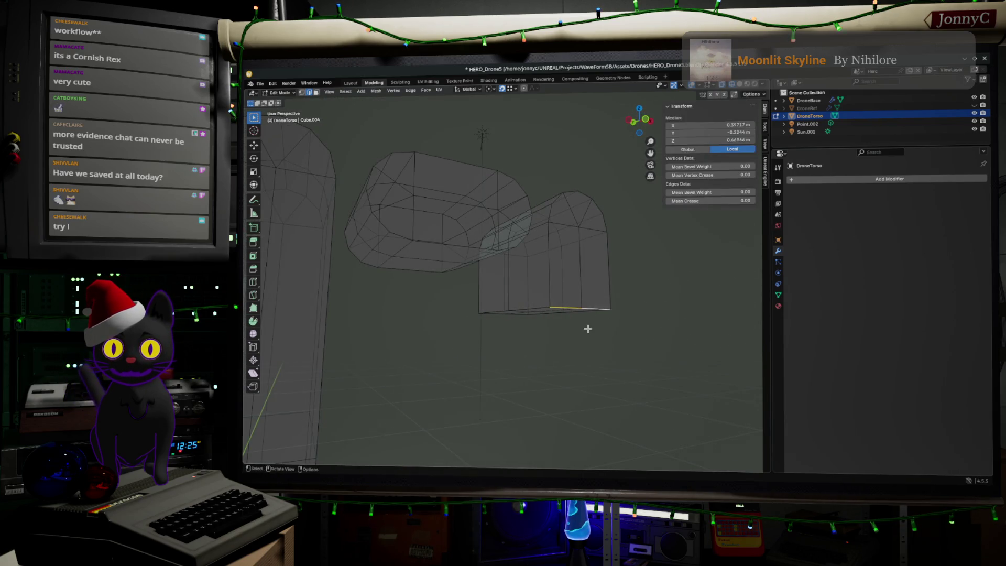
{"action": "mouse_move", "coordinate": [588, 330]}
{"action": "middle_mouse_down"}
{"action": "mouse_move", "coordinate": [681, 318]}
{"action": "mouse_move", "coordinate": [664, 330]}
{"action": "mouse_move", "coordinate": [465, 347]}
{"action": "mouse_move", "coordinate": [546, 353]}
{"action": "mouse_move", "coordinate": [498, 354]}
{"action": "mouse_move", "coordinate": [589, 234]}
{"action": "middle_mouse_up"}
{"action": "left_click", "coordinate": [480, 321], "text": "shift"}
{"action": "left_click", "coordinate": [508, 355]}
Box-select the whole bottom edge and merge its overlapping vertices, removing 3 duplicates.
{"action": "scroll", "coordinate": [507, 355], "scroll_direction": "up", "scroll_amount": 3}
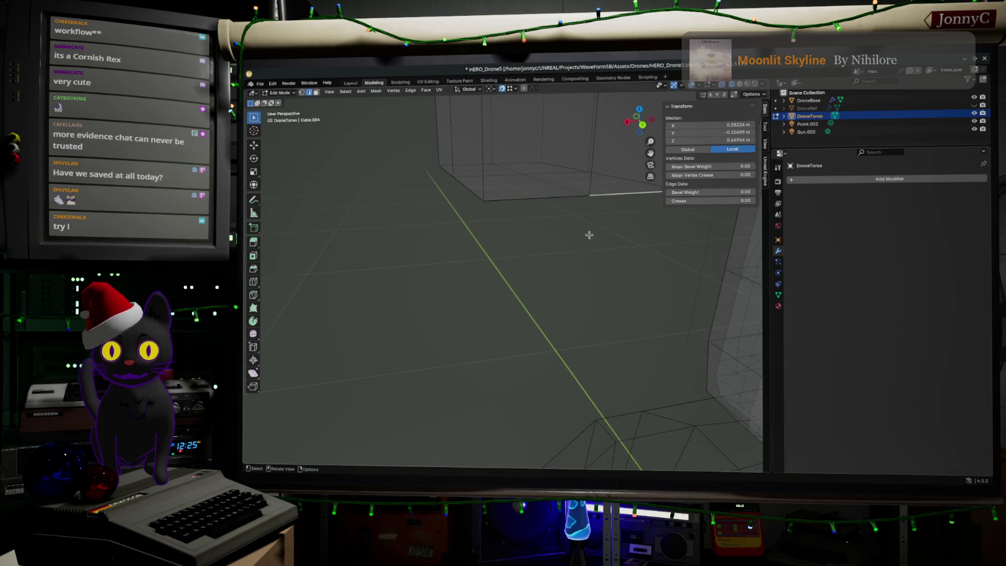
{"action": "left_click", "coordinate": [592, 239]}
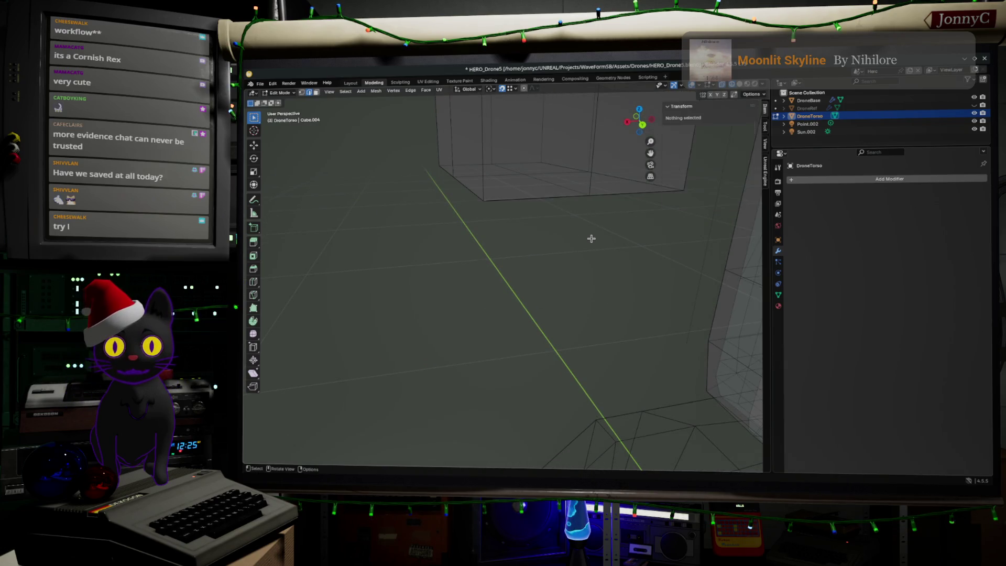
{"action": "scroll", "coordinate": [592, 238], "scroll_direction": "up", "scroll_amount": 2}
{"action": "middle_click_drag", "start_coordinate": [594, 243], "coordinate": [640, 280]}
{"action": "left_click_drag", "start_coordinate": [655, 272], "coordinate": [443, 221]}
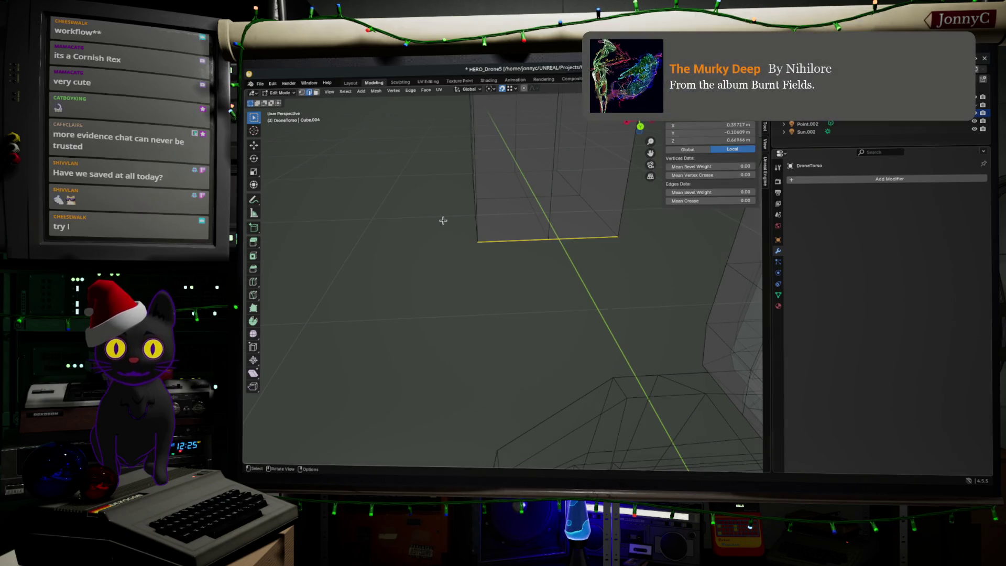
{"action": "key", "text": "m"}
{"action": "left_click", "coordinate": [443, 221]}
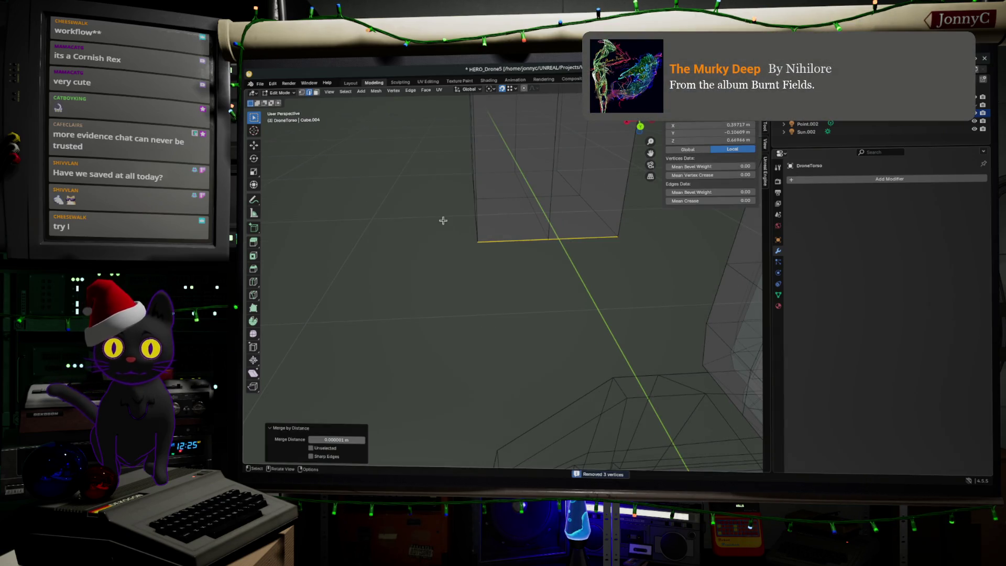
Select the right segment of the merged bottom edge and begin a 0.025 m one-segment bevel.
{"action": "left_click", "coordinate": [509, 282]}
{"action": "left_click", "coordinate": [534, 238]}
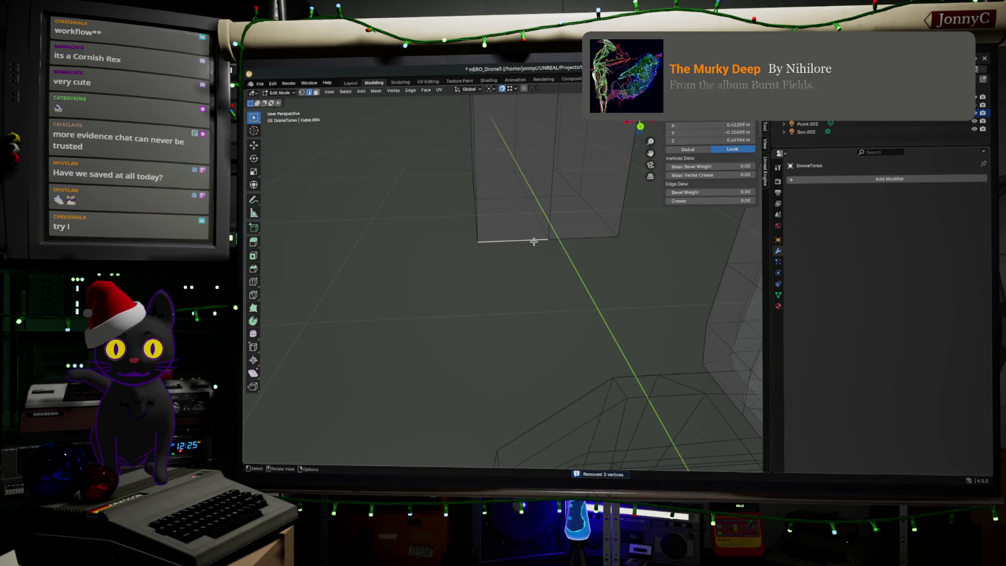
{"action": "left_click", "coordinate": [579, 237]}
{"action": "mouse_move", "coordinate": [560, 285]}
{"action": "middle_mouse_down"}
{"action": "mouse_move", "coordinate": [589, 267]}
{"action": "mouse_move", "coordinate": [520, 233]}
{"action": "middle_mouse_up"}
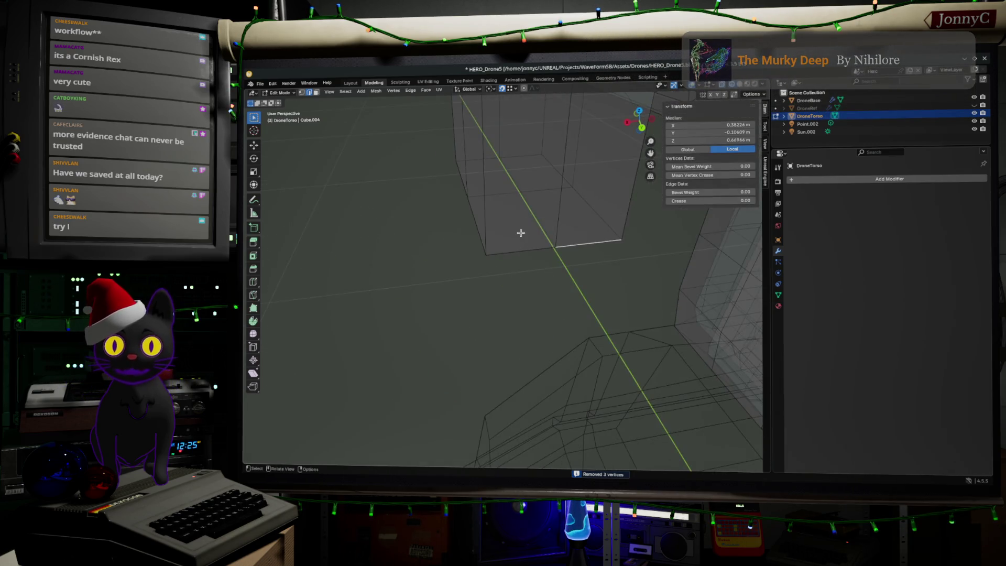
{"action": "mouse_move", "coordinate": [631, 260]}
{"action": "middle_mouse_down"}
{"action": "mouse_move", "coordinate": [586, 301]}
{"action": "mouse_move", "coordinate": [489, 267]}
{"action": "mouse_move", "coordinate": [483, 299]}
{"action": "mouse_move", "coordinate": [587, 287]}
{"action": "middle_mouse_up"}
{"action": "middle_click_drag", "start_coordinate": [649, 352], "coordinate": [564, 342]}
{"action": "key", "text": "ctrl+b"}
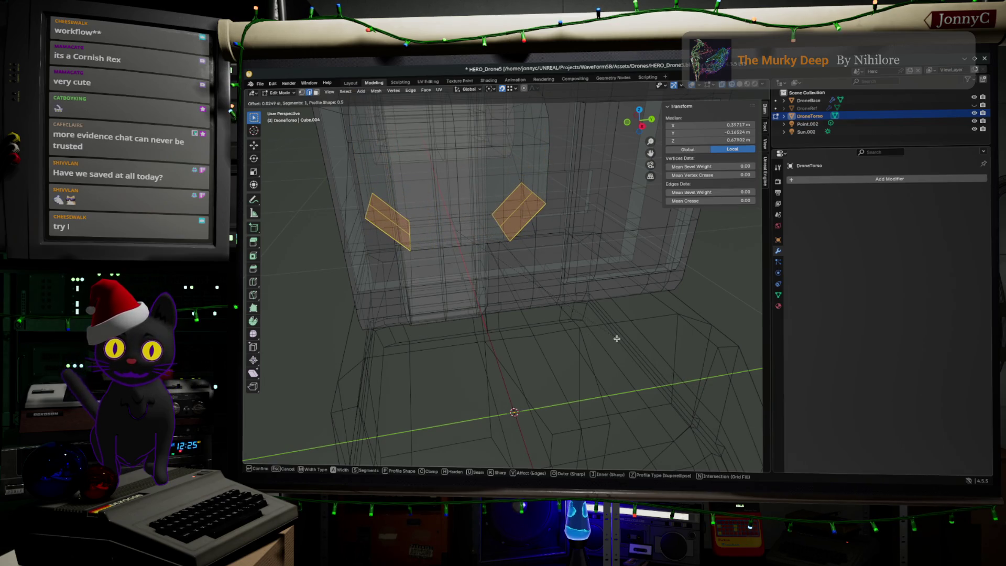
Confirm the bevel, then try triangulating and a loop cut, undoing both.
{"action": "left_click", "coordinate": [615, 337]}
{"action": "mouse_move", "coordinate": [616, 337]}
{"action": "middle_mouse_down"}
{"action": "mouse_move", "coordinate": [575, 342]}
{"action": "mouse_move", "coordinate": [591, 335]}
{"action": "middle_mouse_up"}
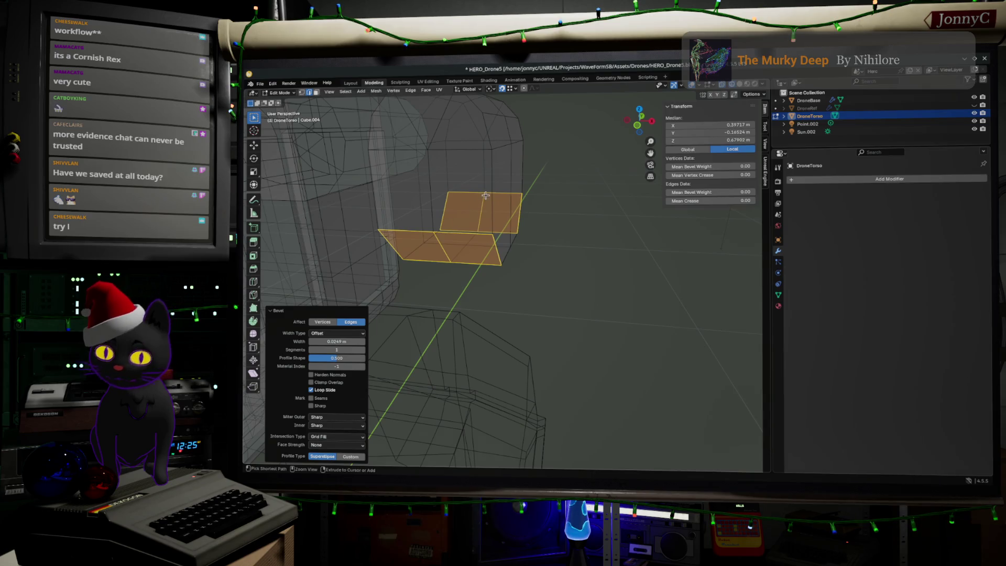
{"action": "key", "text": "ctrl+t"}
{"action": "key", "text": "ctrl+z"}
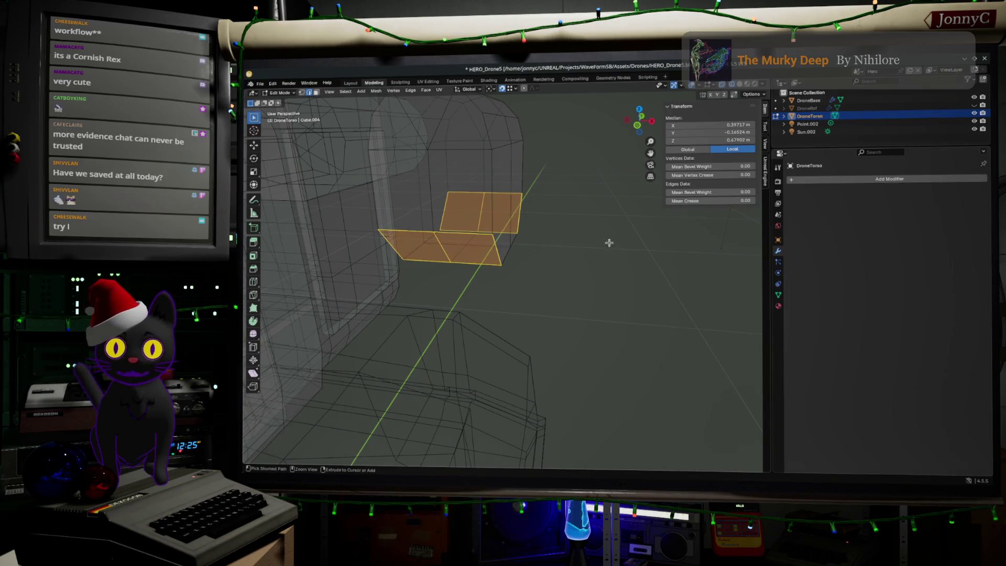
{"action": "key", "text": "ctrl+r"}
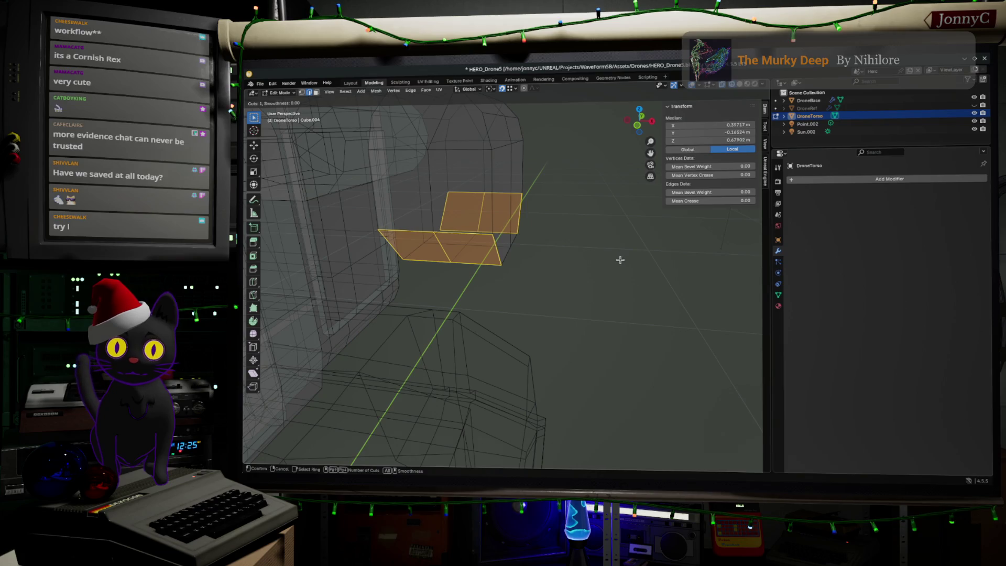
{"action": "key", "text": "Escape"}
{"action": "mouse_move", "coordinate": [605, 256]}
{"action": "middle_mouse_down"}
{"action": "mouse_move", "coordinate": [590, 283]}
{"action": "mouse_move", "coordinate": [534, 209]}
{"action": "mouse_move", "coordinate": [586, 196]}
{"action": "middle_mouse_up"}
{"action": "key", "text": "ctrl+z"}
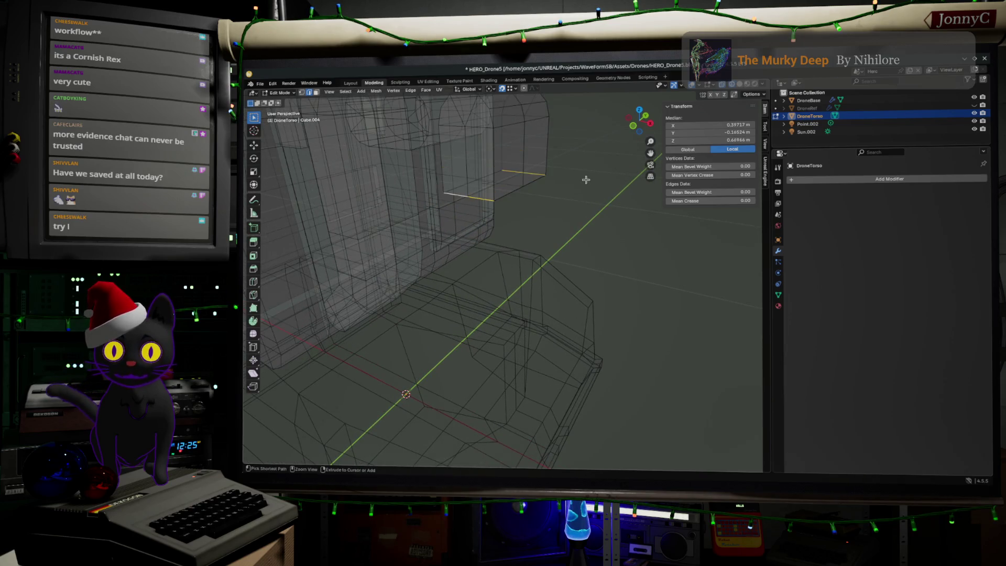
Cut centred edge loops across the lower section of the arched piece and the box.
{"action": "key", "text": "ctrl+r"}
{"action": "left_click", "coordinate": [504, 163]}
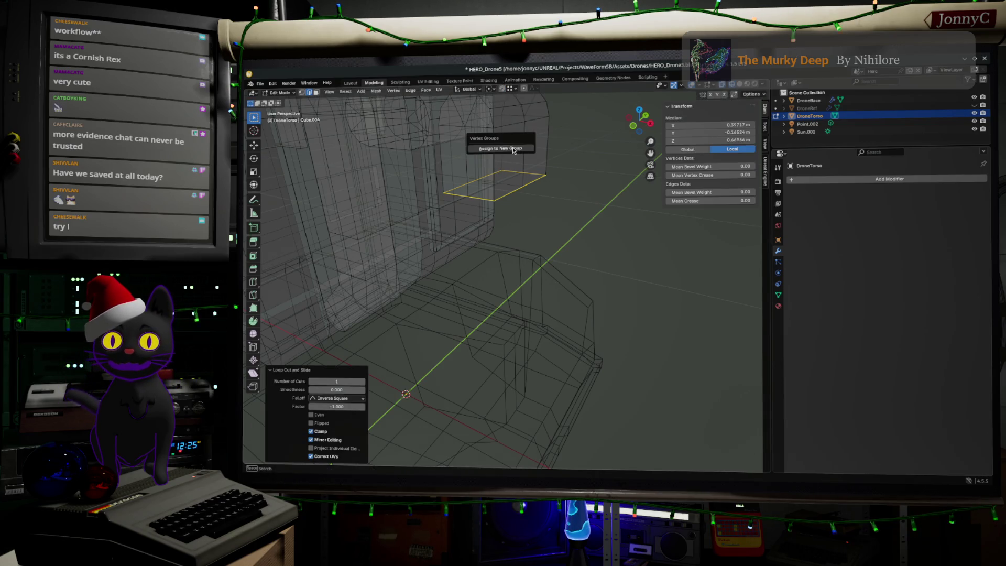
{"action": "left_click", "coordinate": [555, 178]}
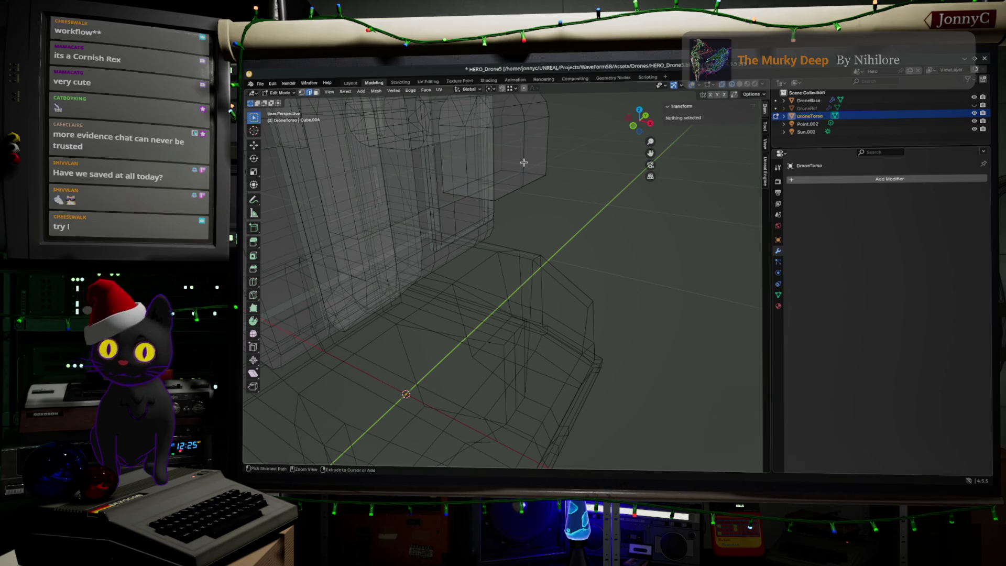
{"action": "key", "text": "ctrl+r"}
{"action": "left_click", "coordinate": [503, 157]}
{"action": "right_click", "coordinate": [503, 156]}
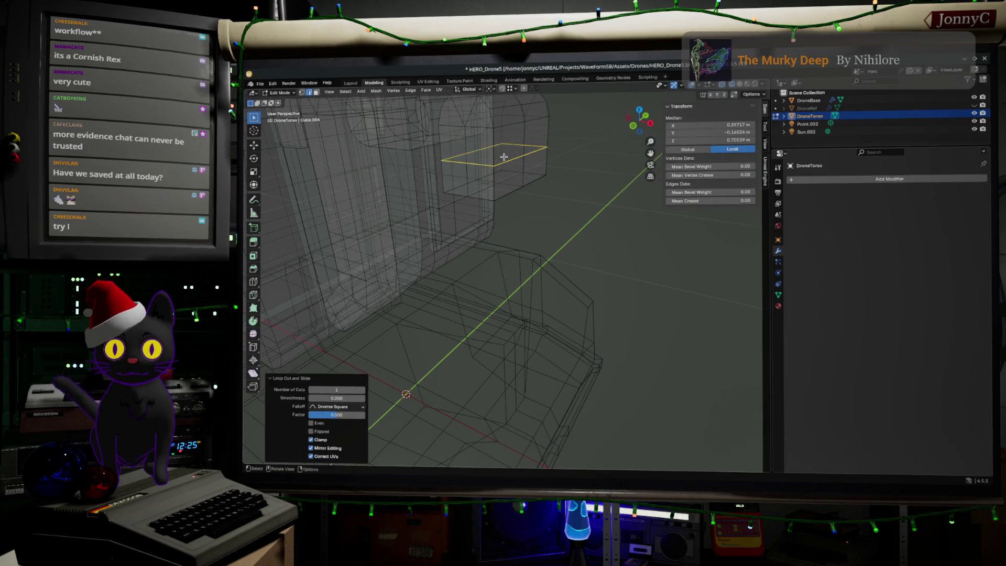
{"action": "left_click", "coordinate": [486, 197]}
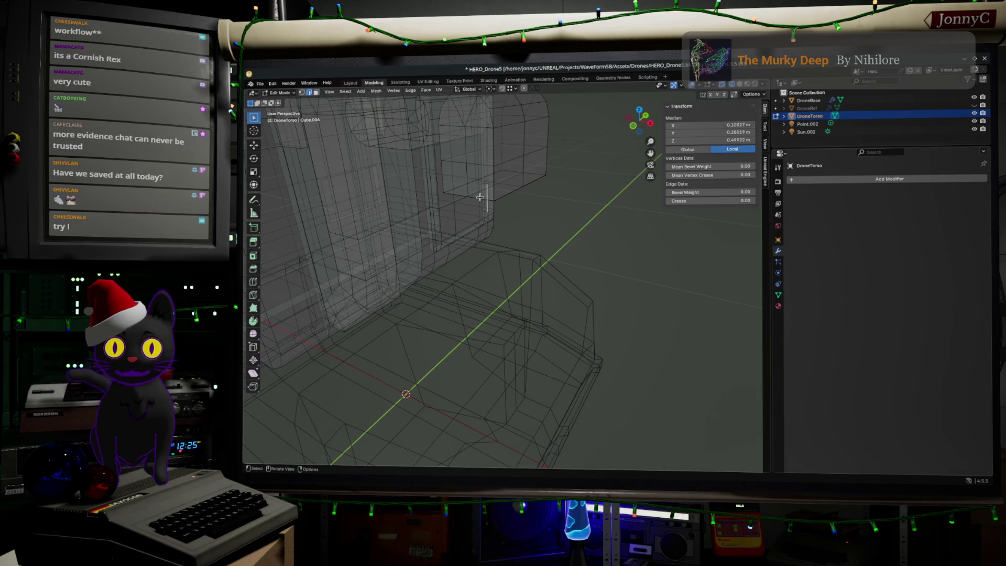
{"action": "mouse_move", "coordinate": [475, 199]}
{"action": "middle_mouse_down"}
{"action": "mouse_move", "coordinate": [498, 213]}
{"action": "mouse_move", "coordinate": [555, 211]}
{"action": "middle_mouse_up"}
Merge the whole torso mesh's overlapping vertices by distance.
{"action": "key", "text": "a"}
{"action": "key", "text": "m"}
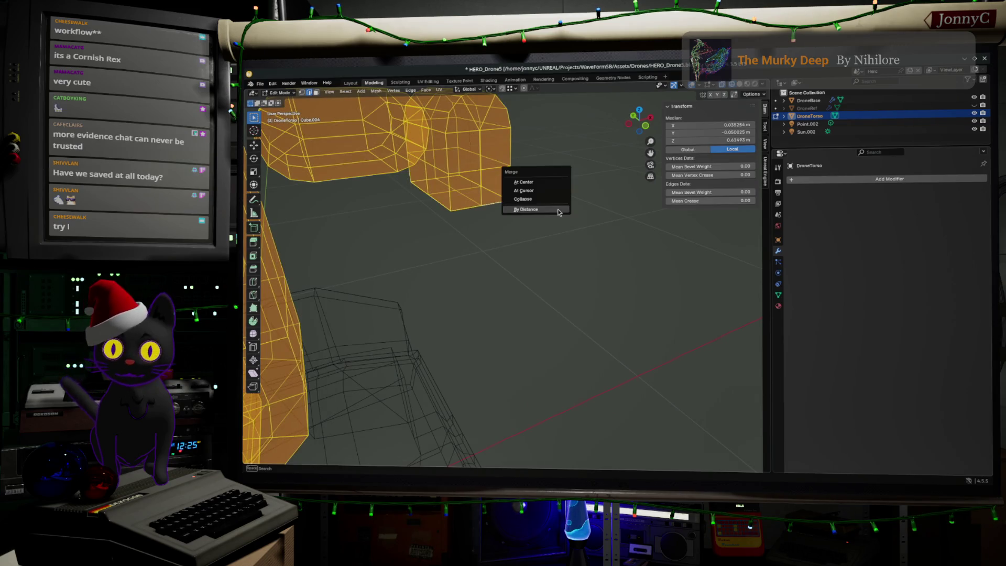
{"action": "left_click", "coordinate": [560, 208]}
Bevel the tube piece's two bottom edges into a 0.0265 m single-segment chamfer.
{"action": "left_click", "coordinate": [464, 208]}
{"action": "mouse_move", "coordinate": [503, 201]}
{"action": "middle_mouse_down"}
{"action": "mouse_move", "coordinate": [465, 218]}
{"action": "mouse_move", "coordinate": [366, 198]}
{"action": "mouse_move", "coordinate": [348, 216]}
{"action": "middle_mouse_up"}
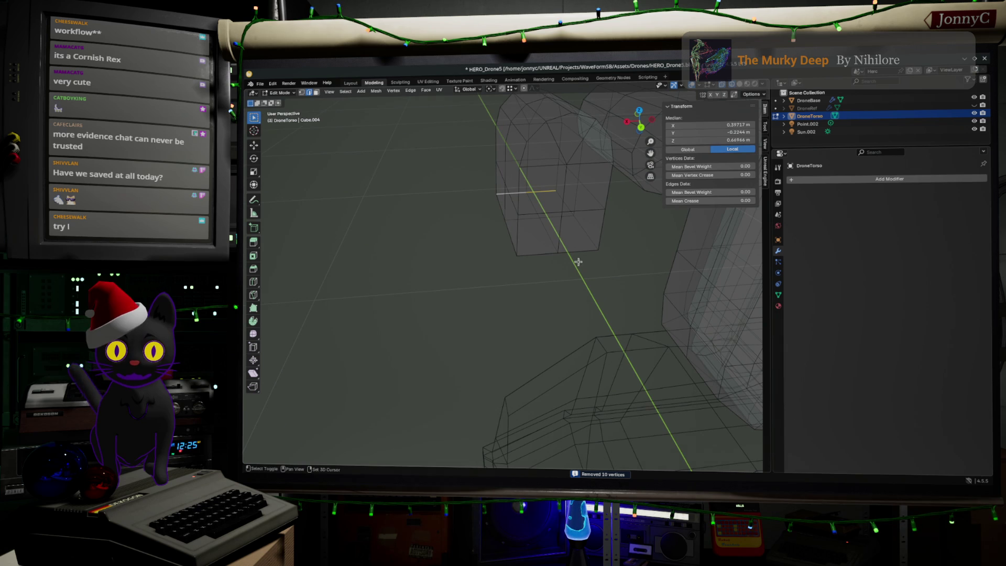
{"action": "left_click", "coordinate": [583, 255], "text": "shift"}
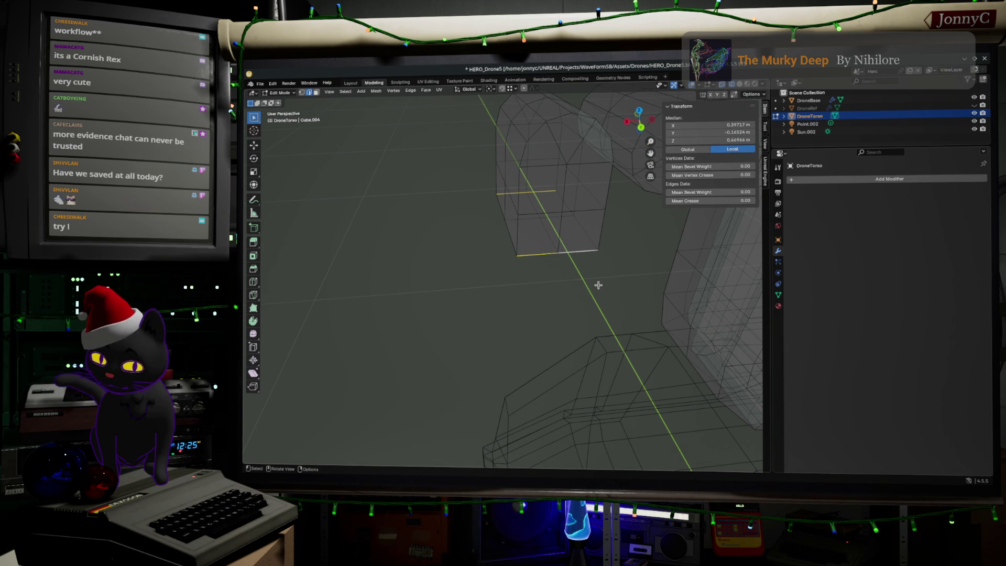
{"action": "key", "text": "ctrl+b"}
{"action": "left_click", "coordinate": [633, 295]}
Select the bevelled bottom strip in face mode and switch to the front view.
{"action": "middle_click_drag", "start_coordinate": [513, 299], "coordinate": [579, 162]}
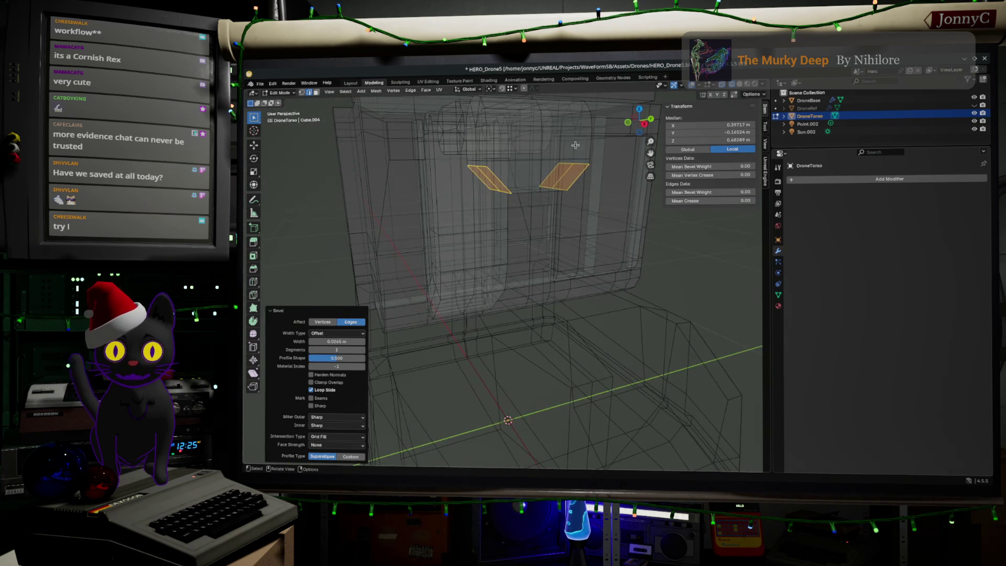
{"action": "middle_click_drag", "start_coordinate": [521, 151], "coordinate": [631, 189]}
{"action": "middle_click_drag", "start_coordinate": [558, 206], "coordinate": [573, 204]}
{"action": "mouse_move", "coordinate": [573, 204]}
{"action": "left_mouse_down"}
{"action": "mouse_move", "coordinate": [463, 165]}
{"action": "mouse_move", "coordinate": [393, 160]}
{"action": "left_mouse_up"}
{"action": "mouse_move", "coordinate": [547, 188]}
{"action": "left_mouse_down"}
{"action": "mouse_move", "coordinate": [456, 155]}
{"action": "mouse_move", "coordinate": [434, 159]}
{"action": "left_mouse_up"}
{"action": "left_click", "coordinate": [489, 154], "text": "shift"}
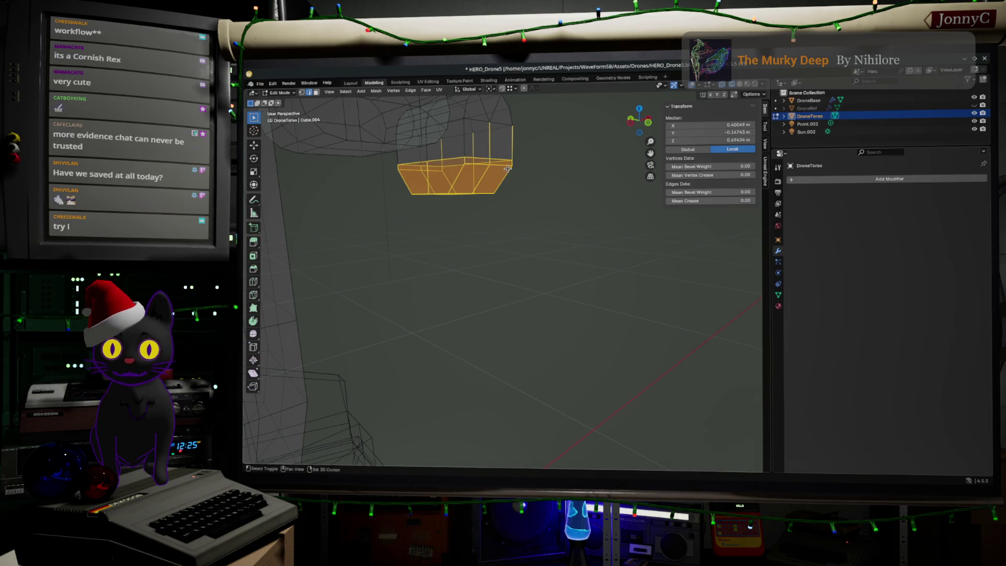
{"action": "left_click", "coordinate": [315, 93]}
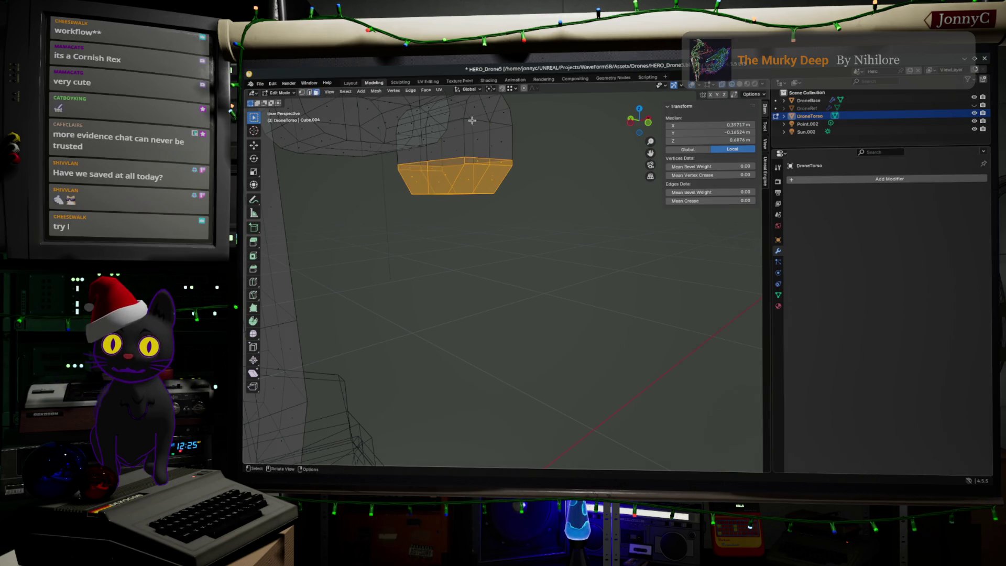
{"action": "left_click", "coordinate": [632, 118]}
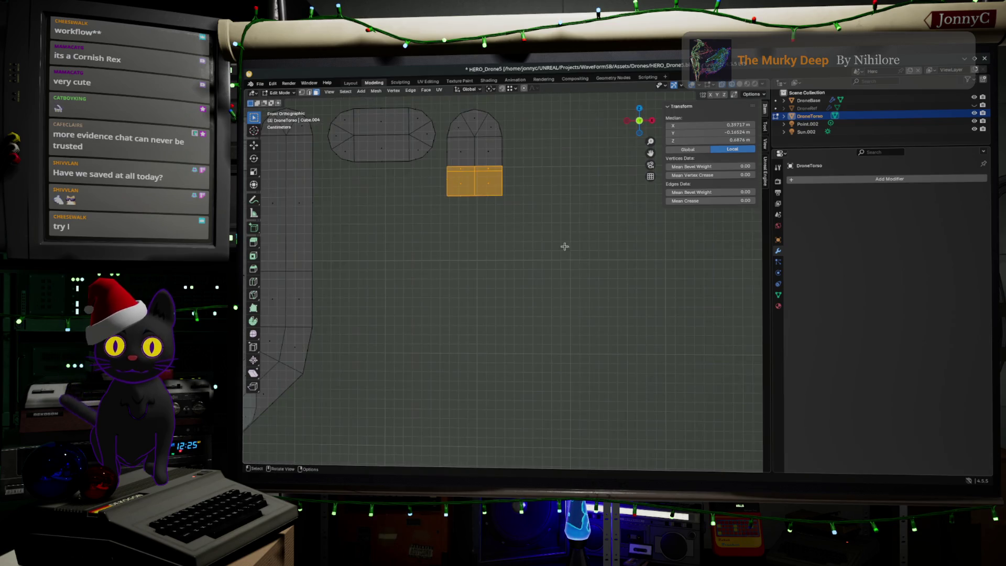
Reselect the bottom faces of the tube piece without moving them.
{"action": "key", "text": "g"}
{"action": "left_click", "coordinate": [540, 258]}
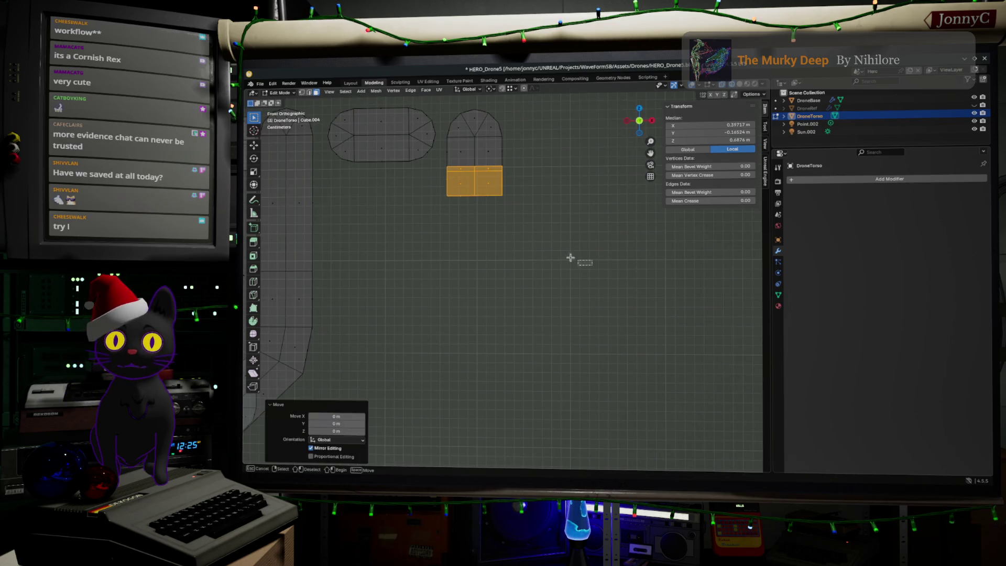
{"action": "left_click_drag", "start_coordinate": [593, 266], "coordinate": [411, 167]}
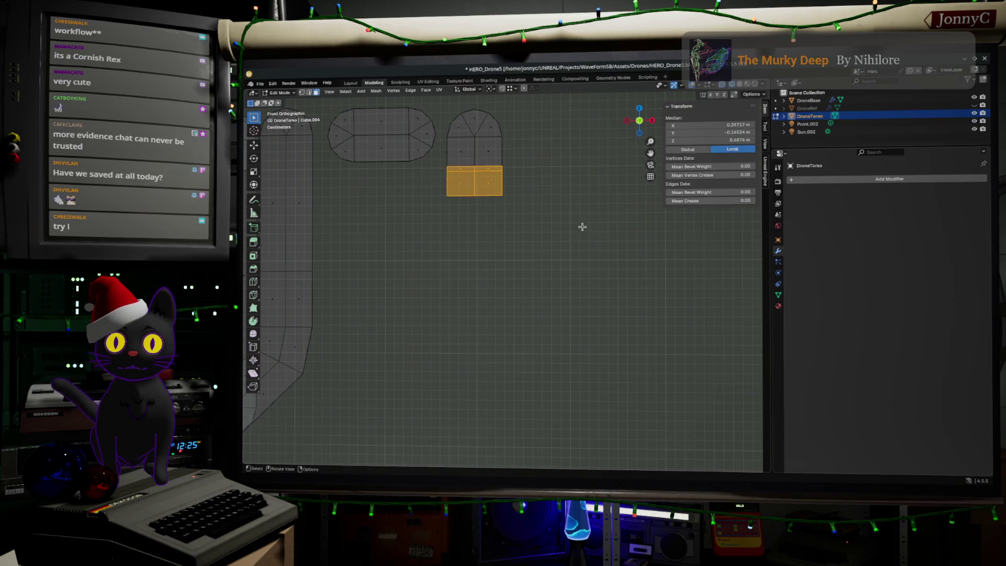
{"action": "mouse_move", "coordinate": [582, 226]}
{"action": "left_mouse_down"}
{"action": "mouse_move", "coordinate": [427, 178]}
{"action": "mouse_move", "coordinate": [426, 168]}
{"action": "left_mouse_up"}
{"action": "mouse_move", "coordinate": [579, 229]}
{"action": "middle_mouse_down"}
{"action": "mouse_move", "coordinate": [552, 252]}
{"action": "mouse_move", "coordinate": [583, 269]}
{"action": "mouse_move", "coordinate": [548, 266]}
{"action": "mouse_move", "coordinate": [559, 265]}
{"action": "middle_mouse_up"}
{"action": "mouse_move", "coordinate": [539, 271]}
{"action": "middle_mouse_down"}
{"action": "mouse_move", "coordinate": [580, 272]}
{"action": "mouse_move", "coordinate": [575, 259]}
{"action": "middle_mouse_up"}
Add a centred edge loop across the tube piece's bevelled base.
{"action": "key", "text": "ctrl+r"}
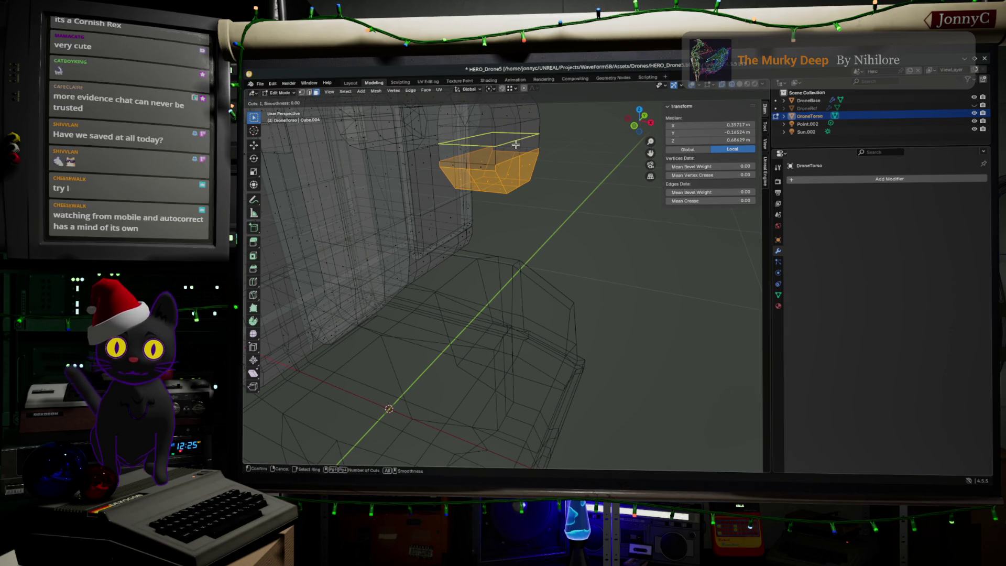
{"action": "left_click", "coordinate": [539, 138]}
{"action": "left_click", "coordinate": [539, 138]}
{"action": "mouse_move", "coordinate": [543, 187]}
{"action": "middle_mouse_down"}
{"action": "mouse_move", "coordinate": [506, 170]}
{"action": "mouse_move", "coordinate": [360, 174]}
{"action": "mouse_move", "coordinate": [468, 192]}
{"action": "middle_mouse_up"}
Select the new loop's edges along the tube piece's side.
{"action": "left_click", "coordinate": [484, 165]}
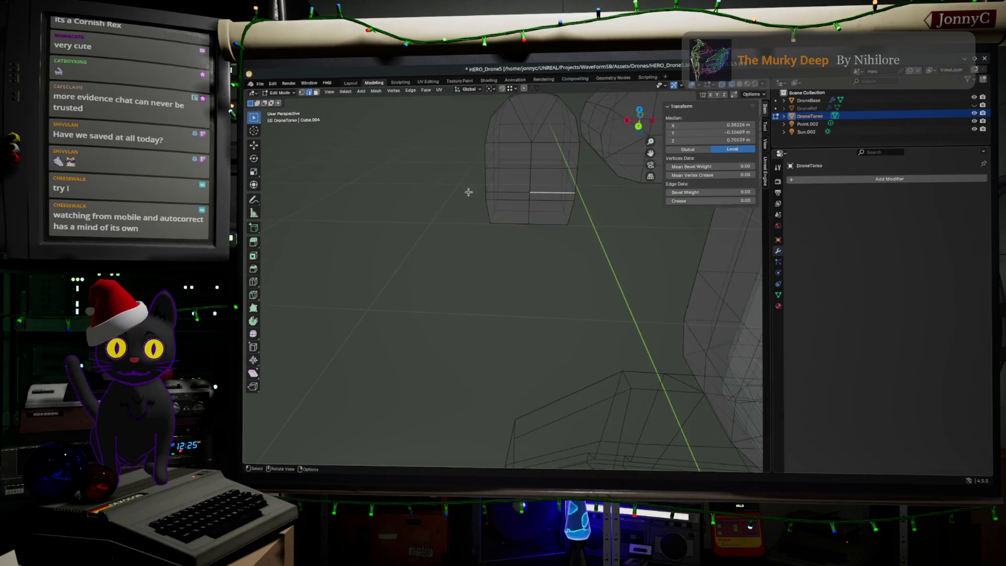
{"action": "left_click", "coordinate": [513, 197]}
{"action": "left_click", "coordinate": [548, 205], "text": "shift"}
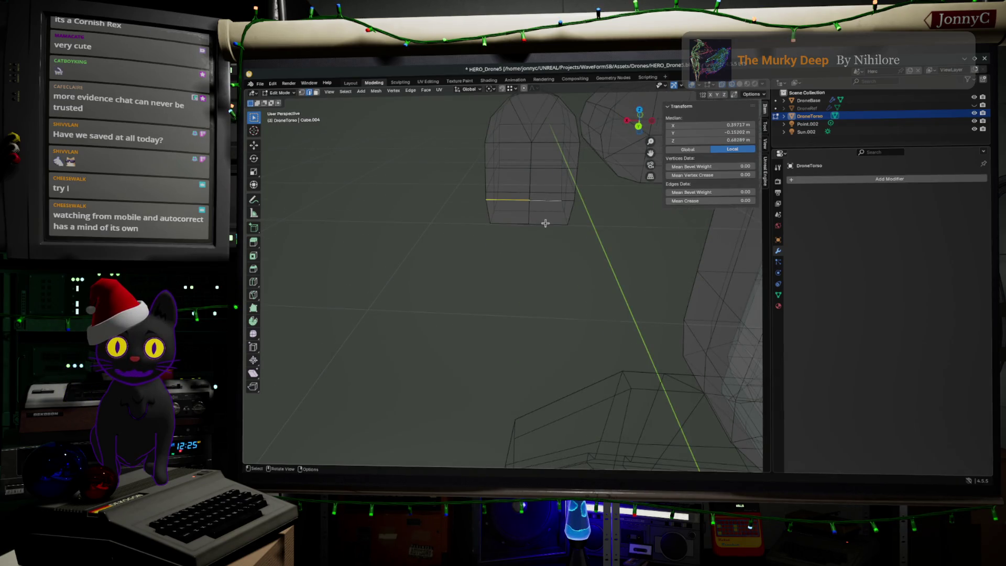
{"action": "mouse_move", "coordinate": [546, 220]}
{"action": "middle_mouse_down"}
{"action": "mouse_move", "coordinate": [613, 218]}
{"action": "mouse_move", "coordinate": [582, 202]}
{"action": "mouse_move", "coordinate": [554, 204]}
{"action": "mouse_move", "coordinate": [579, 181]}
{"action": "middle_mouse_up"}
{"action": "left_click", "coordinate": [579, 181]}
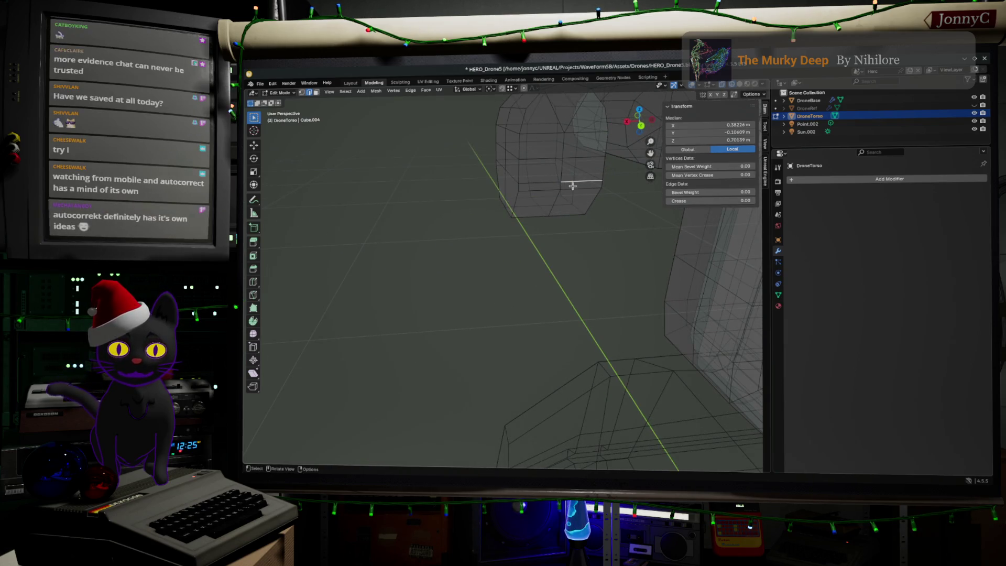
{"action": "left_click", "coordinate": [575, 186]}
{"action": "left_click", "coordinate": [554, 188], "text": "shift"}
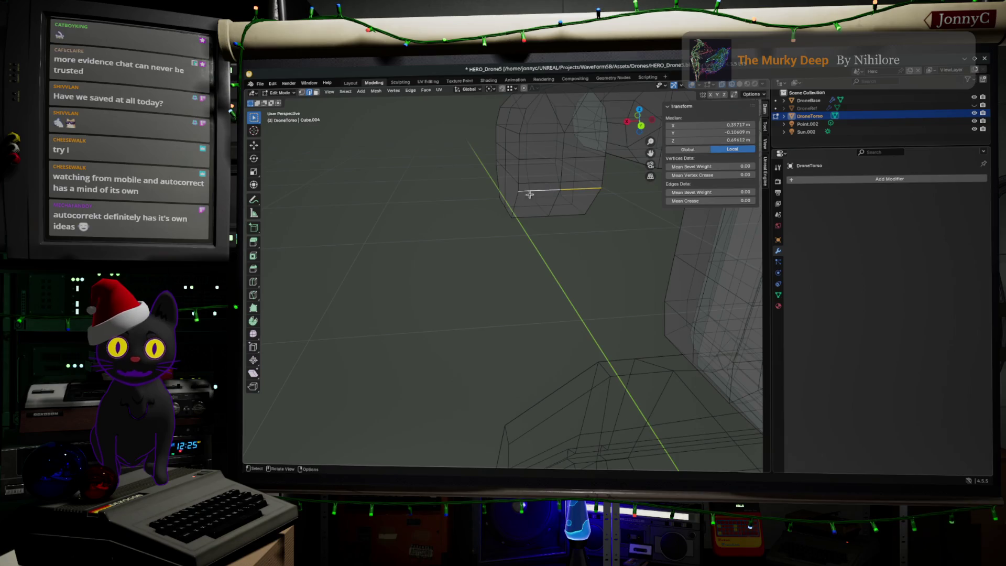
{"action": "mouse_move", "coordinate": [553, 188]}
{"action": "middle_mouse_down"}
{"action": "mouse_move", "coordinate": [692, 204]}
{"action": "mouse_move", "coordinate": [489, 172]}
{"action": "middle_mouse_up"}
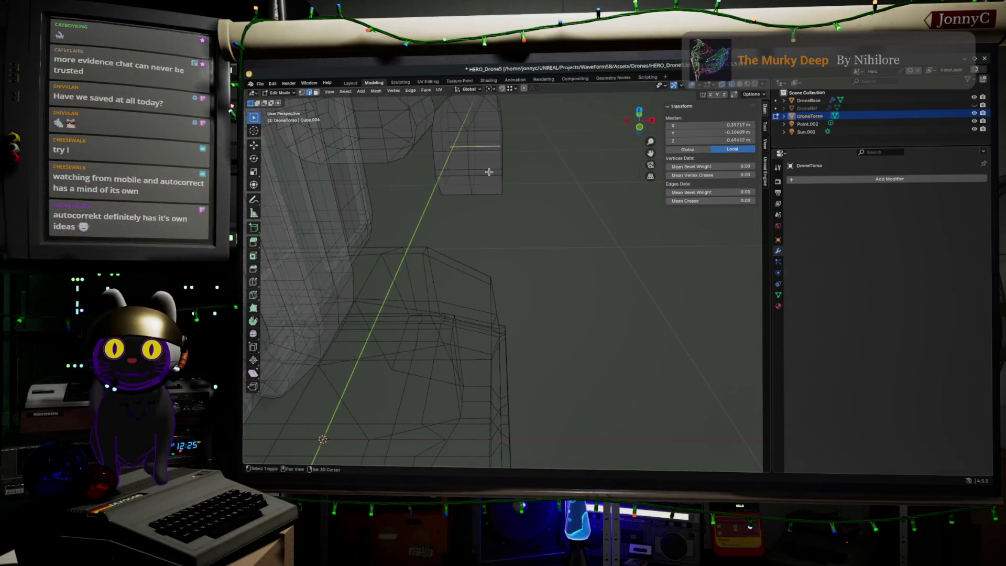
Edge-slide the selected edges fully along their loop to factor 1.000.
{"action": "key", "text": "g"}
{"action": "key", "text": "g"}
{"action": "left_click", "coordinate": [454, 176]}
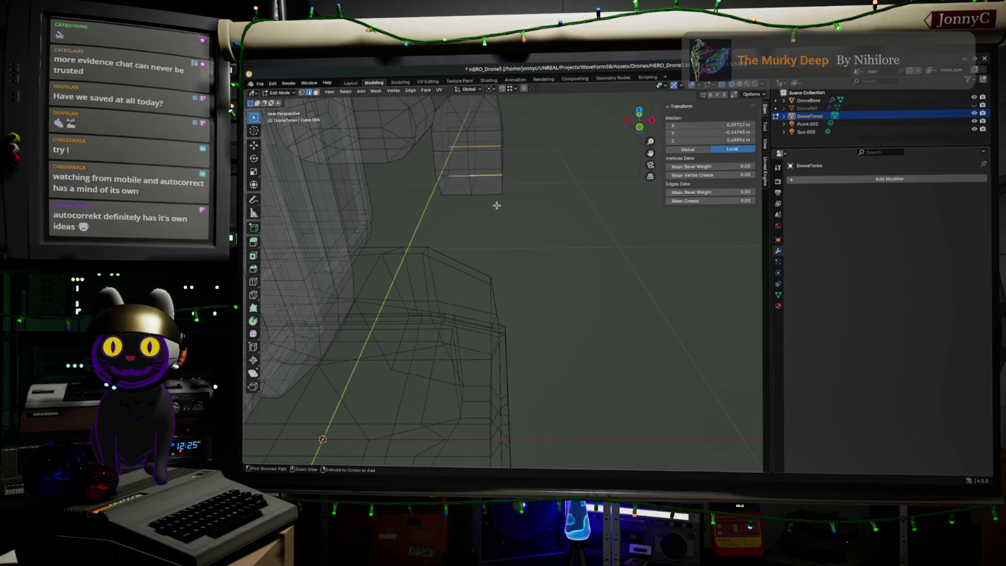
{"action": "mouse_move", "coordinate": [496, 207]}
{"action": "middle_mouse_down"}
{"action": "mouse_move", "coordinate": [460, 206]}
{"action": "mouse_move", "coordinate": [452, 171]}
{"action": "mouse_move", "coordinate": [488, 209]}
{"action": "mouse_move", "coordinate": [532, 193]}
{"action": "middle_mouse_up"}
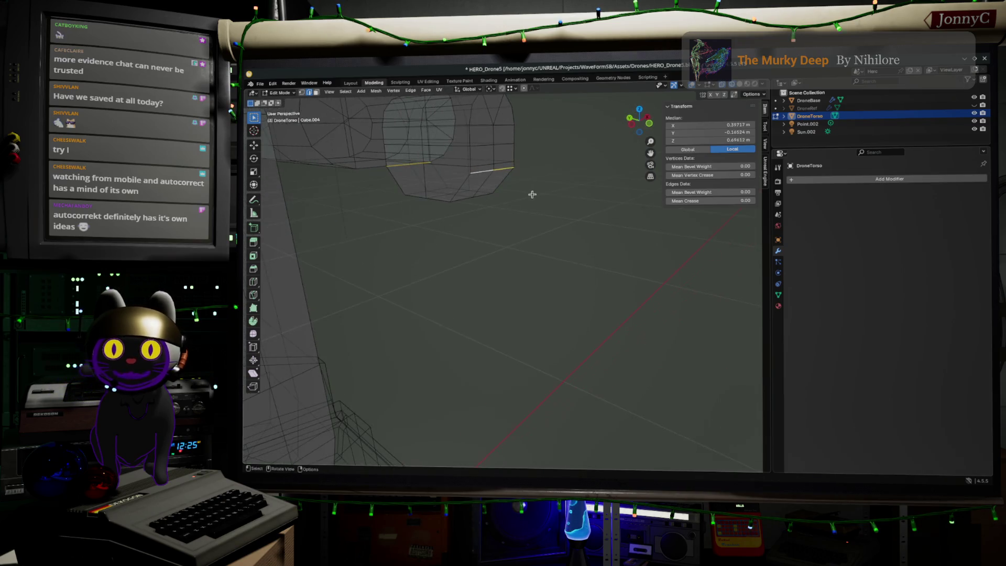
{"action": "key", "text": "g"}
{"action": "key", "text": "g"}
{"action": "left_click", "coordinate": [552, 152]}
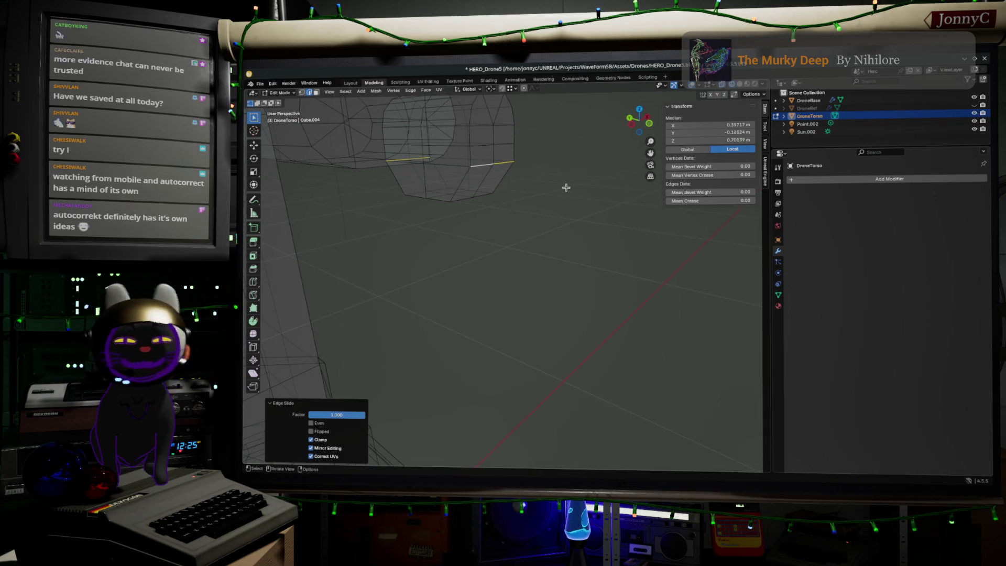
{"action": "mouse_move", "coordinate": [596, 272]}
{"action": "middle_mouse_down"}
{"action": "mouse_move", "coordinate": [429, 288]}
{"action": "mouse_move", "coordinate": [432, 263]}
{"action": "mouse_move", "coordinate": [466, 279]}
{"action": "middle_mouse_up"}
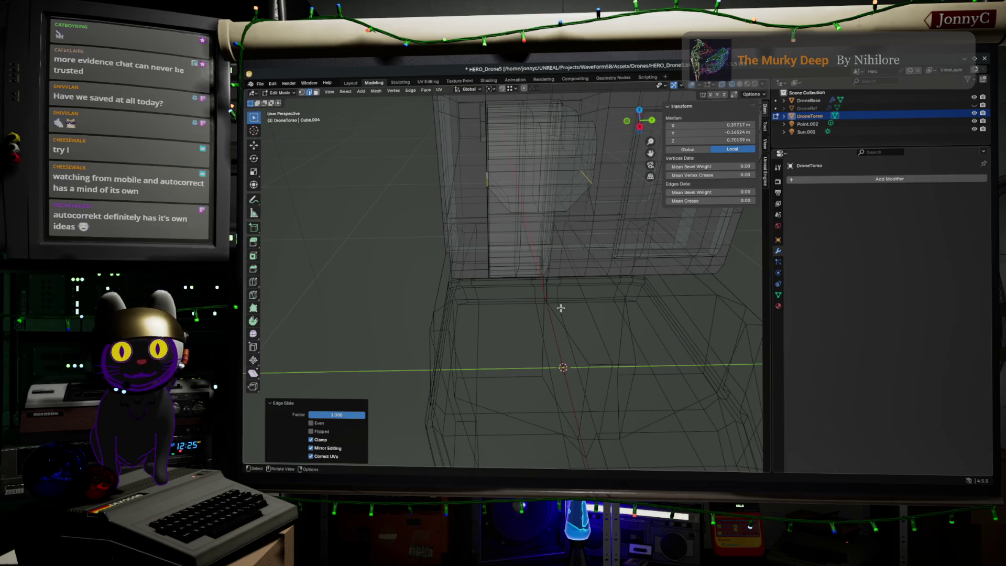
{"action": "middle_click_drag", "start_coordinate": [583, 218], "coordinate": [648, 223]}
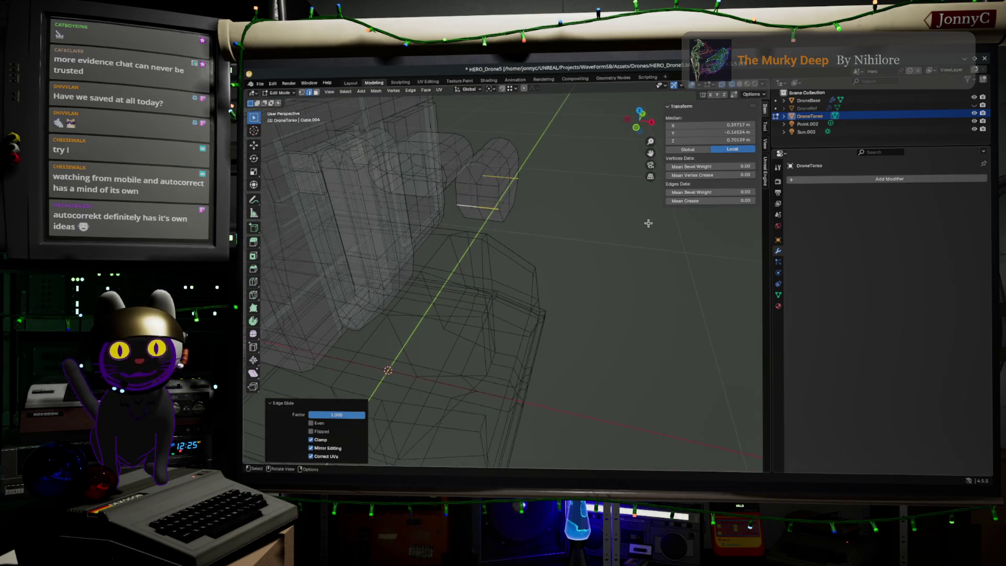
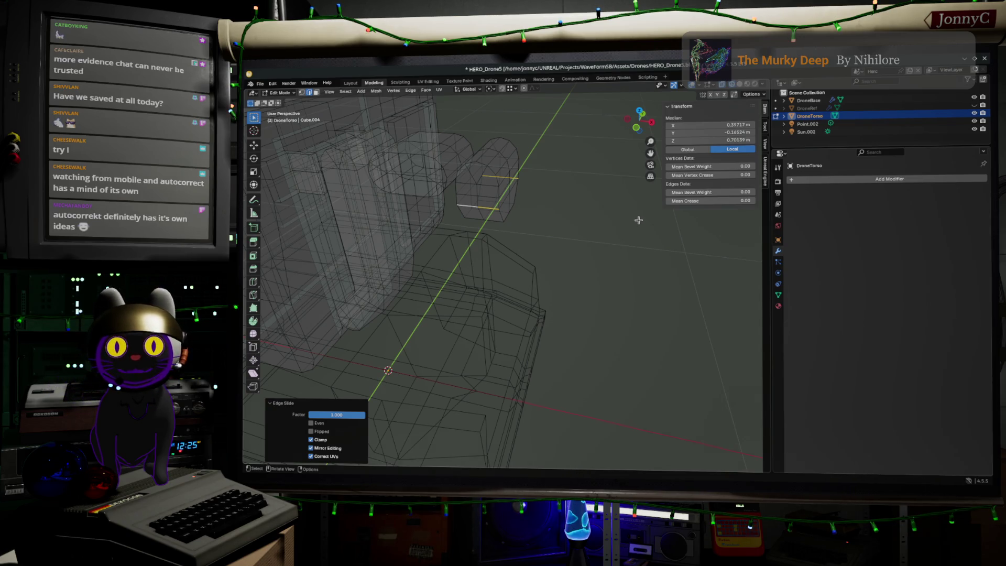
In front view, box-select the faces of the block beneath the arch and lower them along Z.
{"action": "middle_click_drag", "start_coordinate": [638, 220], "coordinate": [639, 129]}
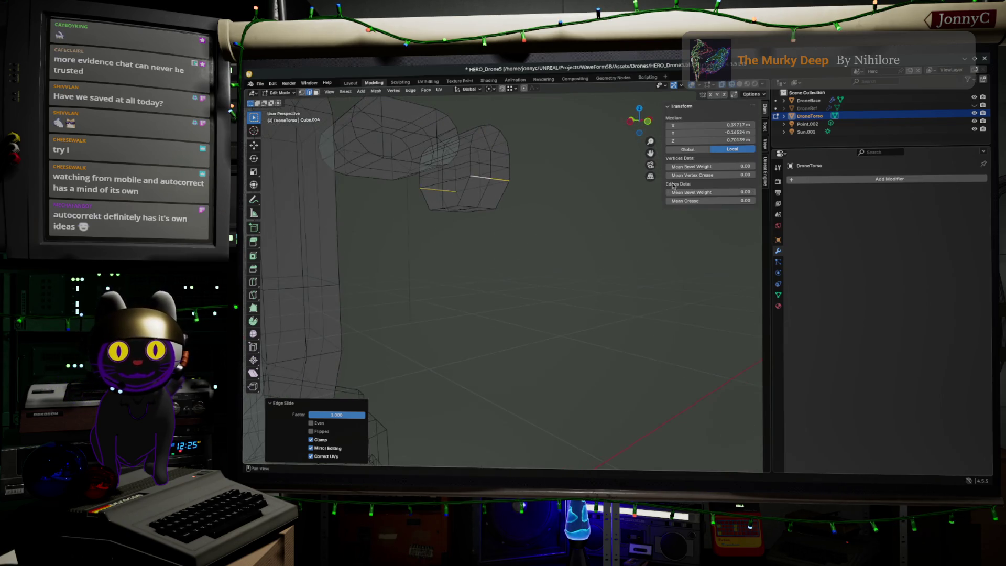
{"action": "left_click", "coordinate": [647, 124]}
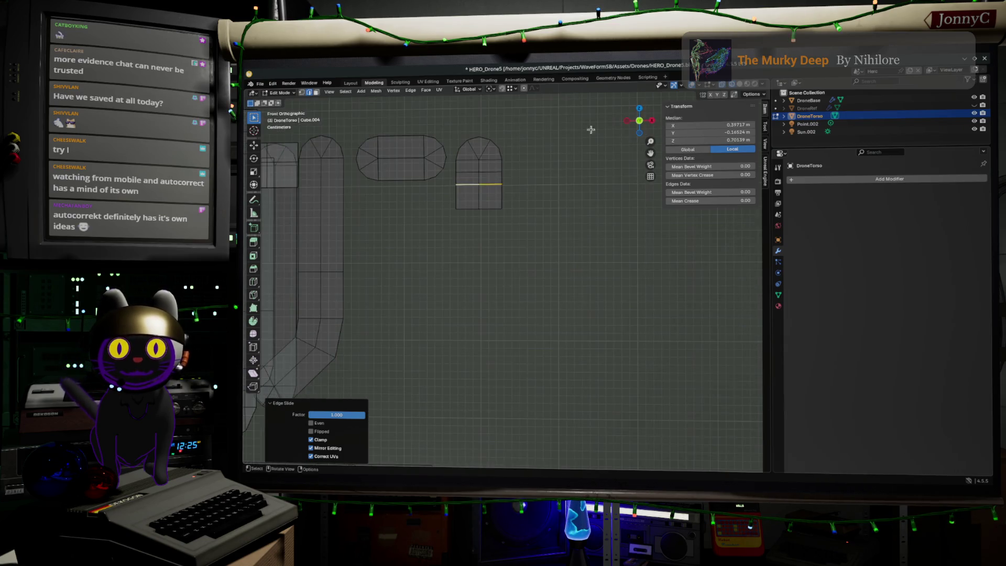
{"action": "left_click", "coordinate": [511, 93]}
{"action": "left_click", "coordinate": [634, 326]}
{"action": "left_click_drag", "start_coordinate": [595, 305], "coordinate": [455, 164]}
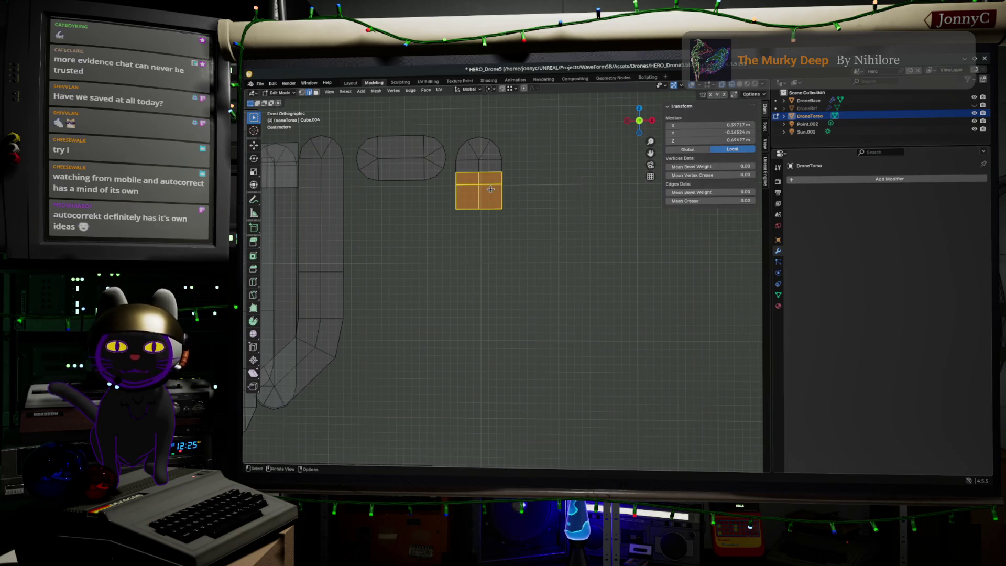
{"action": "scroll", "coordinate": [490, 189], "scroll_direction": "up", "scroll_amount": 1}
{"action": "key", "text": "g"}
{"action": "key", "text": "z"}
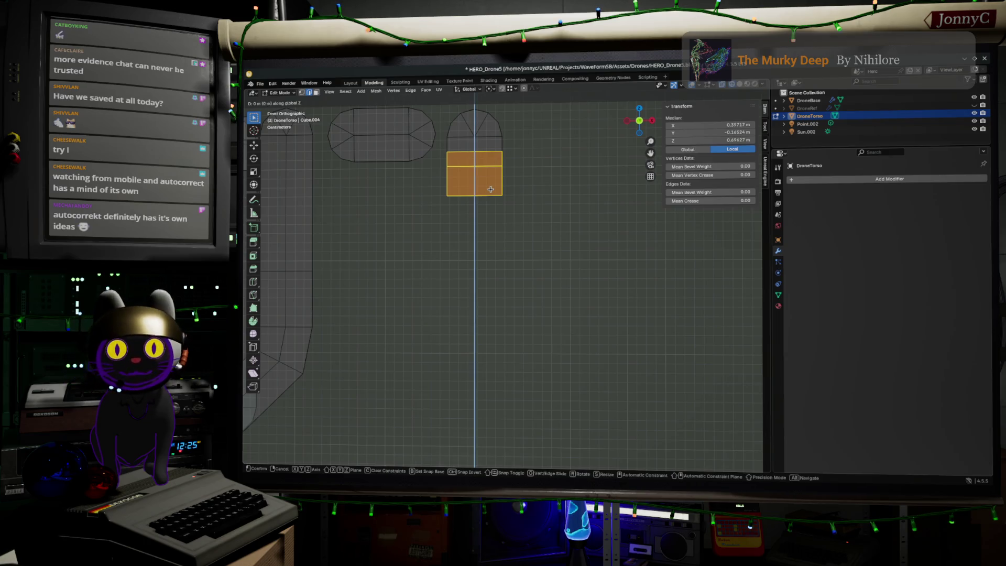
{"action": "left_click", "coordinate": [546, 251]}
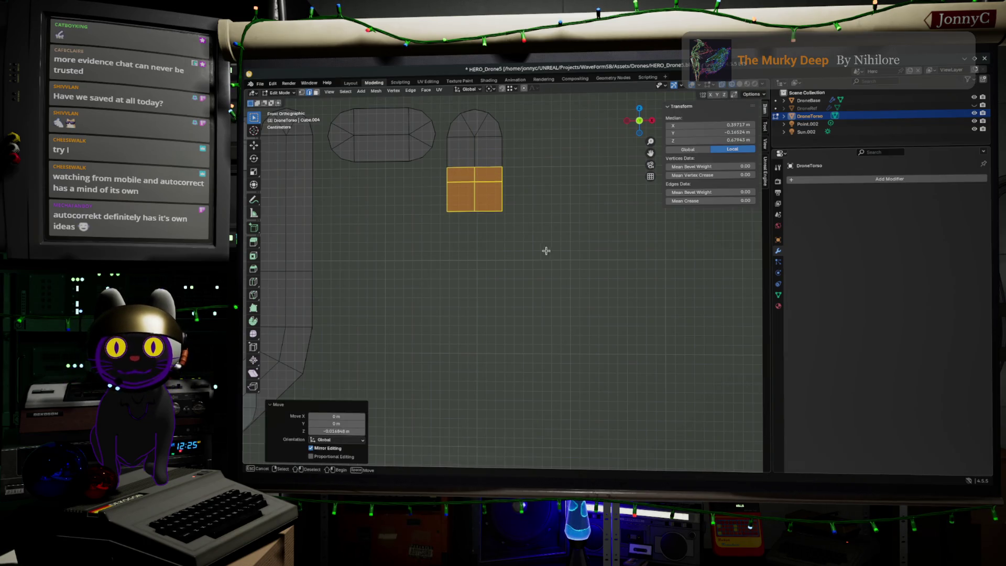
Lower the block's lower row of faces along Z.
{"action": "left_click_drag", "start_coordinate": [546, 251], "coordinate": [405, 178]}
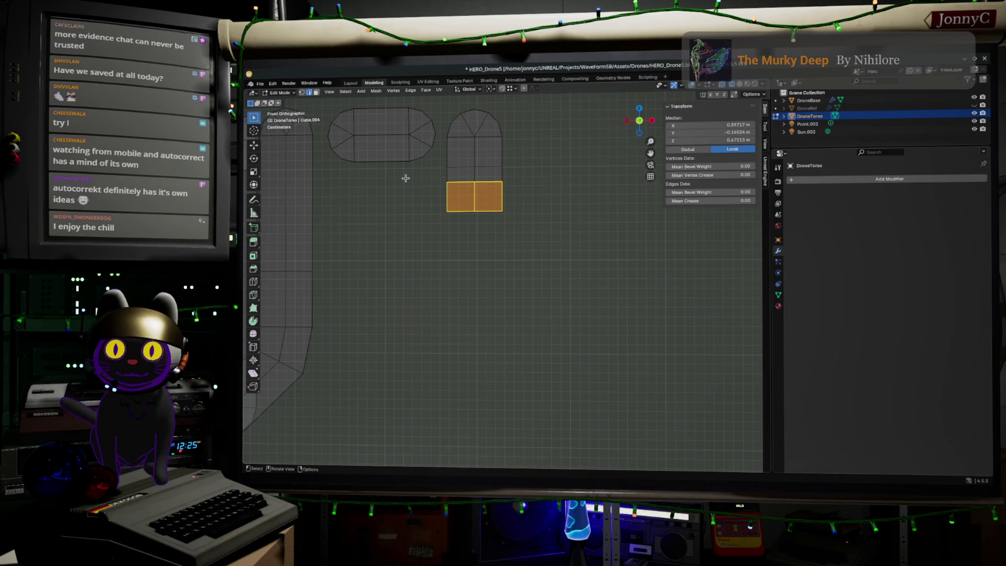
{"action": "key", "text": "g"}
{"action": "key", "text": "z"}
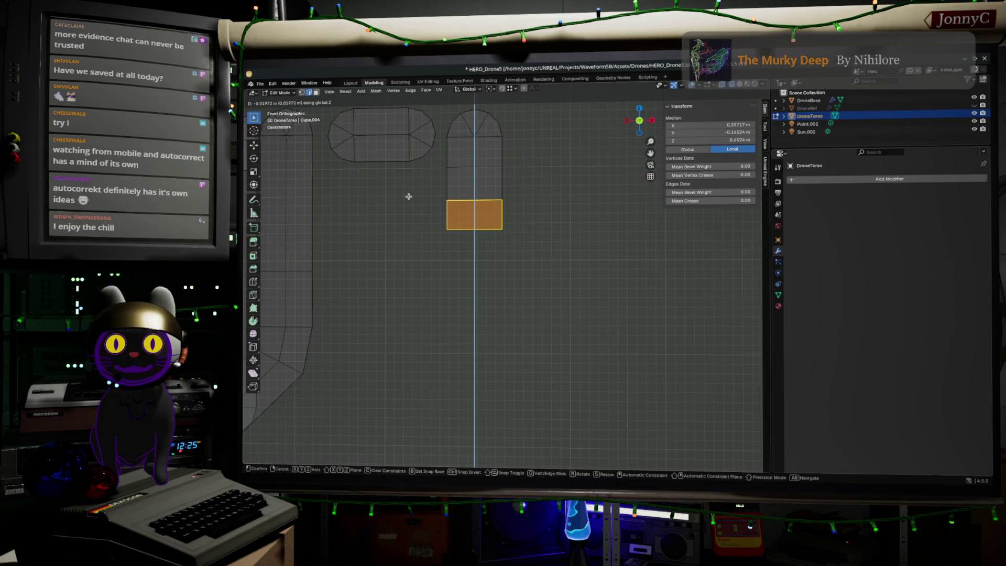
{"action": "left_click", "coordinate": [409, 197]}
Reselect all the small block's faces from the front and move them.
{"action": "mouse_move", "coordinate": [599, 277]}
{"action": "middle_mouse_down"}
{"action": "mouse_move", "coordinate": [532, 281]}
{"action": "mouse_move", "coordinate": [544, 309]}
{"action": "mouse_move", "coordinate": [599, 290]}
{"action": "mouse_move", "coordinate": [573, 280]}
{"action": "mouse_move", "coordinate": [432, 164]}
{"action": "mouse_move", "coordinate": [458, 181]}
{"action": "middle_mouse_up"}
{"action": "left_click_drag", "start_coordinate": [445, 176], "coordinate": [616, 279]}
{"action": "middle_click_drag", "start_coordinate": [615, 278], "coordinate": [628, 157]}
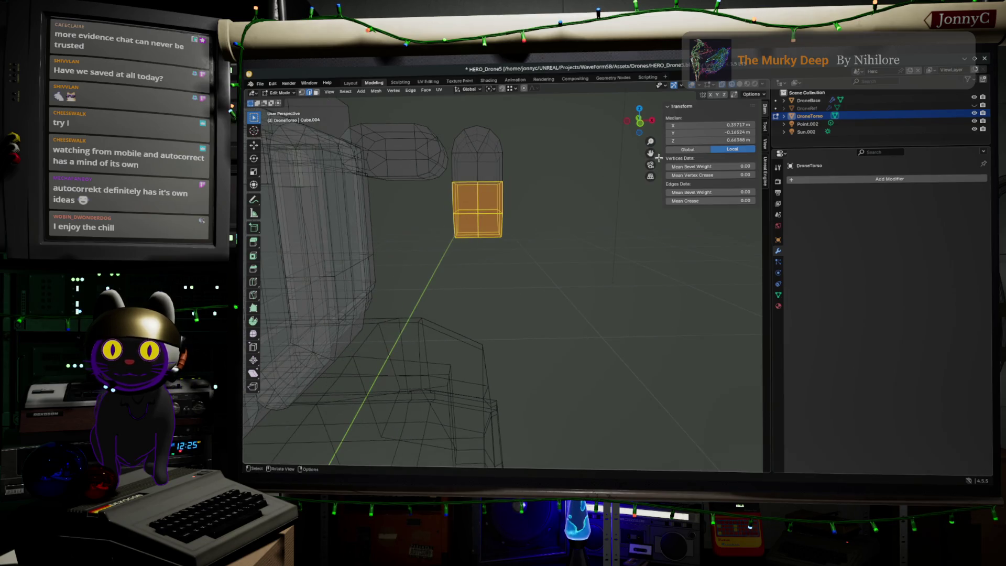
{"action": "left_click", "coordinate": [642, 124]}
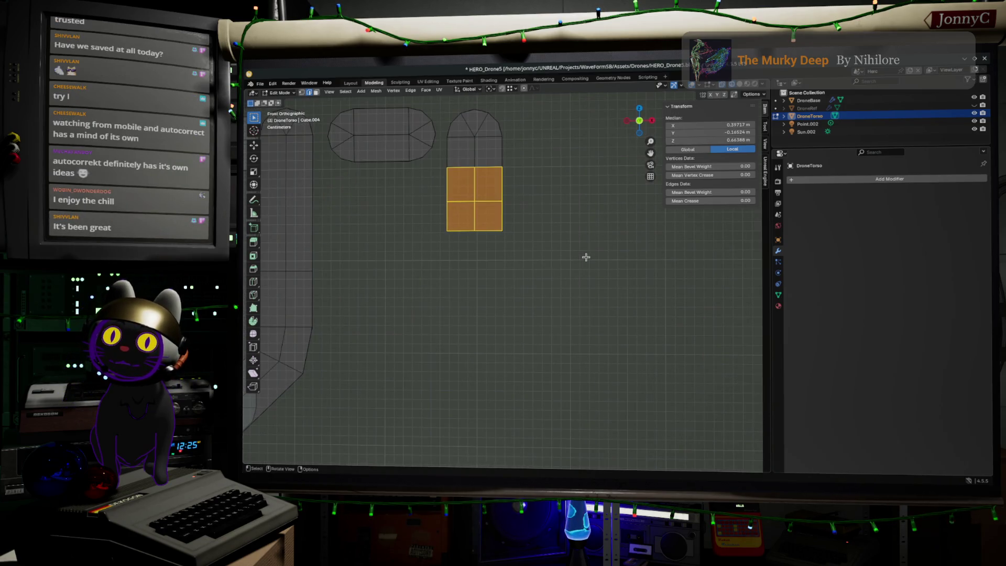
{"action": "key", "text": "g"}
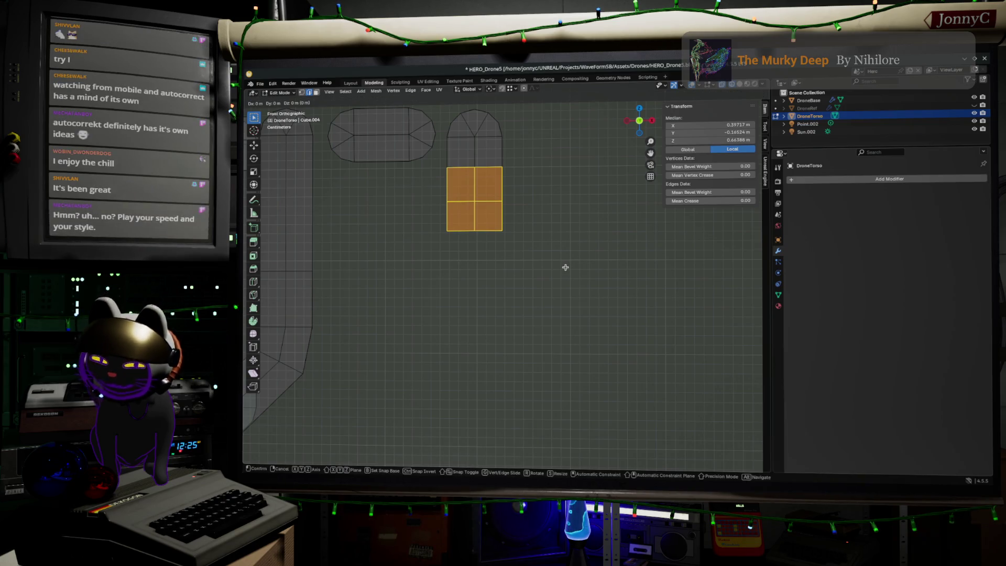
{"action": "left_click", "coordinate": [565, 268]}
Lower the block's bottom row of faces along Z.
{"action": "left_click_drag", "start_coordinate": [582, 270], "coordinate": [420, 192]}
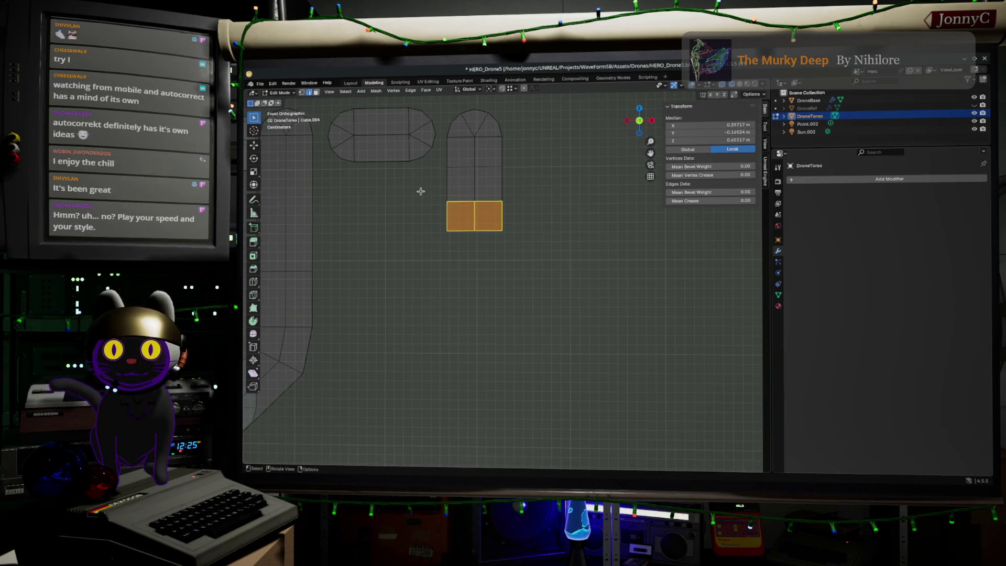
{"action": "key", "text": "g"}
{"action": "key", "text": "z"}
{"action": "left_click", "coordinate": [419, 205]}
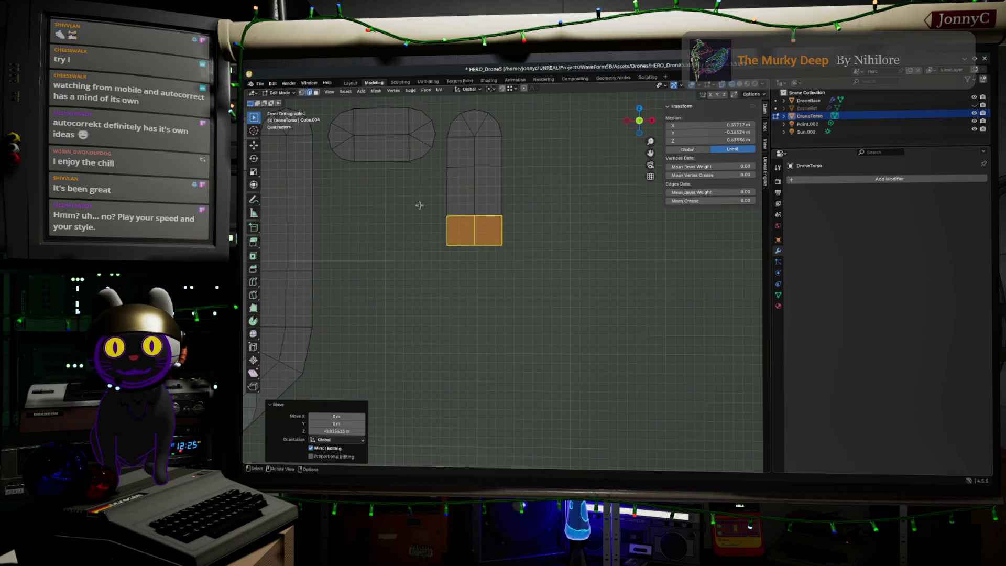
Lower the block's horizontal edge loop about 0.011 m along Z.
{"action": "left_click", "coordinate": [437, 163], "text": "alt"}
{"action": "key", "text": "g"}
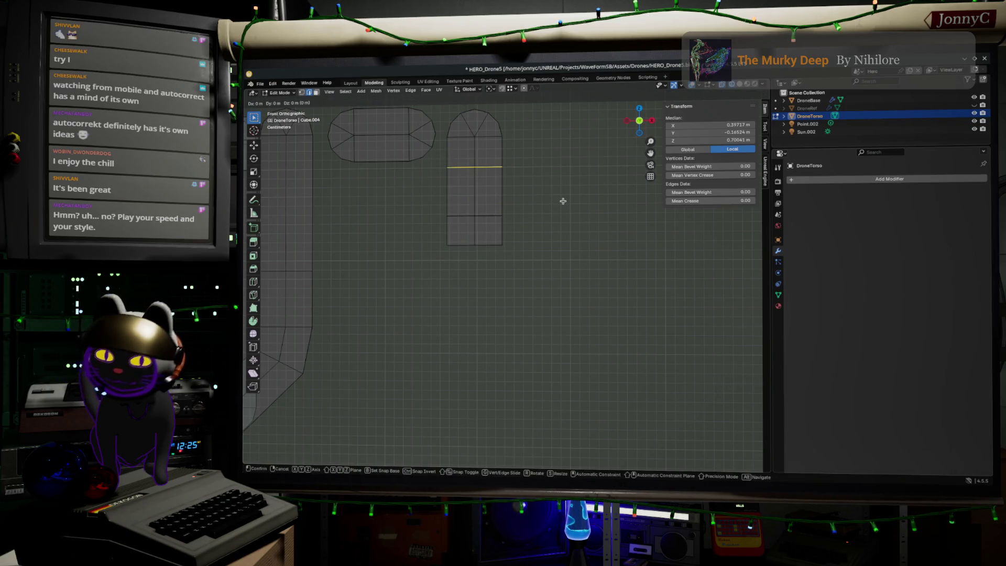
{"action": "key", "text": "z"}
{"action": "left_click", "coordinate": [561, 211]}
{"action": "mouse_move", "coordinate": [574, 236]}
{"action": "middle_mouse_down"}
{"action": "mouse_move", "coordinate": [545, 243]}
{"action": "mouse_move", "coordinate": [551, 278]}
{"action": "mouse_move", "coordinate": [473, 253]}
{"action": "mouse_move", "coordinate": [521, 261]}
{"action": "mouse_move", "coordinate": [532, 149]}
{"action": "middle_mouse_up"}
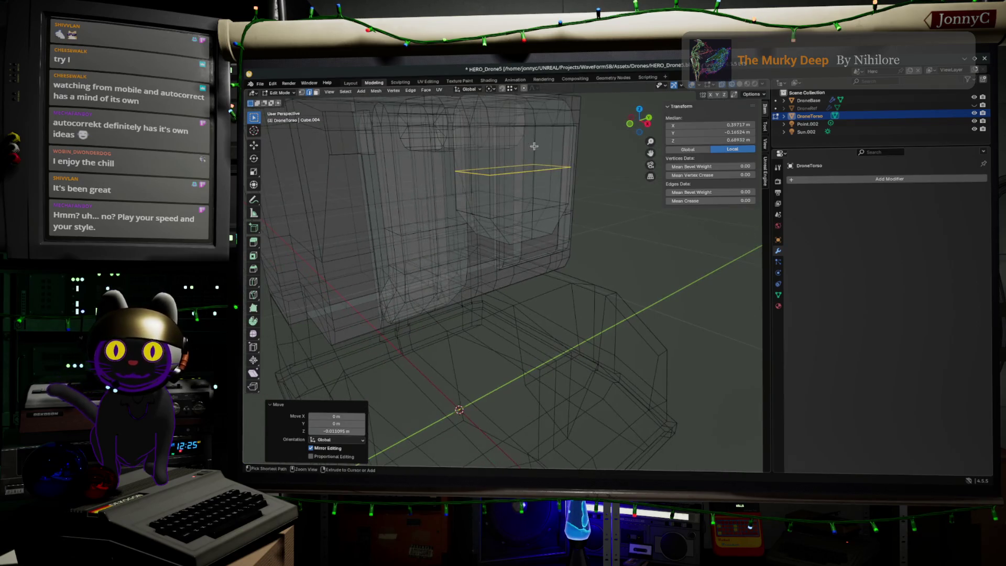
Add two centred horizontal loop cuts across the torso block.
{"action": "key", "text": "ctrl+r"}
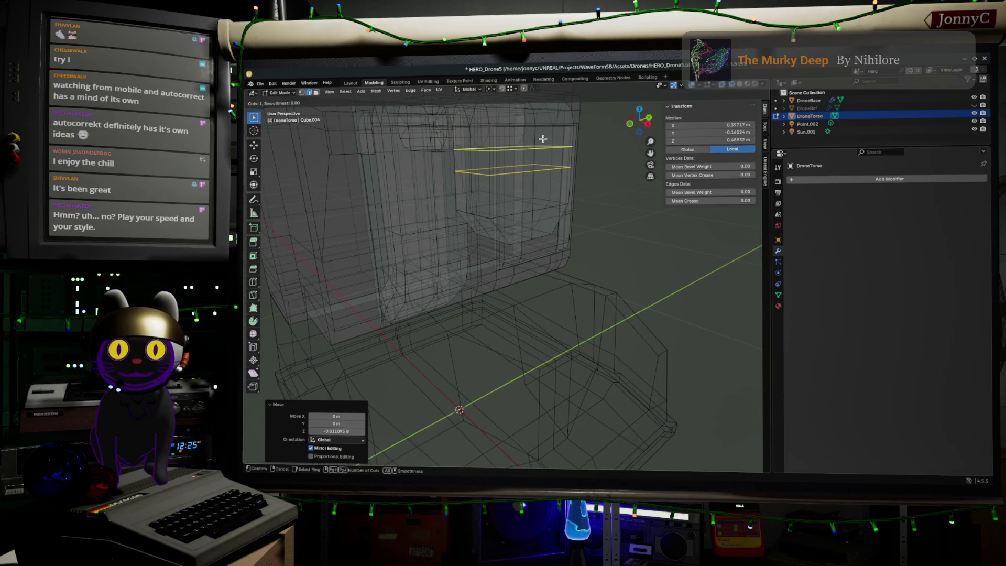
{"action": "left_click", "coordinate": [543, 144]}
{"action": "right_click", "coordinate": [543, 144]}
{"action": "key", "text": "ctrl+r"}
{"action": "left_click", "coordinate": [548, 187]}
{"action": "right_click", "coordinate": [548, 187]}
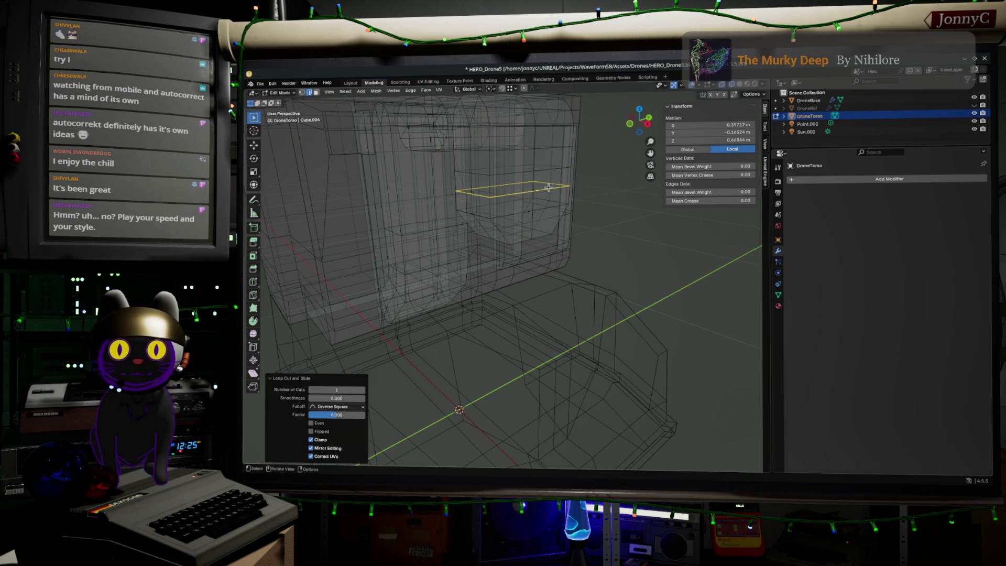
{"action": "mouse_move", "coordinate": [548, 187]}
{"action": "middle_mouse_down"}
{"action": "mouse_move", "coordinate": [627, 236]}
{"action": "mouse_move", "coordinate": [600, 195]}
{"action": "mouse_move", "coordinate": [592, 206]}
{"action": "middle_mouse_up"}
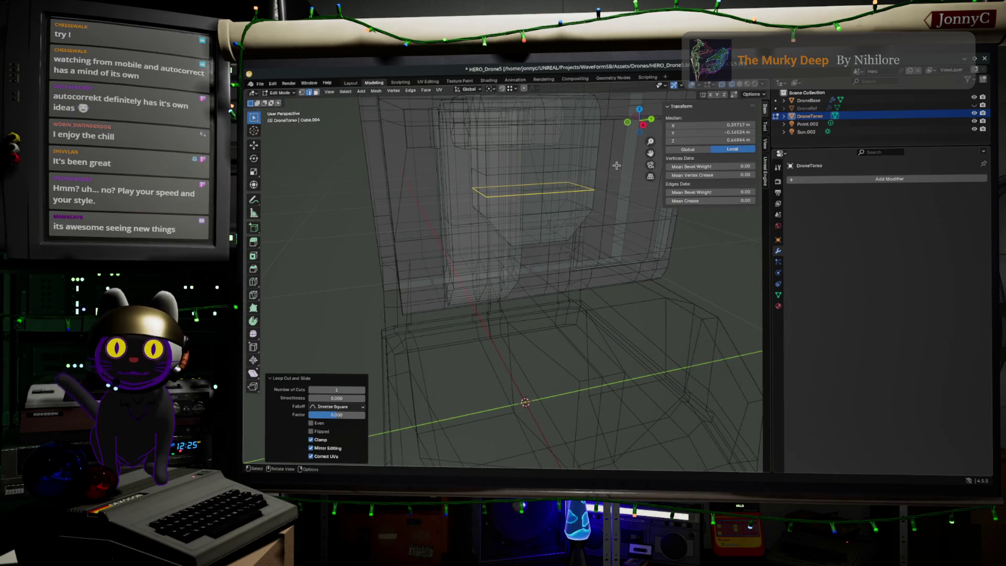
Grow the selection to the whole upper block and shift the panel sideways in right view.
{"action": "key", "text": "ctrl+KP_Add"}
{"action": "key", "text": "ctrl+KP_Add"}
{"action": "key", "text": "ctrl+KP_Add"}
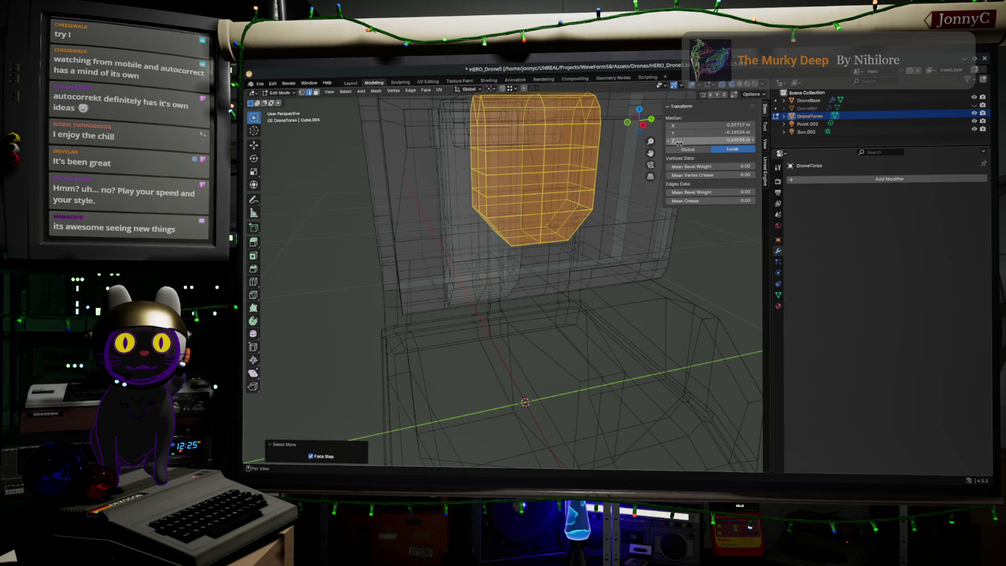
{"action": "left_click", "coordinate": [644, 125]}
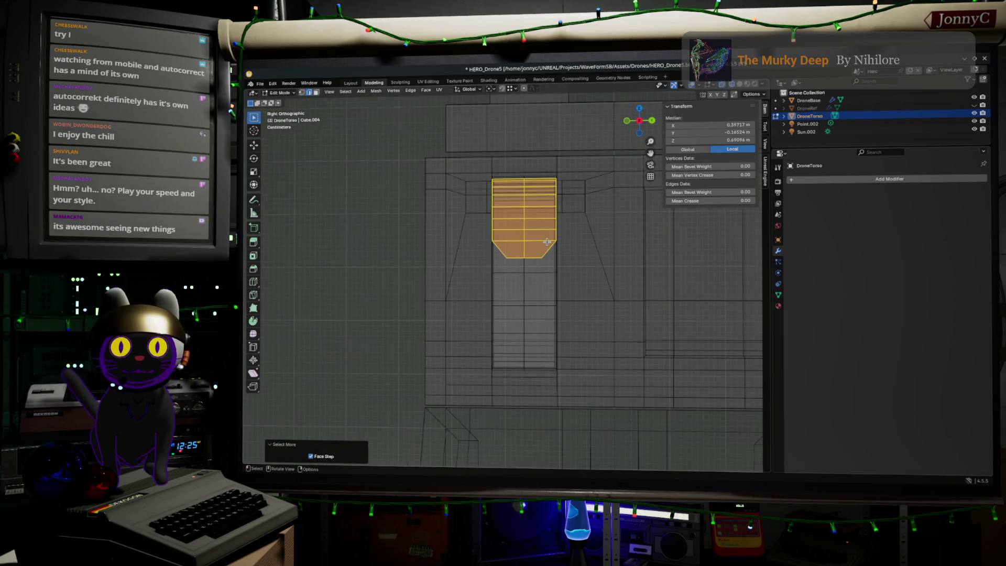
{"action": "left_click_drag", "start_coordinate": [551, 241], "coordinate": [361, 247]}
{"action": "middle_click_drag", "start_coordinate": [415, 253], "coordinate": [614, 281], "text": "shift"}
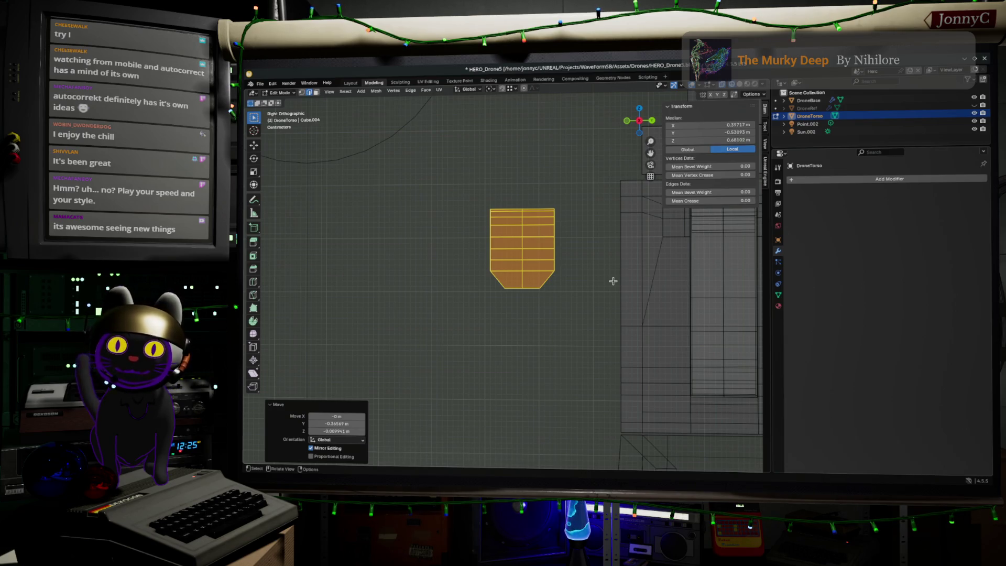
Isolate the panel from the other parts, zoom in, and select an edge near its bottom.
{"action": "key", "text": "alt+z"}
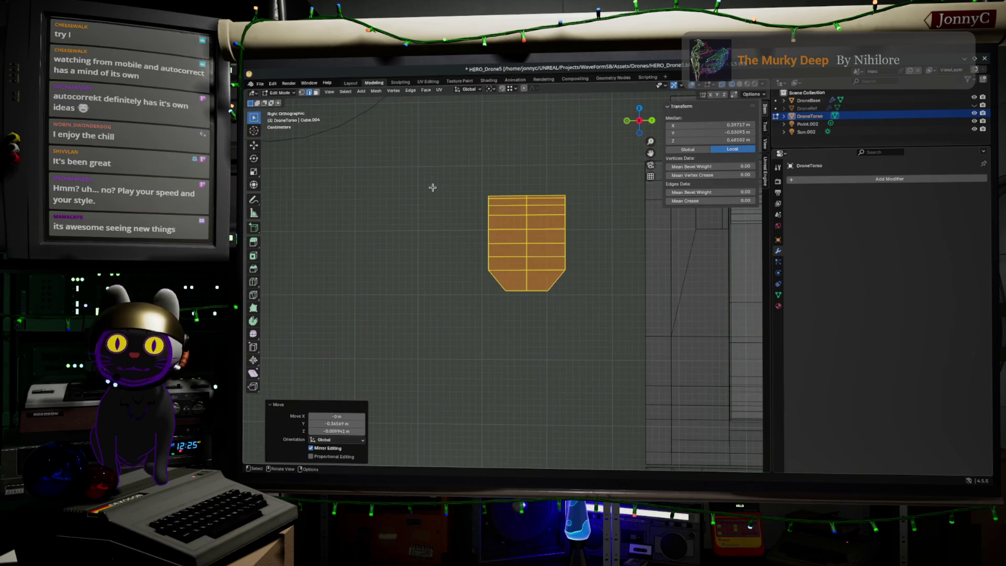
{"action": "key", "text": "shift+h"}
{"action": "scroll", "coordinate": [616, 306], "scroll_direction": "up", "scroll_amount": 4}
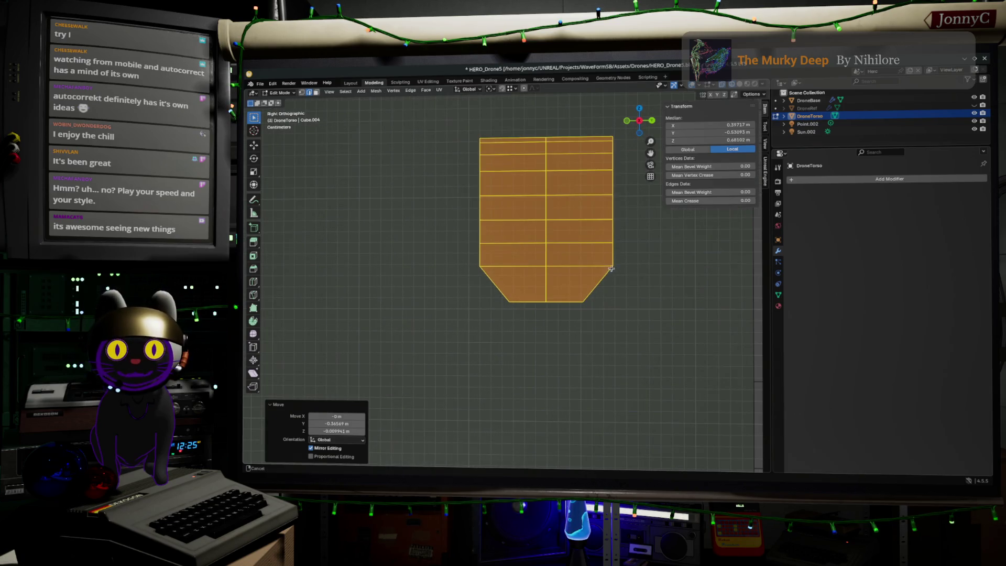
{"action": "middle_click_drag", "start_coordinate": [608, 270], "coordinate": [600, 288], "text": "shift"}
{"action": "left_click", "coordinate": [551, 280]}
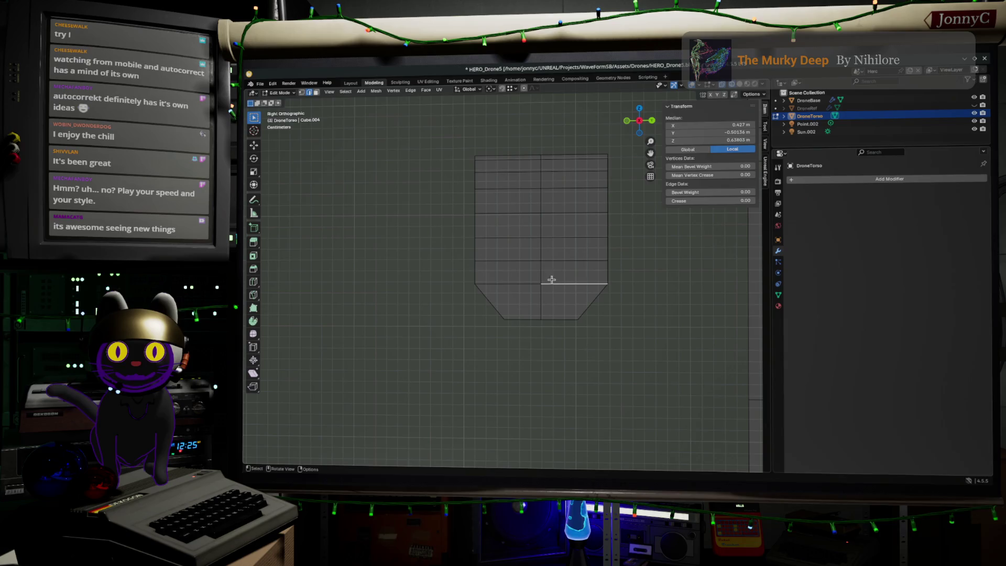
Select the panel's central vertical edges and slide them sideways in right view.
{"action": "left_click", "coordinate": [543, 261]}
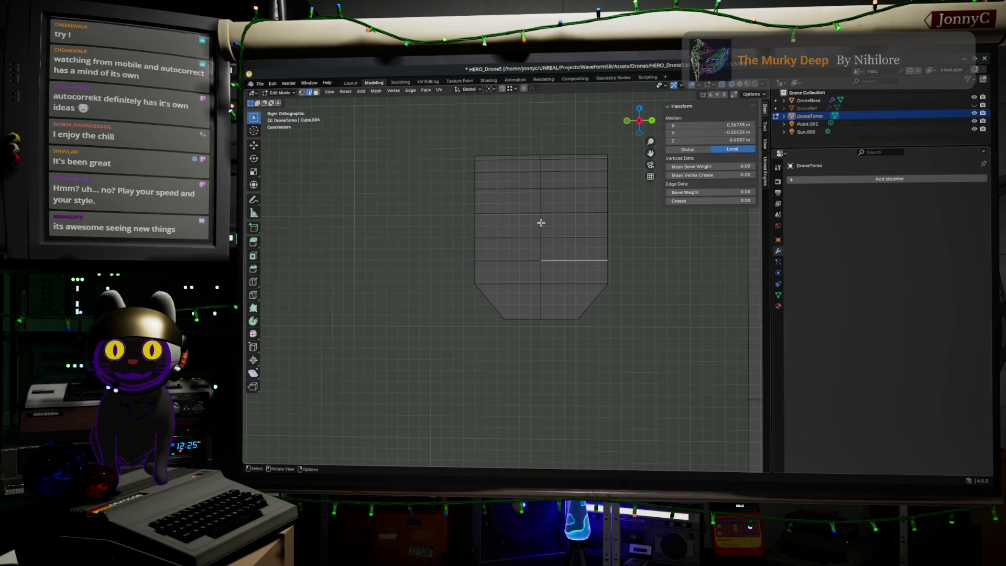
{"action": "mouse_move", "coordinate": [541, 223]}
{"action": "middle_mouse_down"}
{"action": "mouse_move", "coordinate": [546, 259]}
{"action": "mouse_move", "coordinate": [529, 241]}
{"action": "mouse_move", "coordinate": [517, 247]}
{"action": "mouse_move", "coordinate": [532, 247]}
{"action": "middle_mouse_up"}
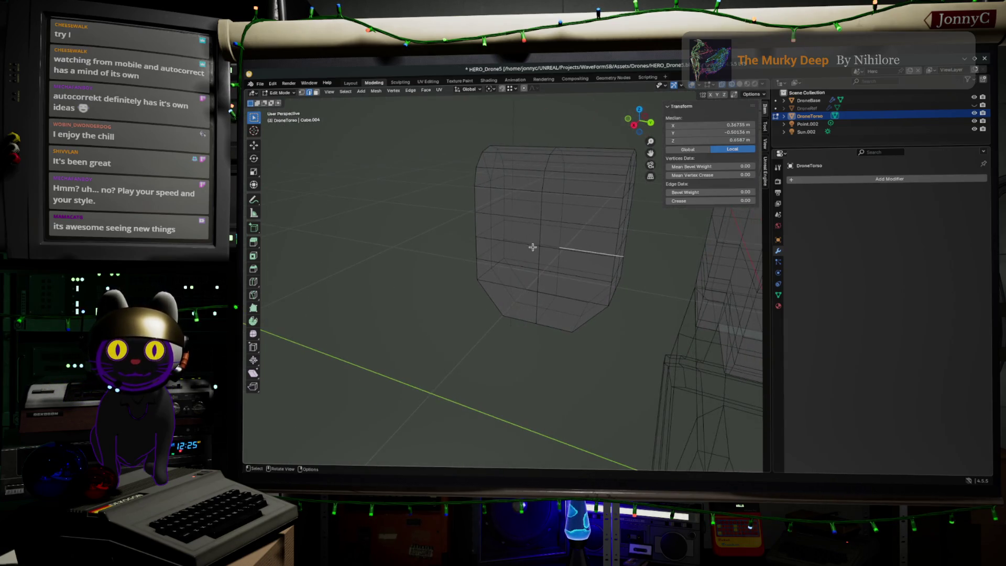
{"action": "left_click", "coordinate": [539, 264]}
{"action": "left_click", "coordinate": [540, 250]}
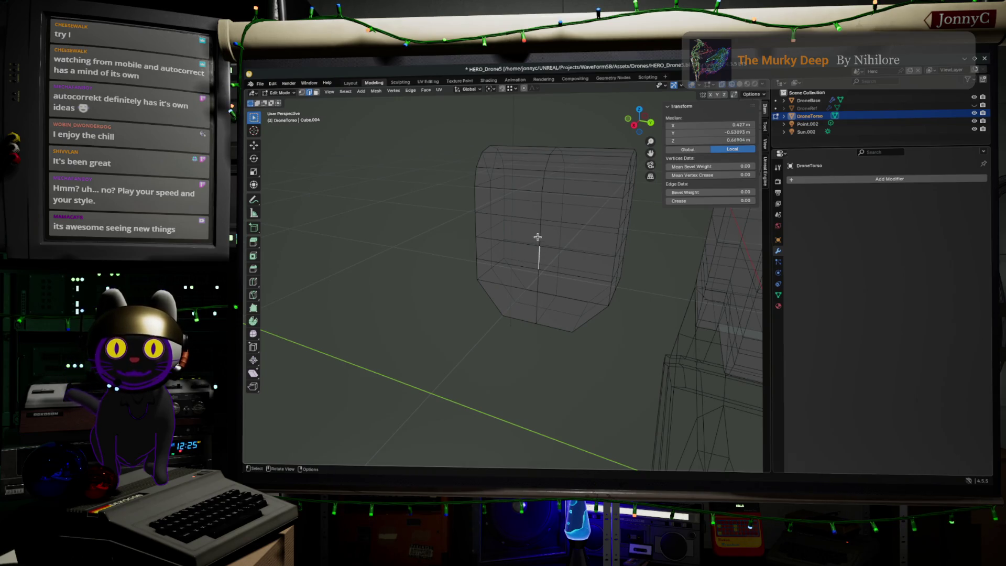
{"action": "left_click", "coordinate": [538, 237], "text": "shift"}
{"action": "middle_click_drag", "start_coordinate": [555, 254], "coordinate": [571, 235]}
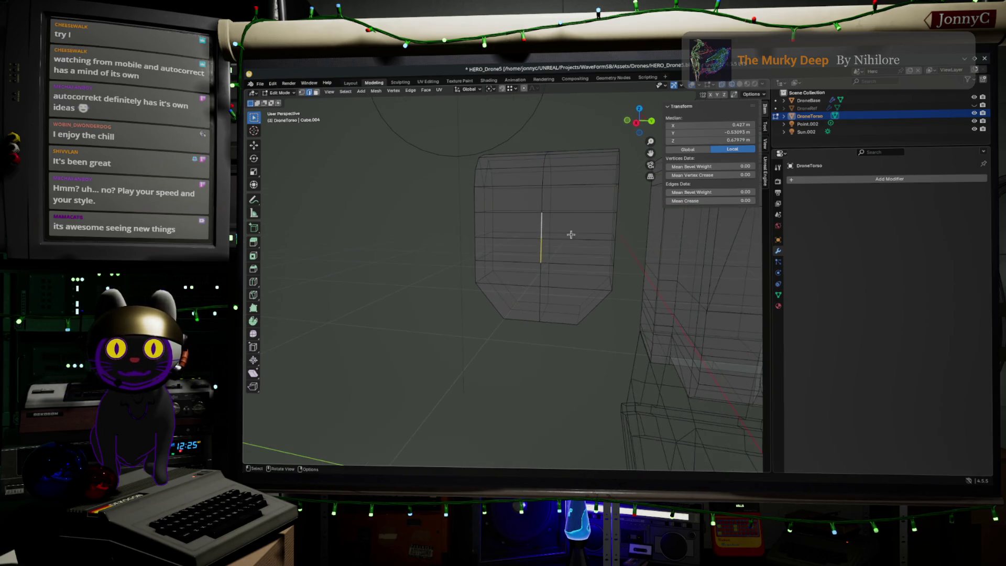
{"action": "left_click", "coordinate": [637, 126]}
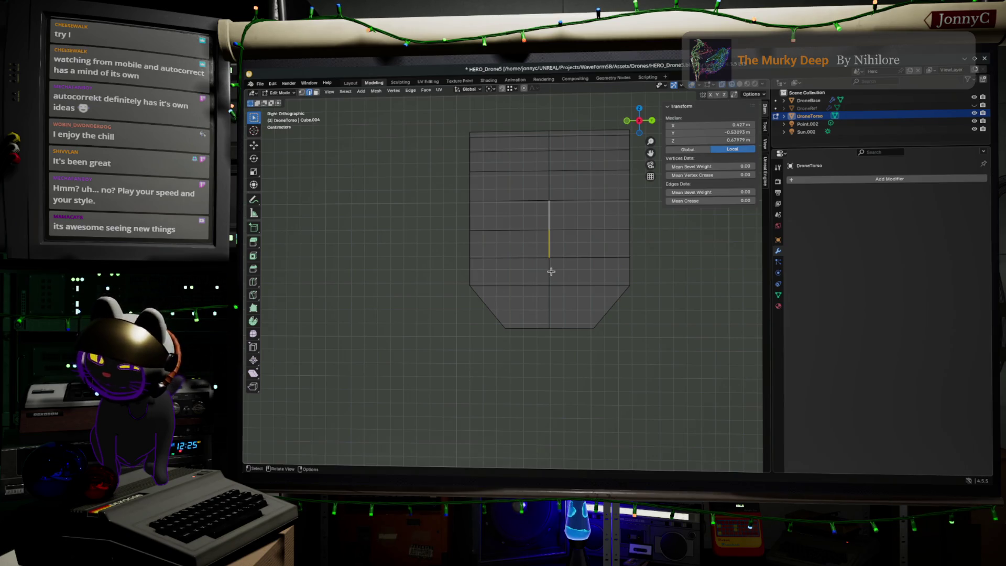
{"action": "key", "text": "g"}
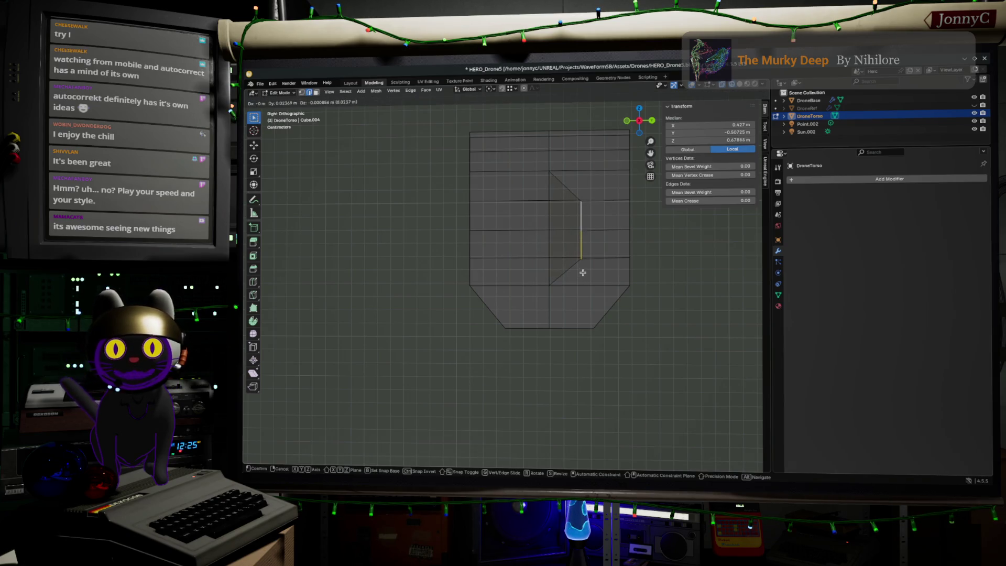
{"action": "left_click", "coordinate": [591, 270]}
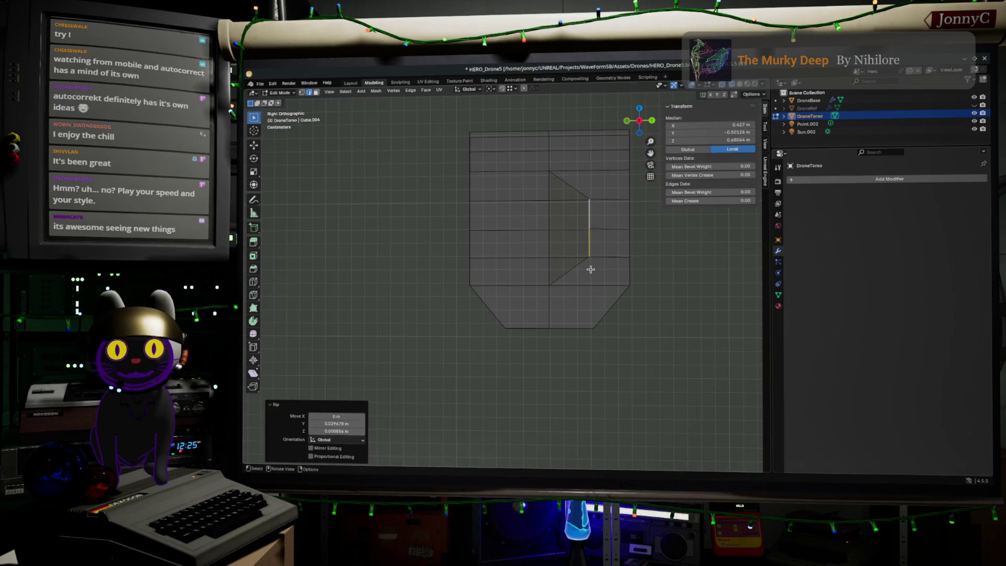
Rip the vertical edge beside the hole and pull it to the right.
{"action": "left_click", "coordinate": [548, 224]}
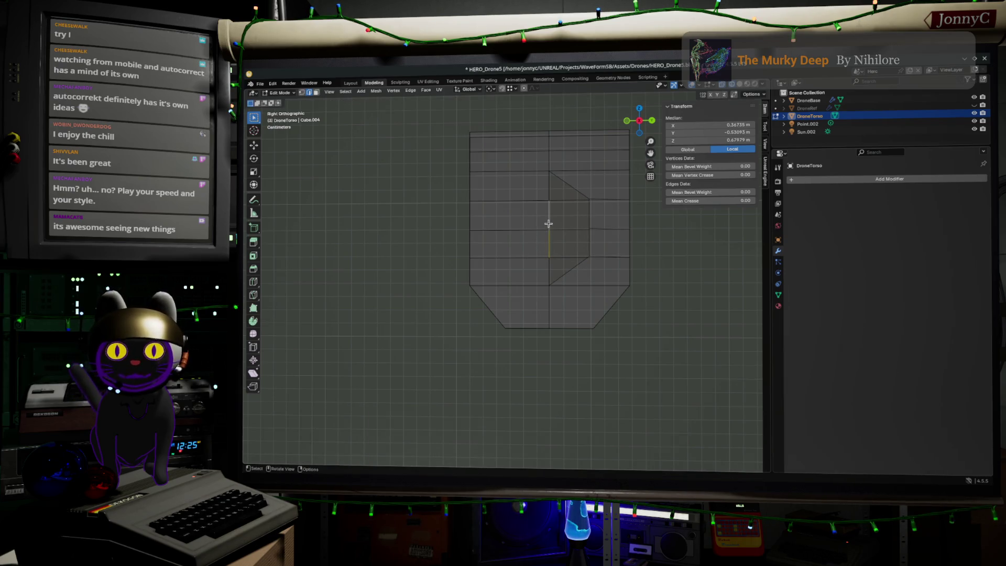
{"action": "key", "text": "g"}
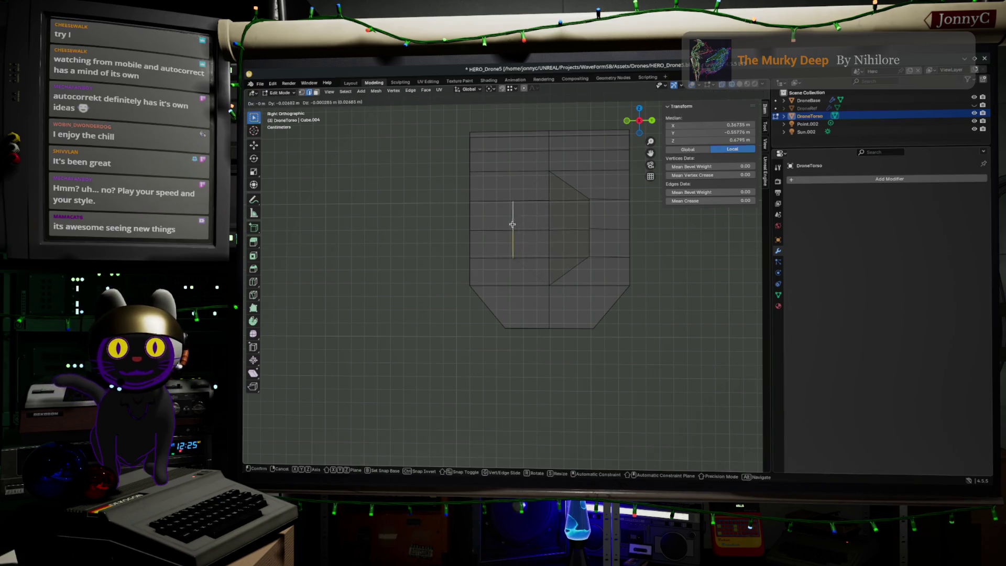
{"action": "left_click", "coordinate": [502, 222]}
{"action": "key", "text": "ctrl+z"}
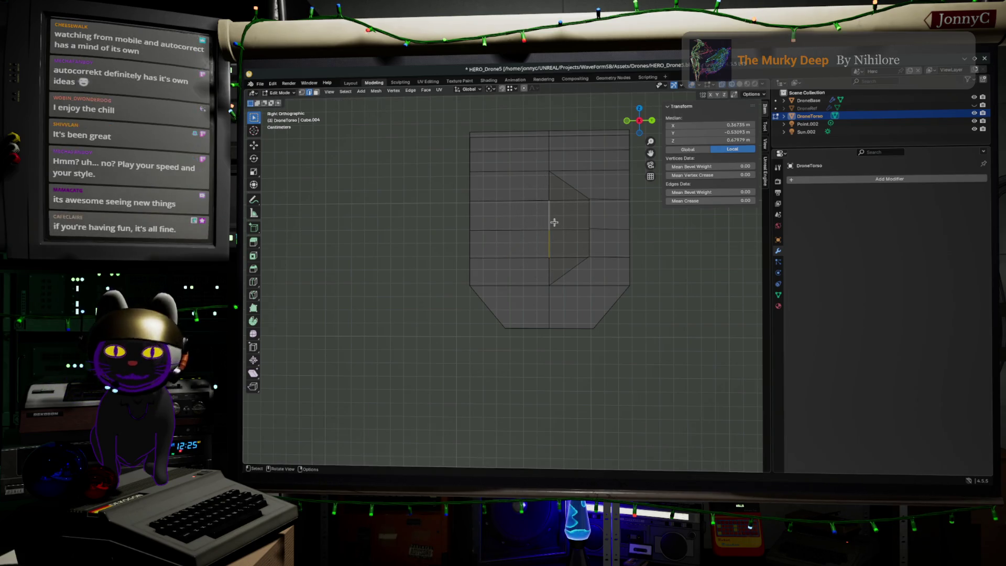
{"action": "key", "text": "v"}
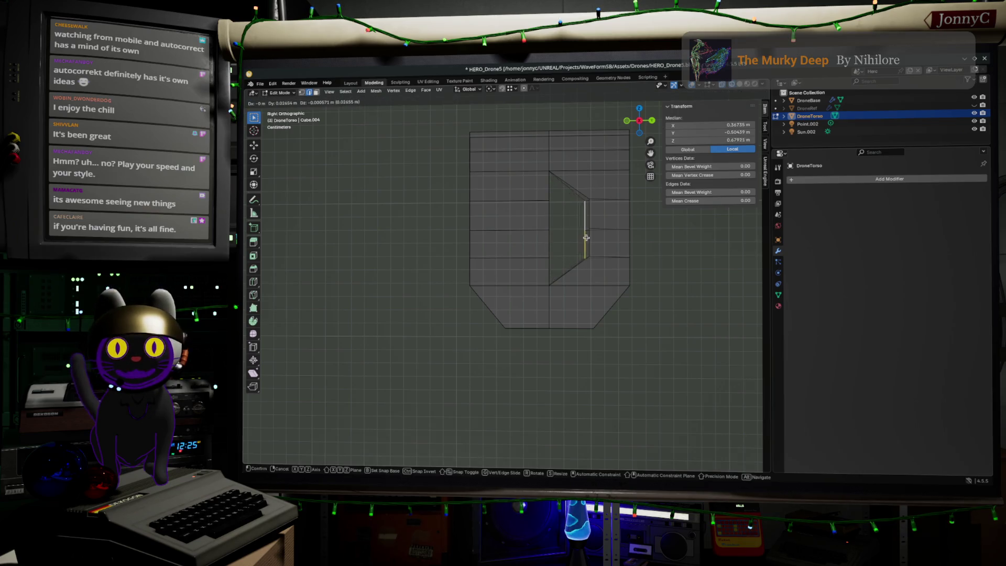
{"action": "left_click", "coordinate": [591, 235]}
Try ripping the two vertical edges below the hole, then undo it.
{"action": "left_click", "coordinate": [545, 234]}
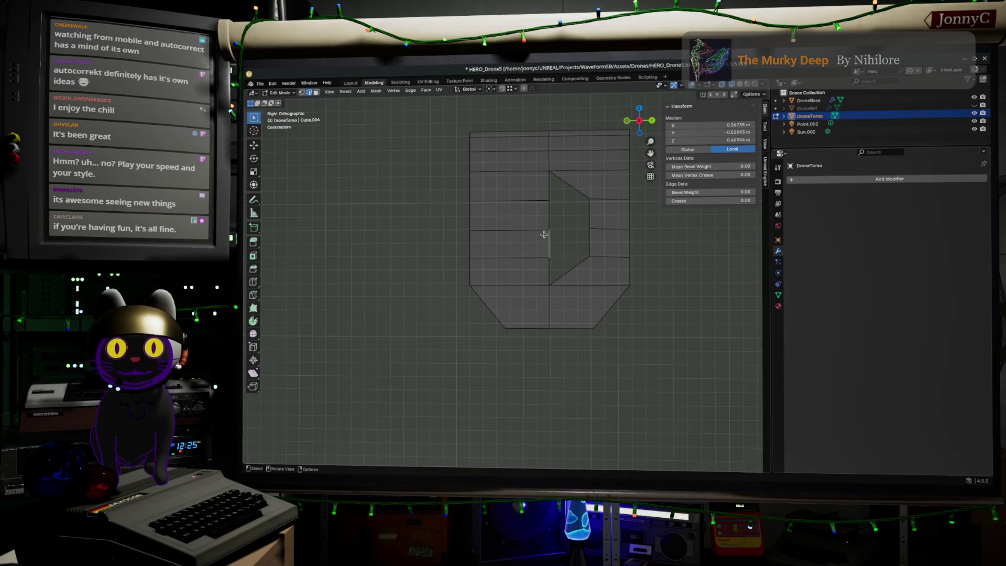
{"action": "left_click", "coordinate": [548, 221], "text": "shift"}
{"action": "key", "text": "v"}
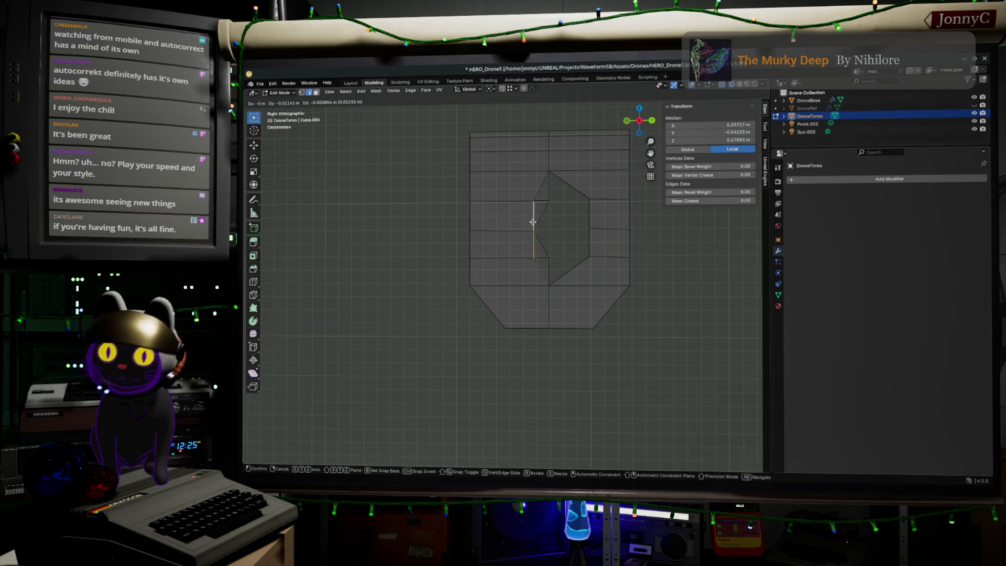
{"action": "left_click", "coordinate": [559, 220]}
{"action": "key", "text": "ctrl+z"}
Select the vertical edges below the hole and move them in right view.
{"action": "middle_click_drag", "start_coordinate": [576, 233], "coordinate": [561, 234]}
{"action": "left_click", "coordinate": [561, 235]}
{"action": "left_click", "coordinate": [548, 243], "text": "shift"}
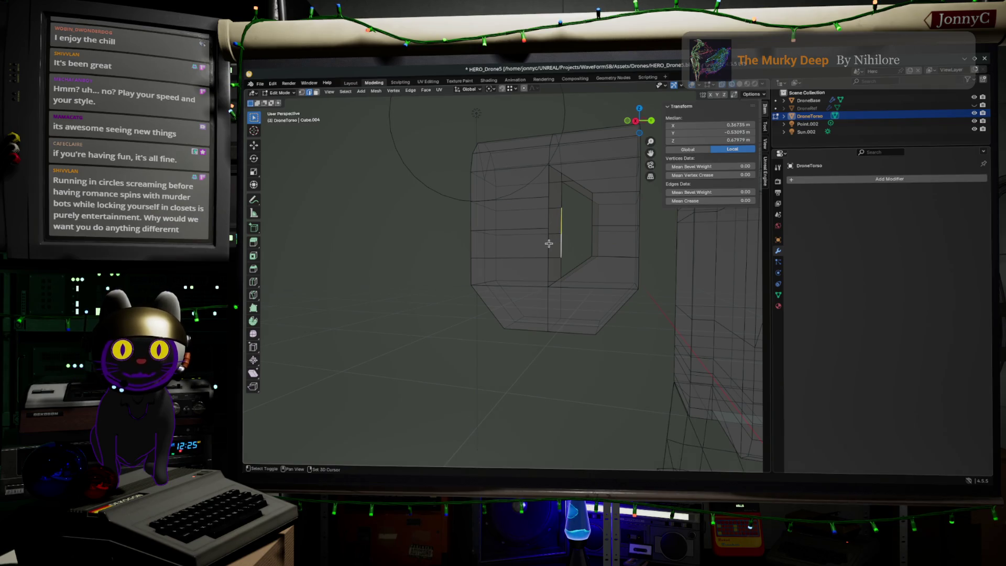
{"action": "left_click", "coordinate": [544, 217], "text": "shift"}
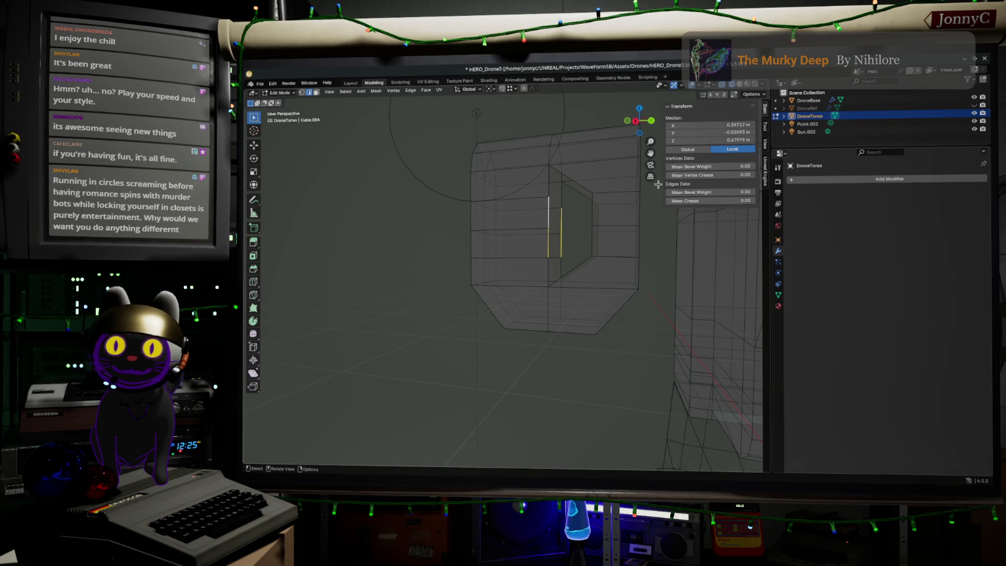
{"action": "left_click", "coordinate": [636, 121]}
{"action": "key", "text": "g"}
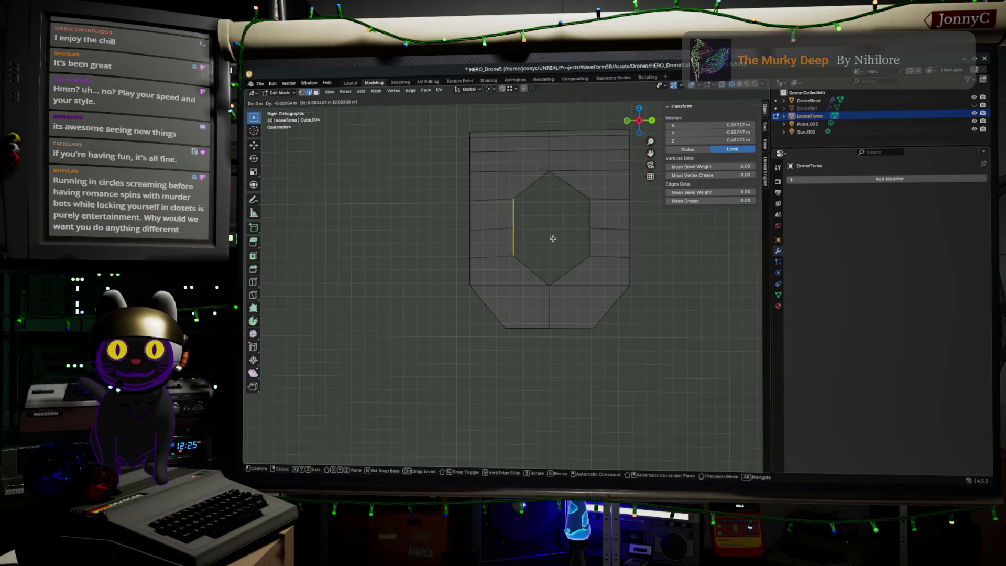
{"action": "left_click", "coordinate": [545, 238]}
Select the whole hexagon edge loop around the hole.
{"action": "mouse_move", "coordinate": [545, 238]}
{"action": "middle_mouse_down"}
{"action": "mouse_move", "coordinate": [542, 273]}
{"action": "mouse_move", "coordinate": [539, 260]}
{"action": "middle_mouse_up"}
{"action": "left_click", "coordinate": [539, 262], "text": "alt"}
{"action": "left_click", "coordinate": [529, 260], "text": "alt"}
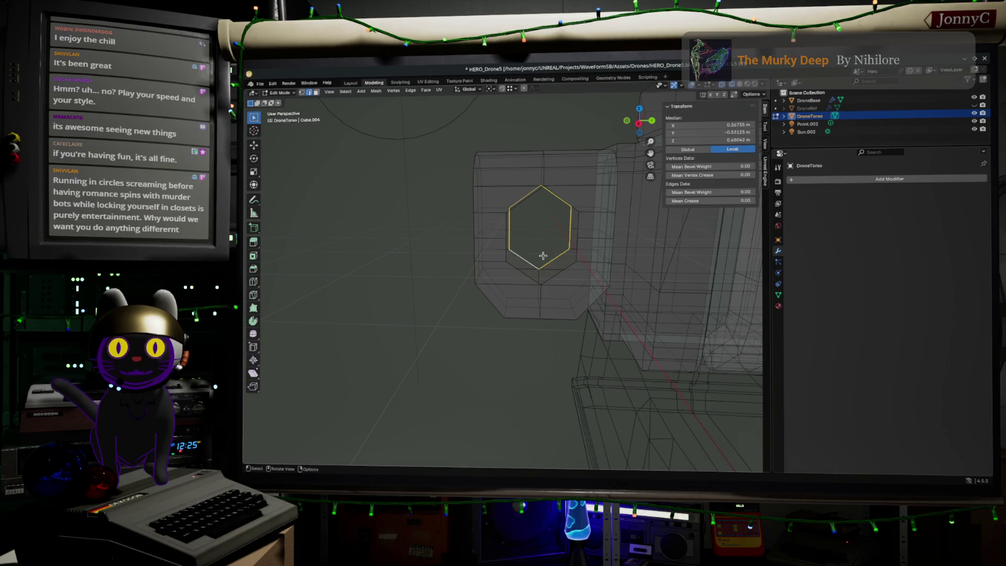
{"action": "left_click", "coordinate": [766, 128]}
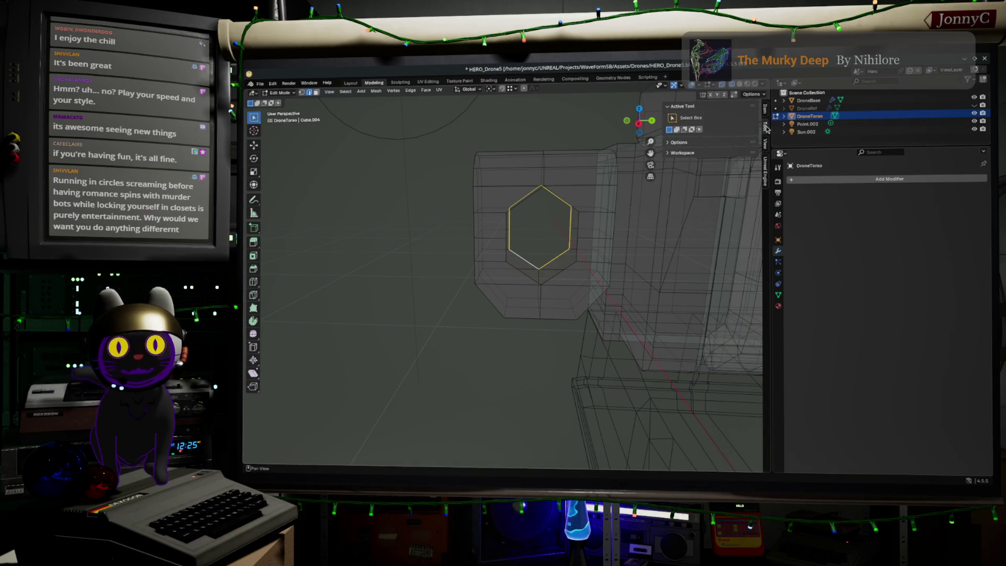
Switch the sidebar to the Unreal Engine Assets Exporter panels.
{"action": "left_click", "coordinate": [766, 146]}
{"action": "left_click", "coordinate": [767, 131]}
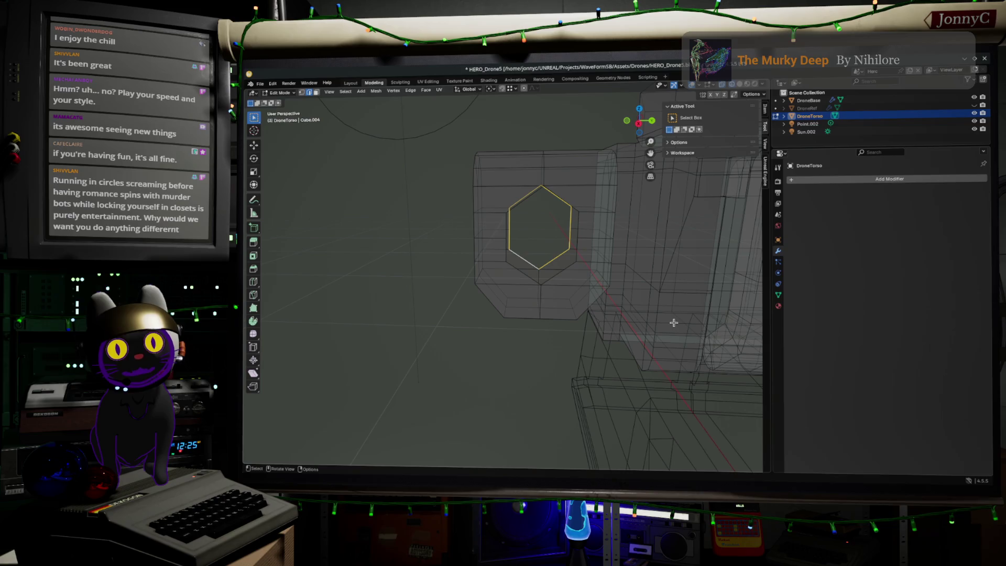
{"action": "left_click", "coordinate": [767, 146]}
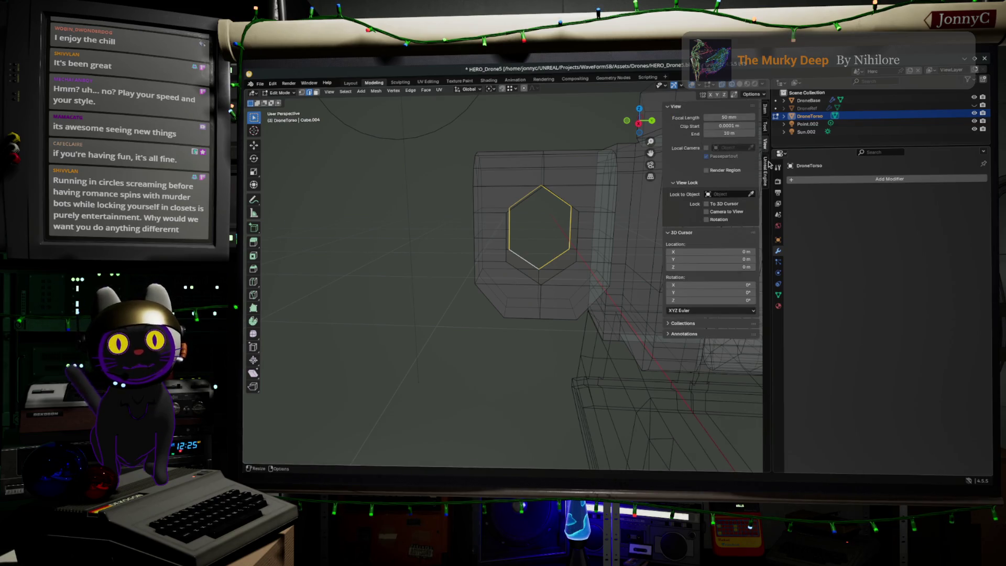
{"action": "left_click", "coordinate": [766, 171]}
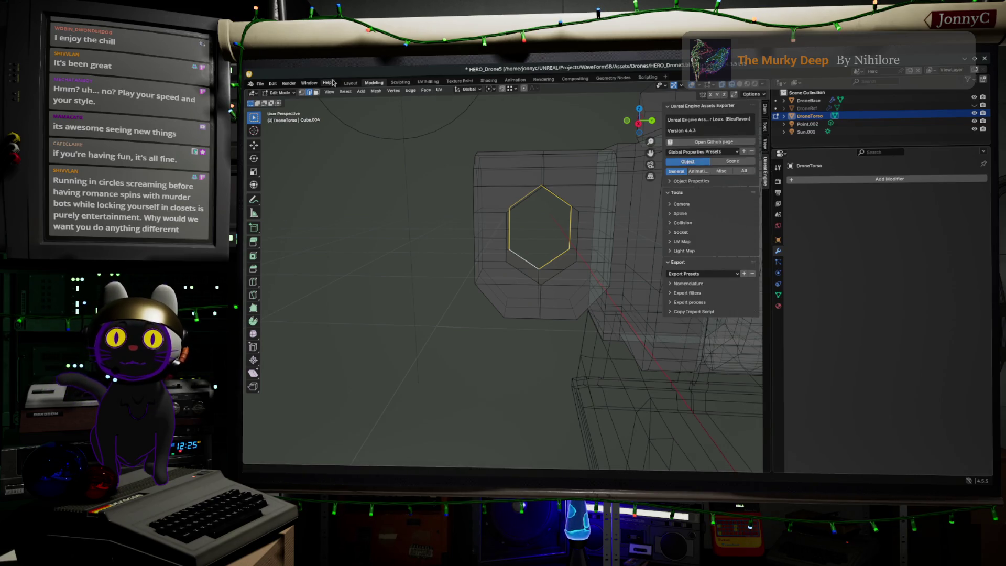
Switch to the Layout workspace, enter Edit Mode, and orbit onto the small part's hole.
{"action": "left_click", "coordinate": [350, 83]}
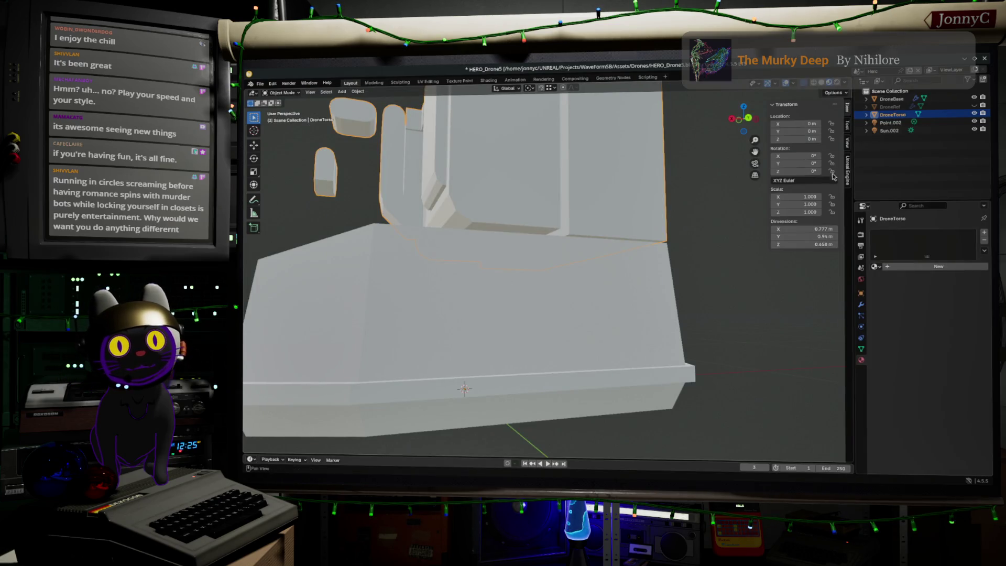
{"action": "scroll", "coordinate": [616, 101], "scroll_direction": "up", "scroll_amount": 2}
{"action": "mouse_move", "coordinate": [603, 157]}
{"action": "middle_mouse_down"}
{"action": "mouse_move", "coordinate": [564, 238]}
{"action": "mouse_move", "coordinate": [580, 241]}
{"action": "mouse_move", "coordinate": [356, 415]}
{"action": "middle_mouse_up"}
{"action": "key", "text": "Tab"}
{"action": "scroll", "coordinate": [580, 241], "scroll_direction": "down", "scroll_amount": 3}
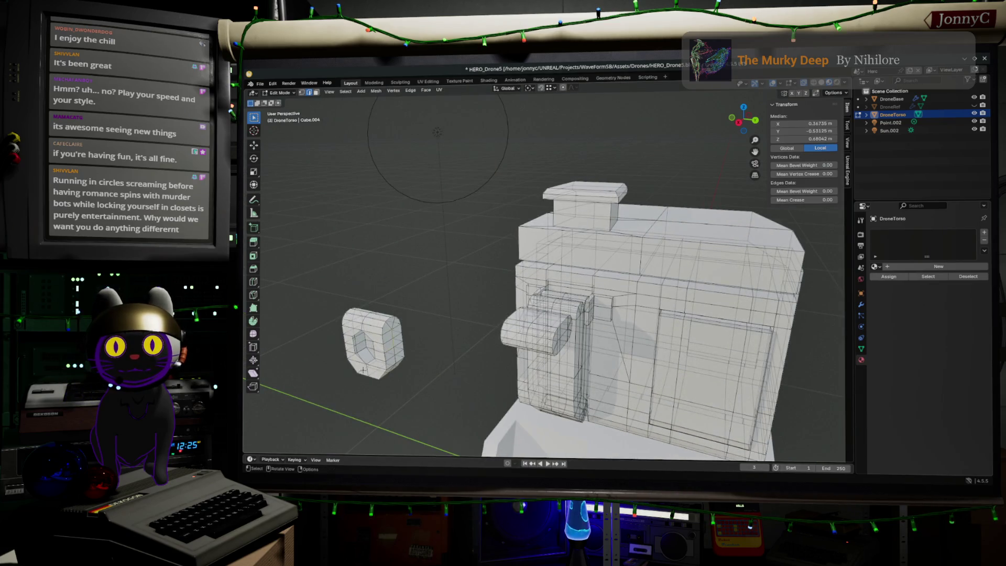
{"action": "key", "text": "alt"}
{"action": "mouse_move", "coordinate": [370, 358]}
{"action": "middle_mouse_down", "text": "alt"}
{"action": "mouse_move", "coordinate": [449, 336]}
{"action": "mouse_move", "coordinate": [409, 197]}
{"action": "middle_mouse_up", "text": "alt"}
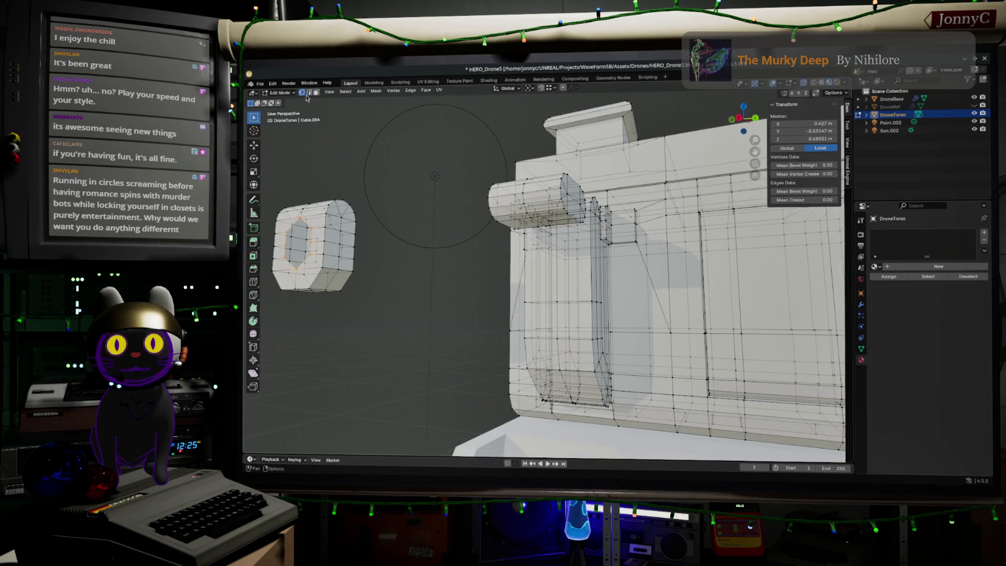
{"action": "middle_click_drag", "start_coordinate": [367, 136], "coordinate": [524, 131]}
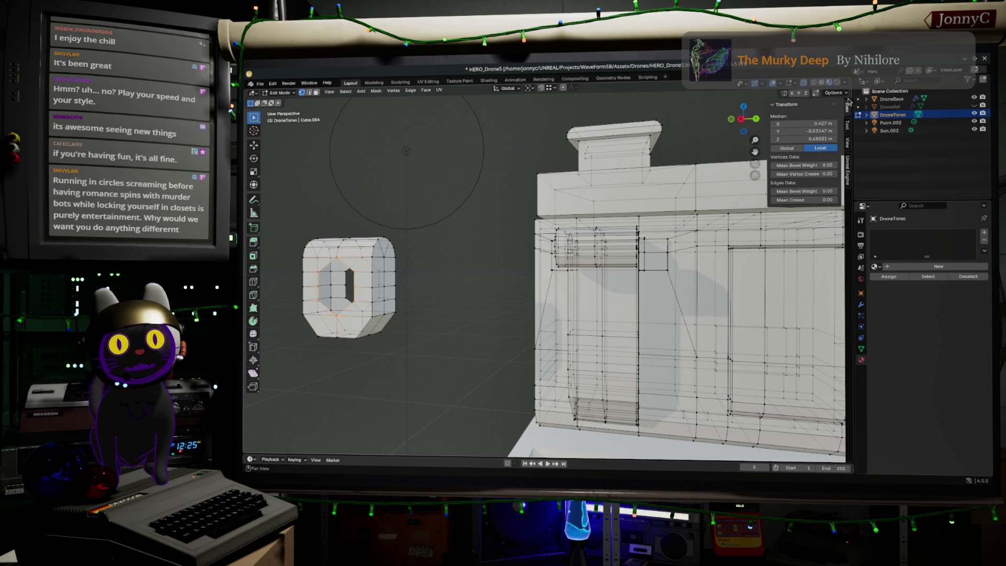
Show the Unreal Engine exporter panels again and open Preferences from the Edit menu.
{"action": "left_click", "coordinate": [848, 126]}
{"action": "left_click", "coordinate": [848, 141]}
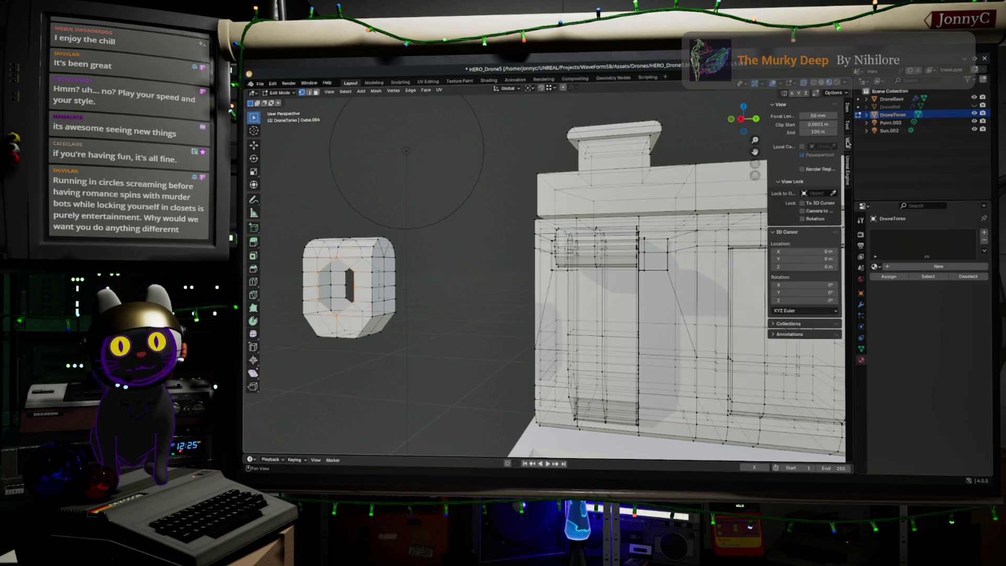
{"action": "left_click", "coordinate": [848, 167]}
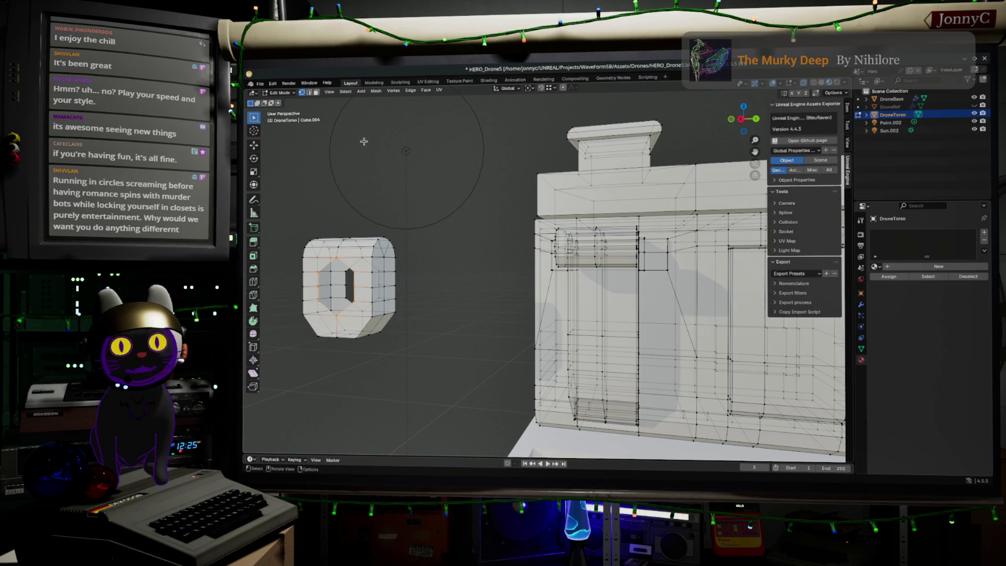
{"action": "left_click", "coordinate": [273, 84]}
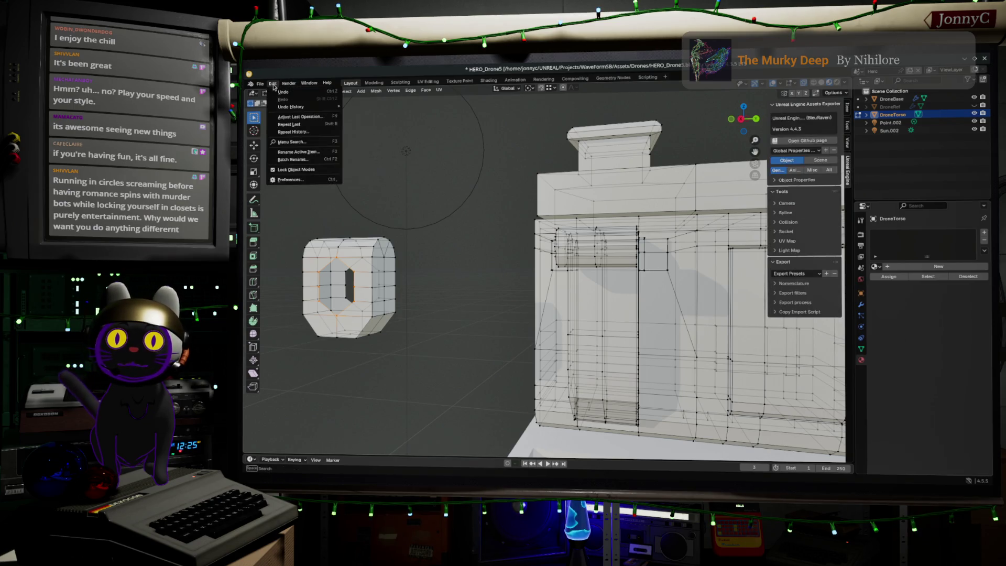
{"action": "left_click", "coordinate": [306, 184]}
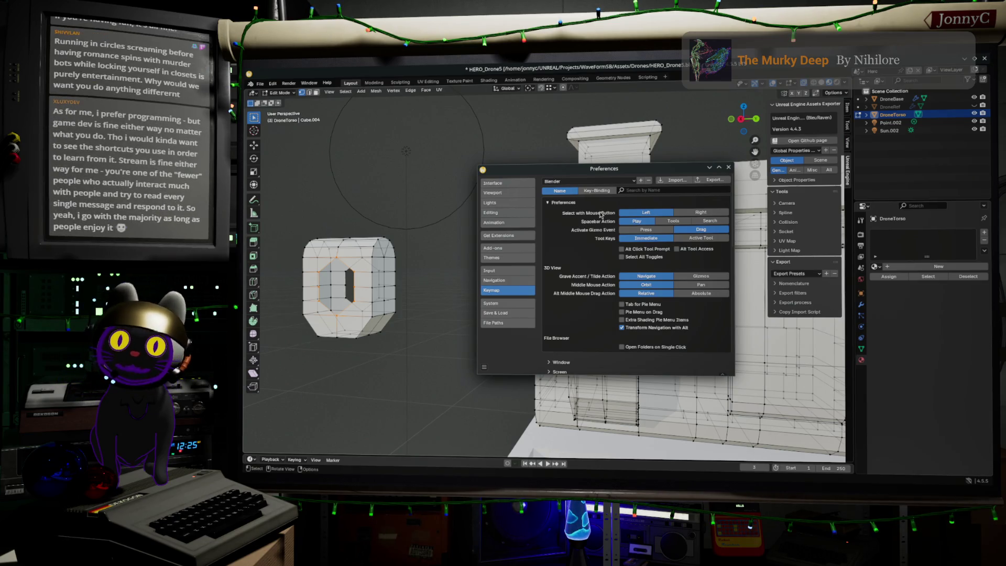
Search the keymap for 'on', clear the search, and switch to the Input settings.
{"action": "left_click", "coordinate": [640, 189]}
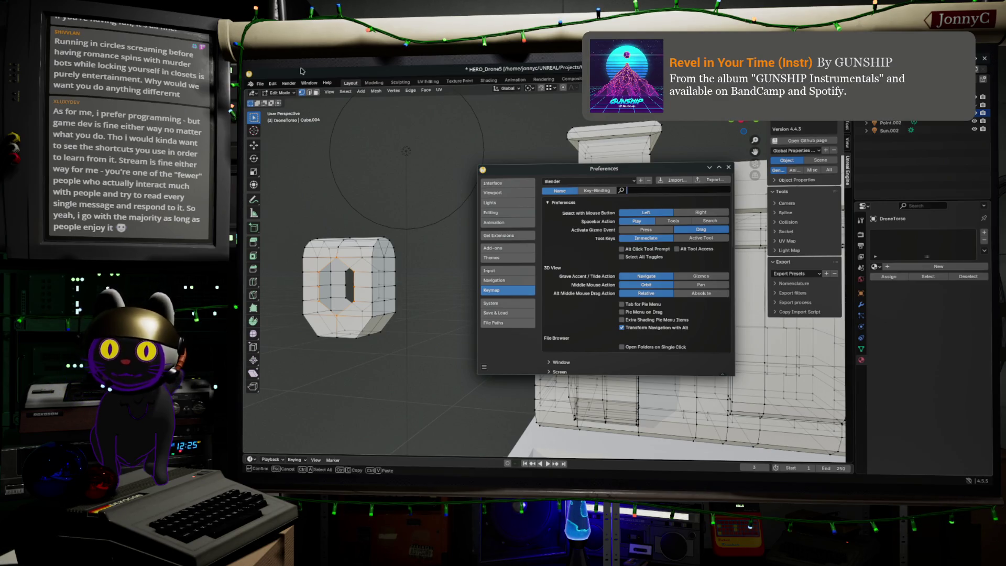
{"action": "left_click", "coordinate": [273, 84]}
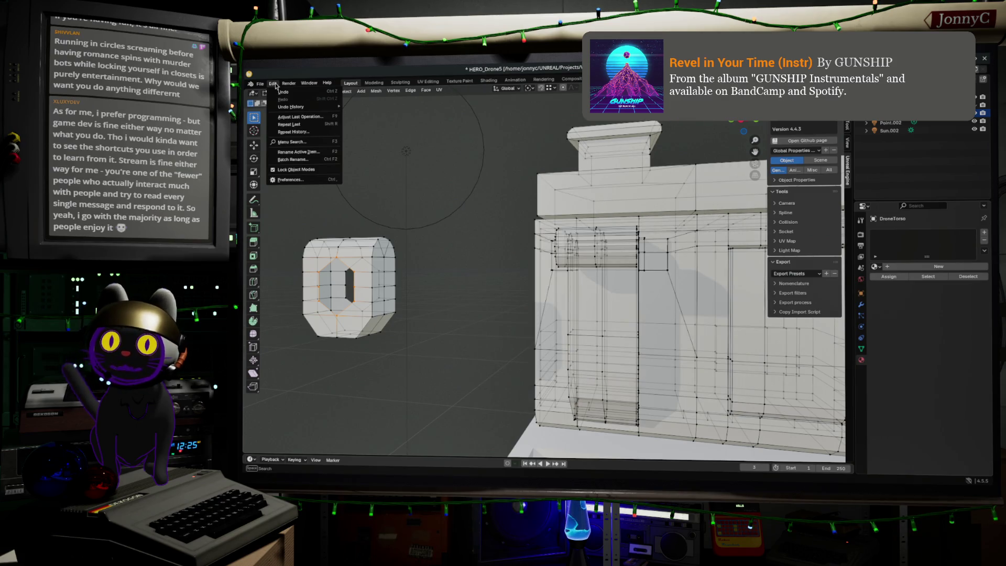
{"action": "left_click", "coordinate": [316, 180]}
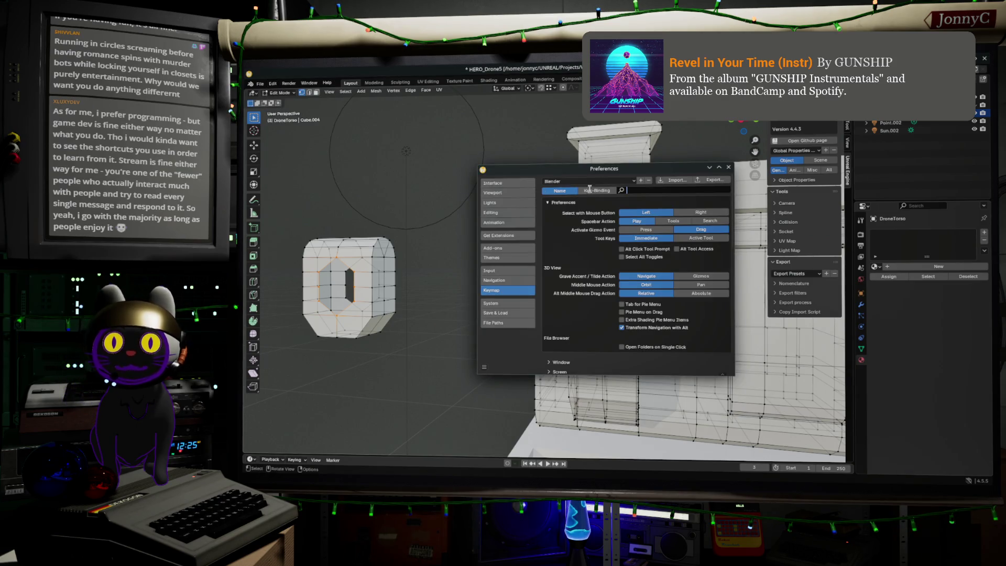
{"action": "left_click", "coordinate": [637, 190]}
{"action": "type", "text": "on"}
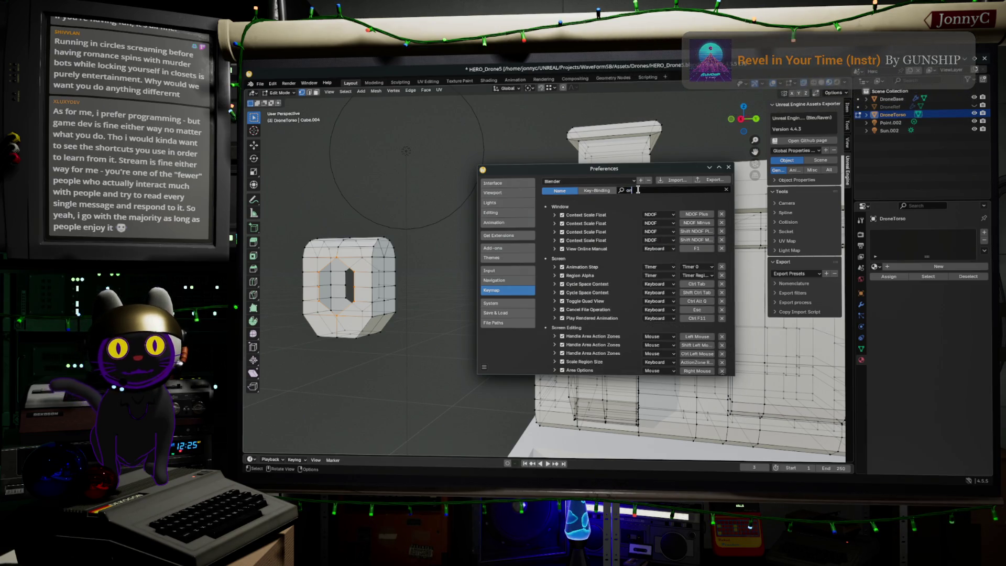
{"action": "key", "text": "BackSpace"}
{"action": "key", "text": "BackSpace"}
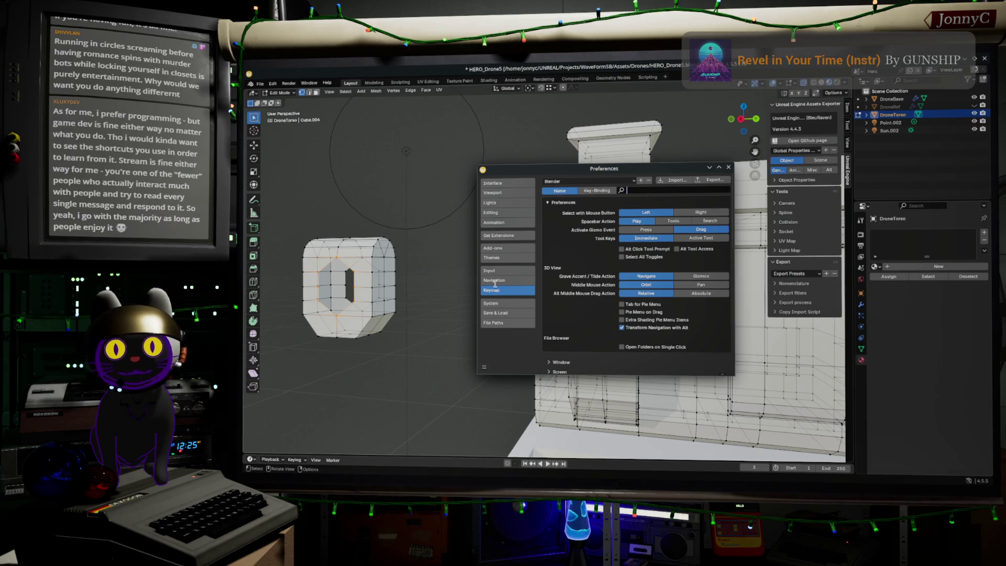
{"action": "left_click", "coordinate": [507, 272]}
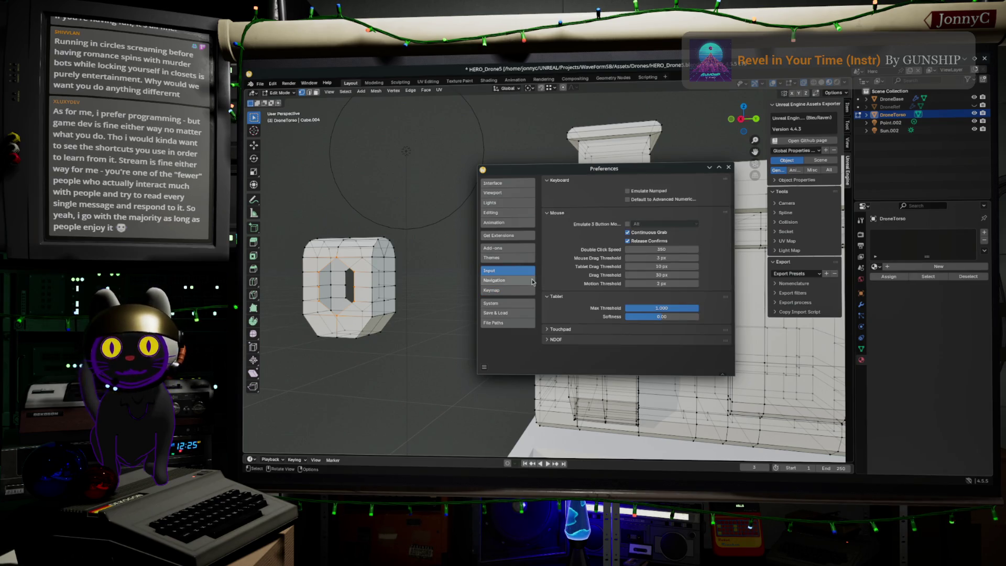
Browse to Add-ons, search 'or s', clear it, and close Preferences.
{"action": "left_click", "coordinate": [529, 281]}
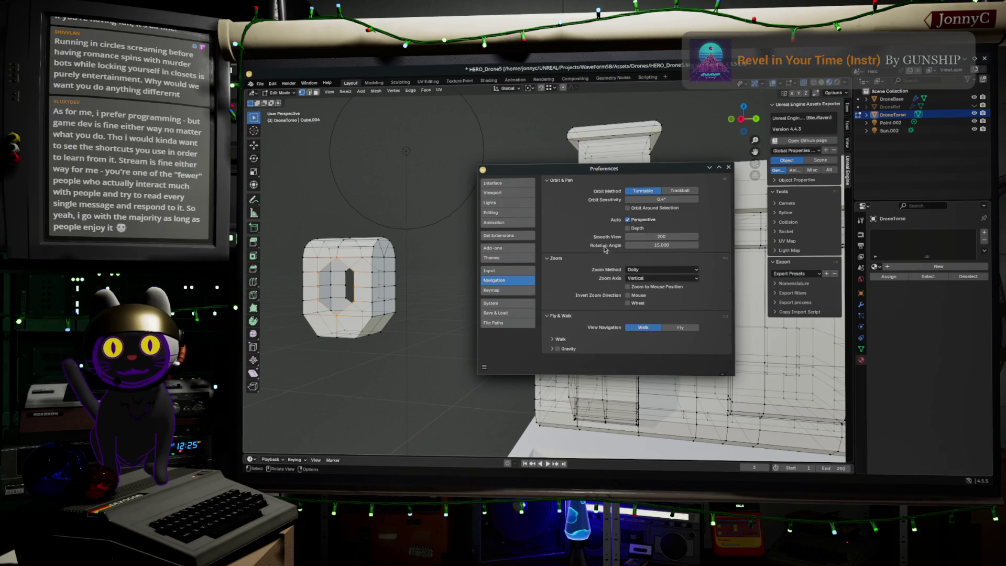
{"action": "left_click", "coordinate": [500, 248]}
{"action": "left_click", "coordinate": [620, 180]}
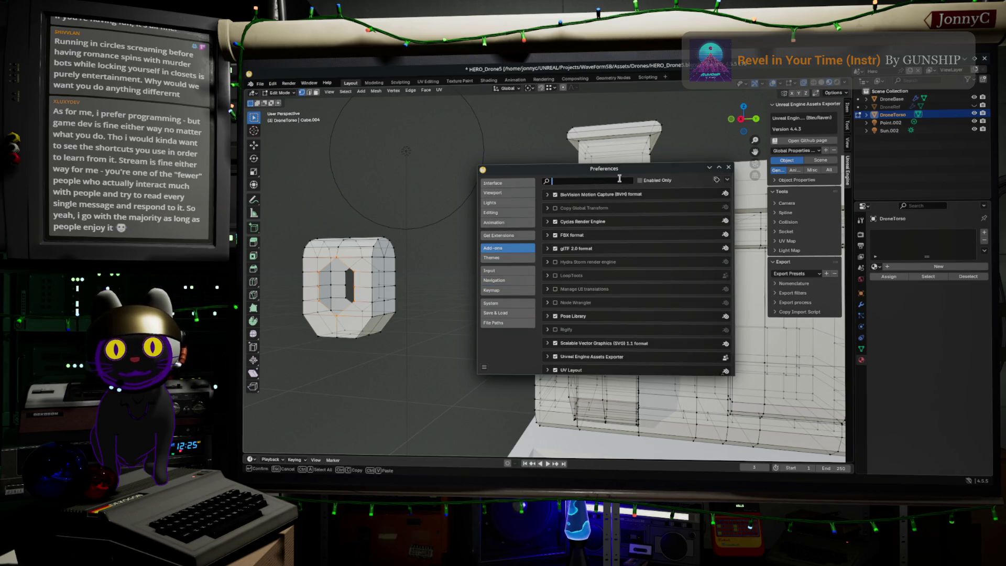
{"action": "type", "text": "or"}
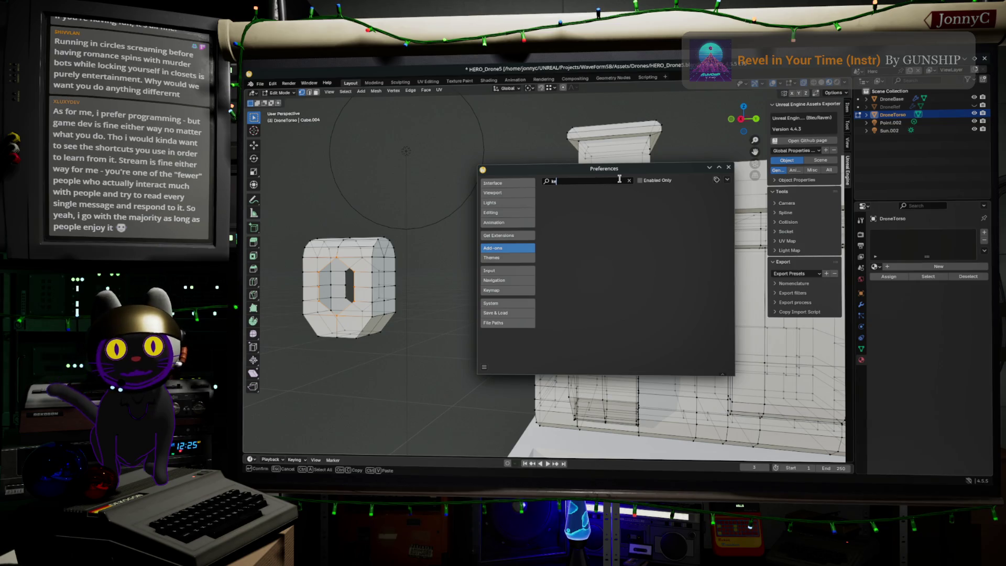
{"action": "type", "text": " s"}
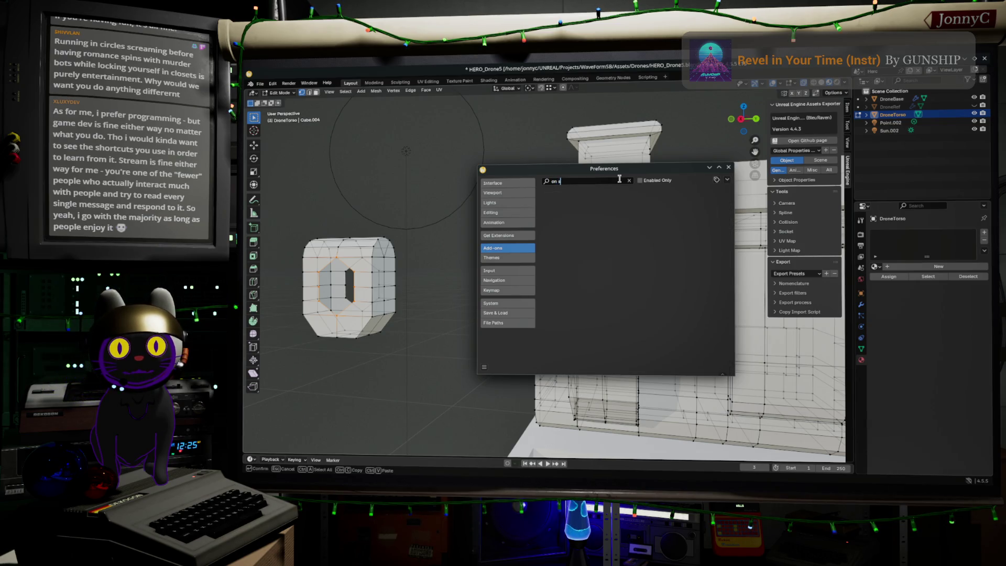
{"action": "key", "text": "BackSpace"}
{"action": "key", "text": "BackSpace"}
{"action": "key", "text": "BackSpace"}
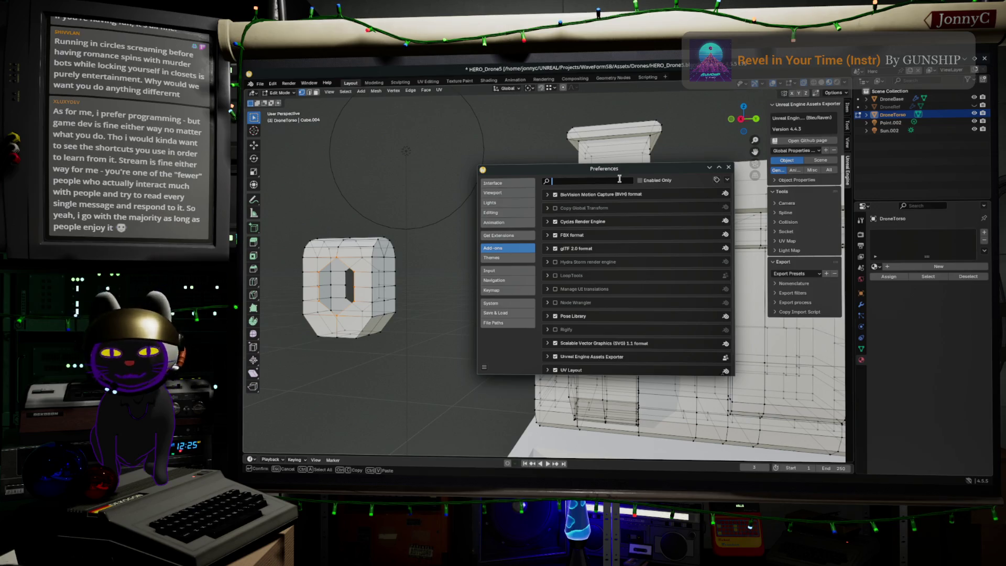
{"action": "left_click", "coordinate": [729, 167]}
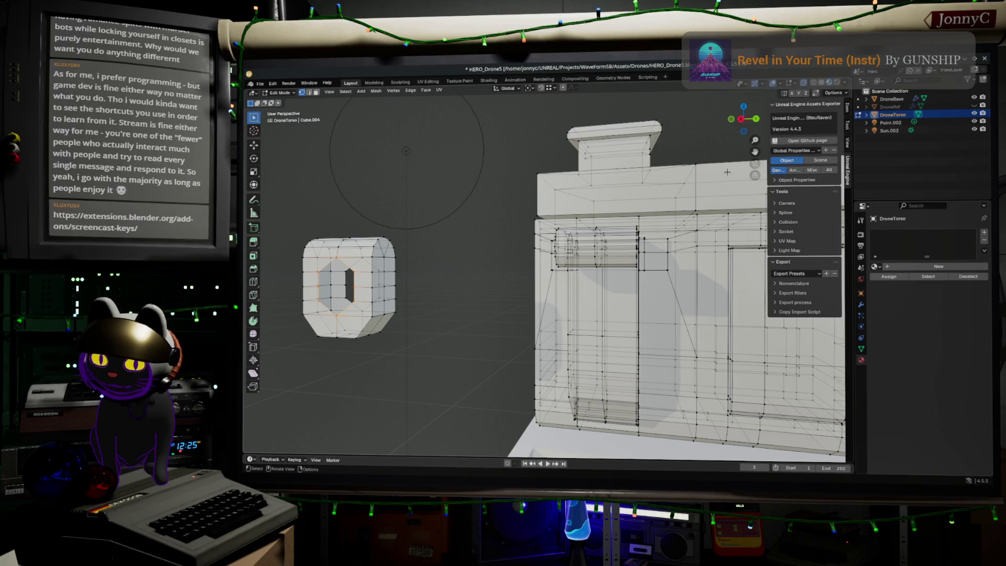
{"action": "key", "text": "F3"}
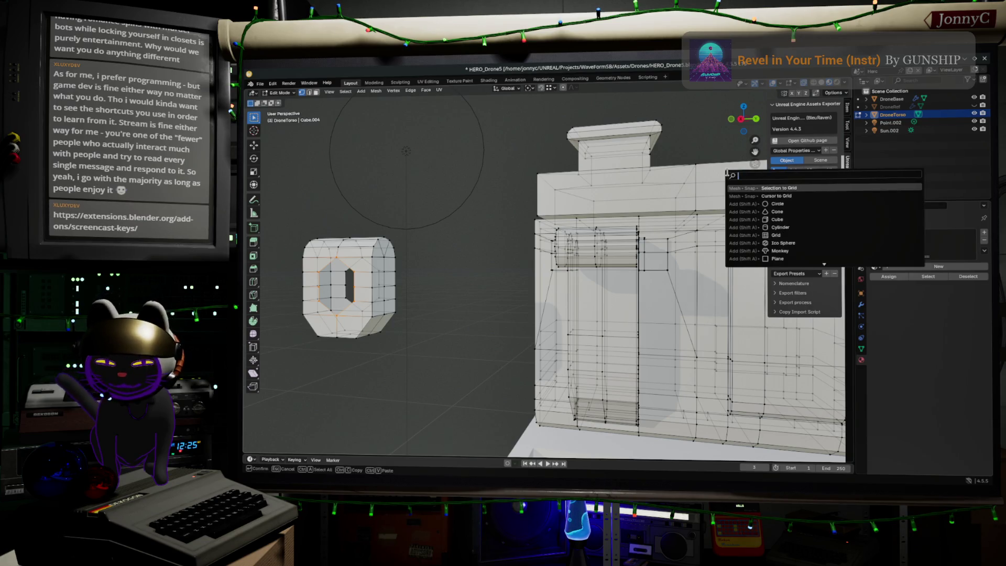
{"action": "type", "text": "on screen"}
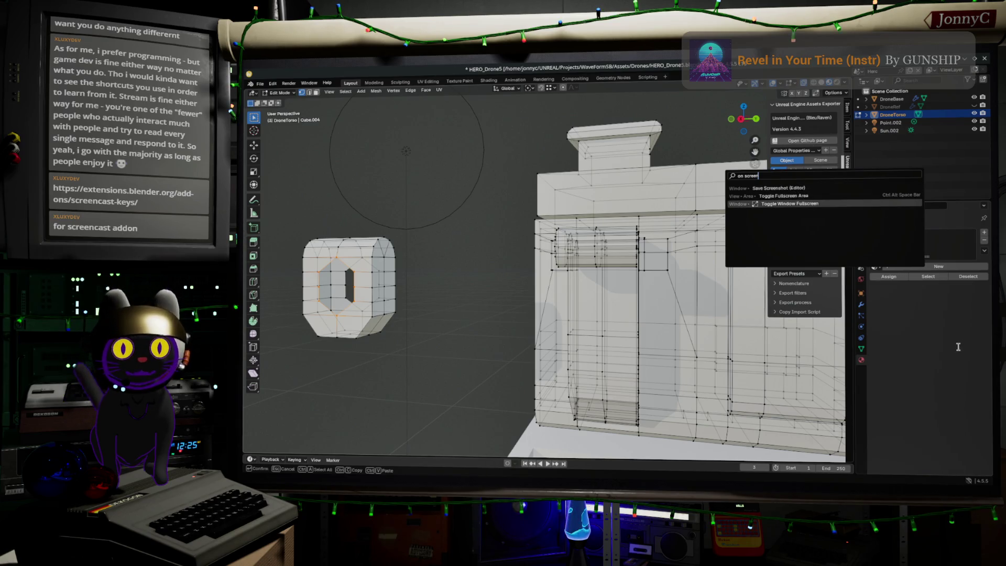
{"action": "key", "text": "Escape"}
{"action": "middle_click_drag", "start_coordinate": [413, 300], "coordinate": [428, 306]}
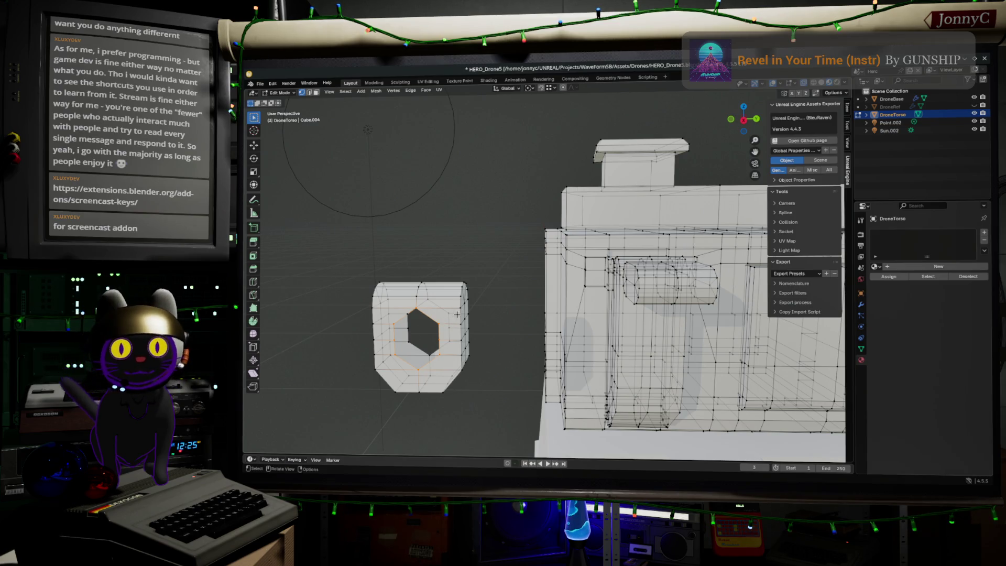
Snap to Right Orthographic view and zoom in on the hexagonal hole.
{"action": "middle_click_drag", "start_coordinate": [457, 314], "coordinate": [464, 310]}
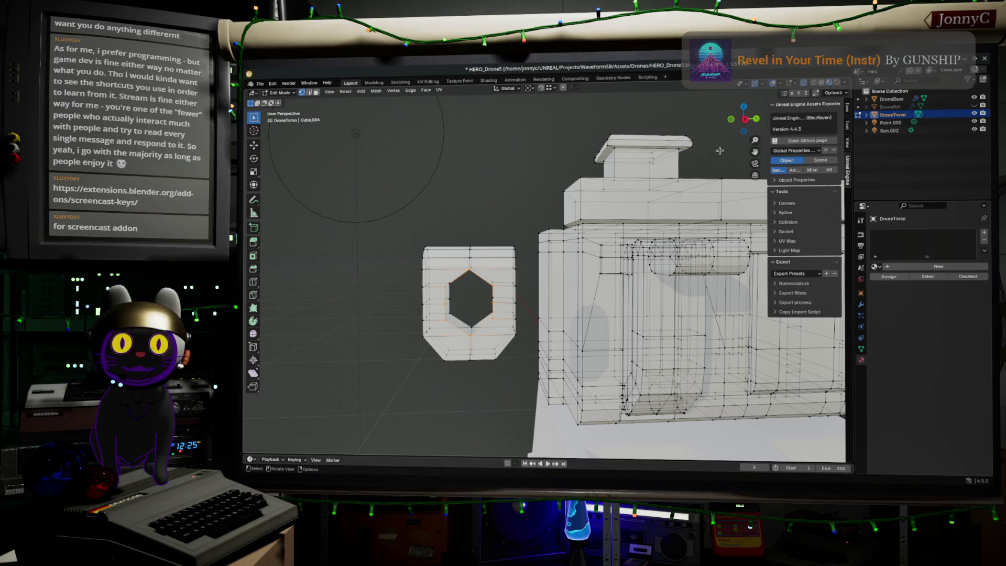
{"action": "left_click", "coordinate": [745, 119]}
{"action": "scroll", "coordinate": [479, 294], "scroll_direction": "up", "scroll_amount": 5}
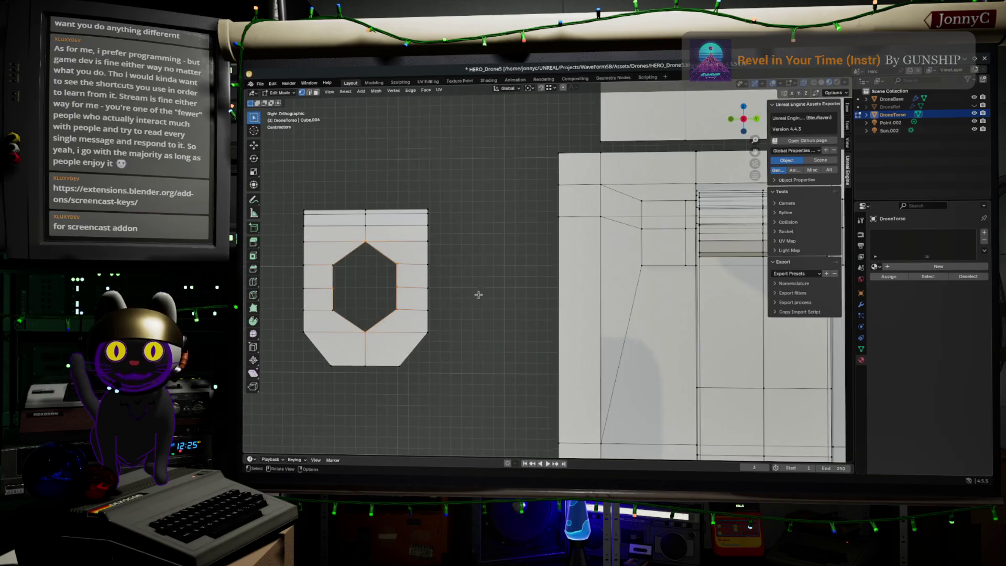
{"action": "scroll", "coordinate": [519, 308], "scroll_direction": "up", "scroll_amount": 3}
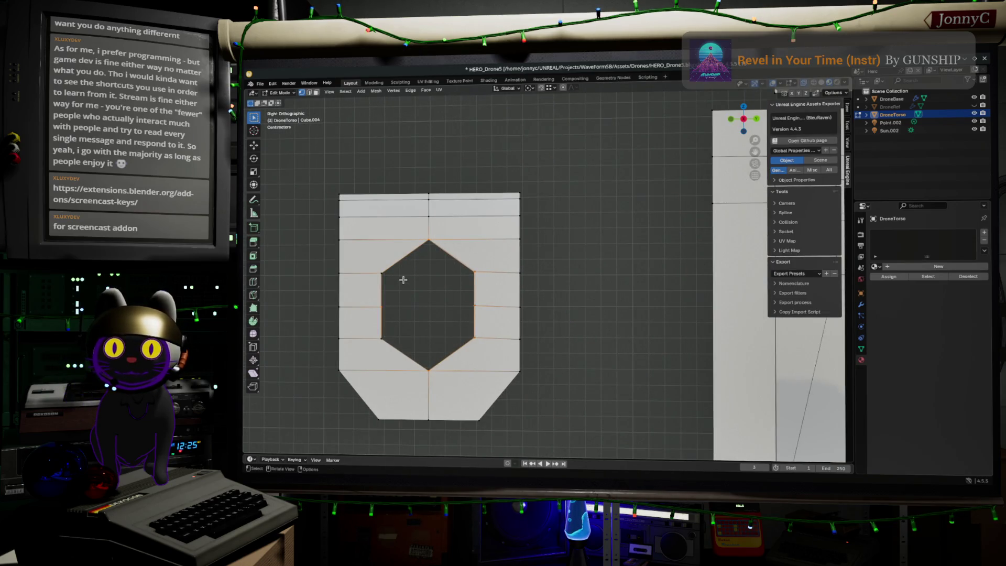
{"action": "left_click", "coordinate": [275, 84]}
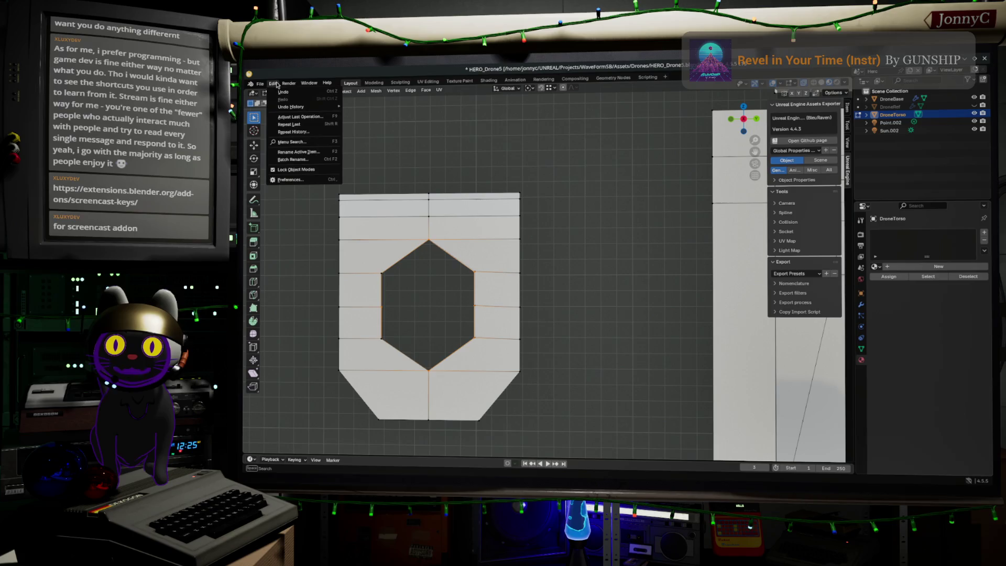
Search add-ons for 'loop', enable LoopTools, and show its tools panel in the sidebar.
{"action": "left_click", "coordinate": [290, 180]}
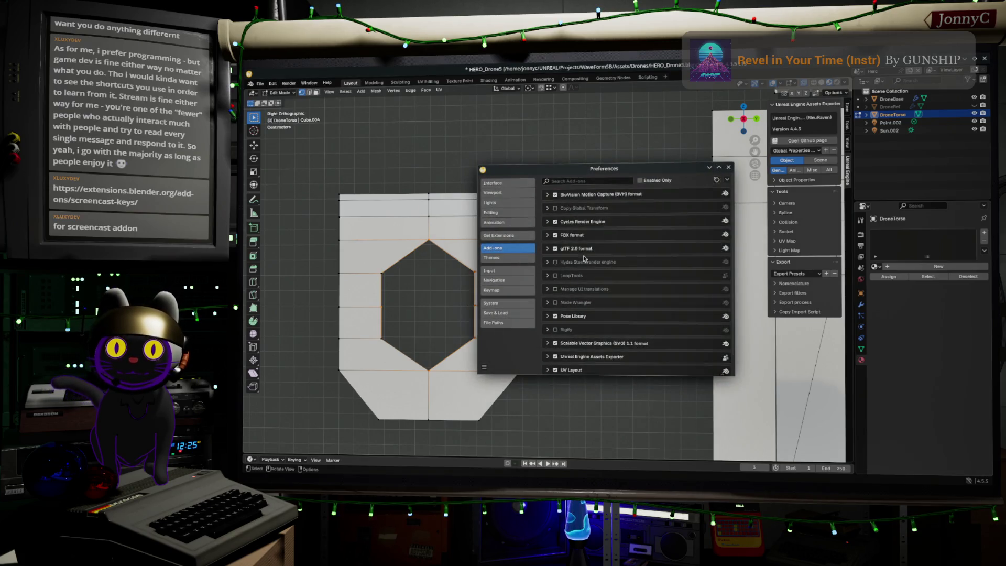
{"action": "left_click", "coordinate": [587, 182]}
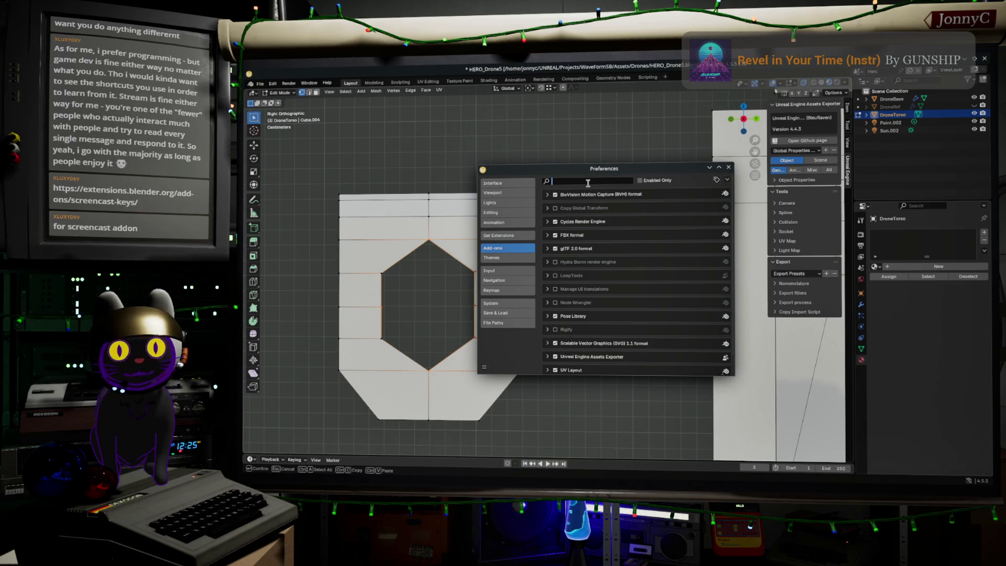
{"action": "type", "text": "loop"}
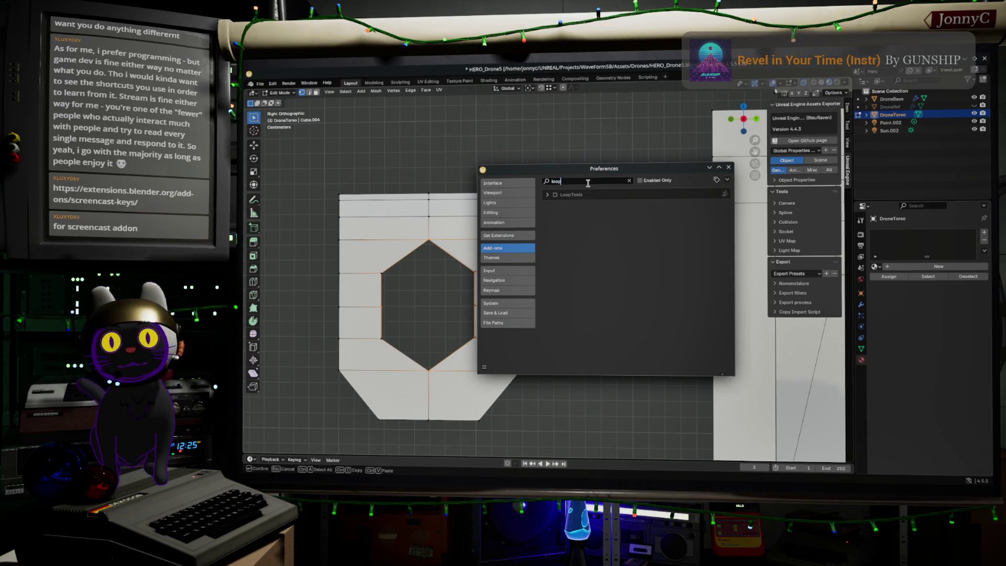
{"action": "left_click", "coordinate": [555, 195]}
{"action": "left_click", "coordinate": [548, 195]}
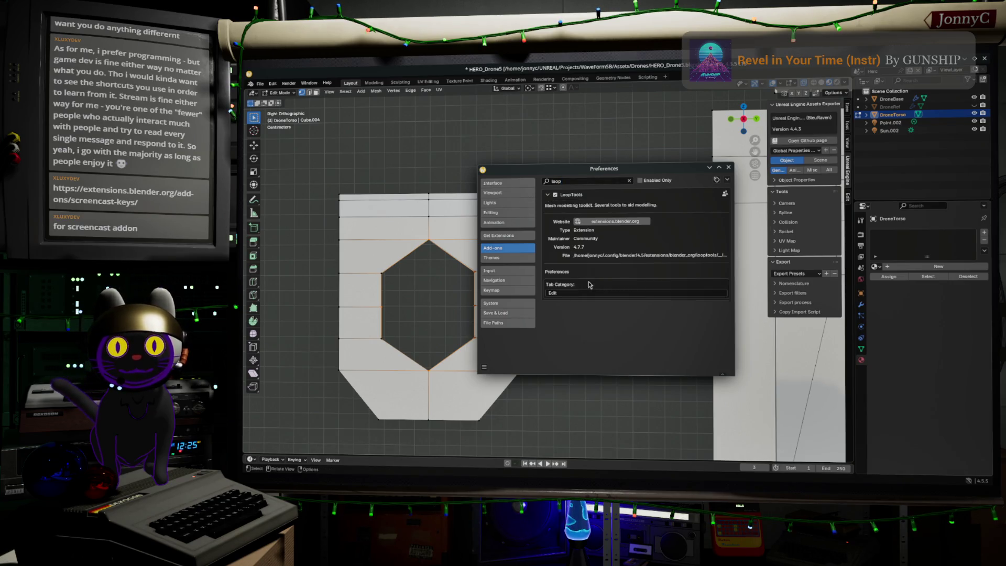
{"action": "left_click", "coordinate": [728, 166]}
{"action": "left_click", "coordinate": [849, 196]}
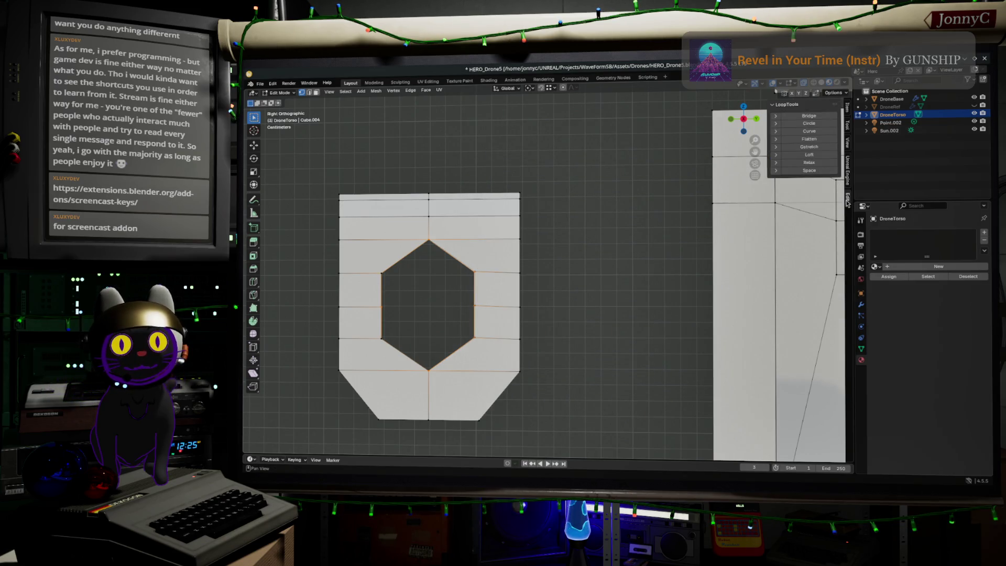
Round the hole's edge loop with LoopTools Circle, check it, then switch to the browser.
{"action": "left_click", "coordinate": [802, 123]}
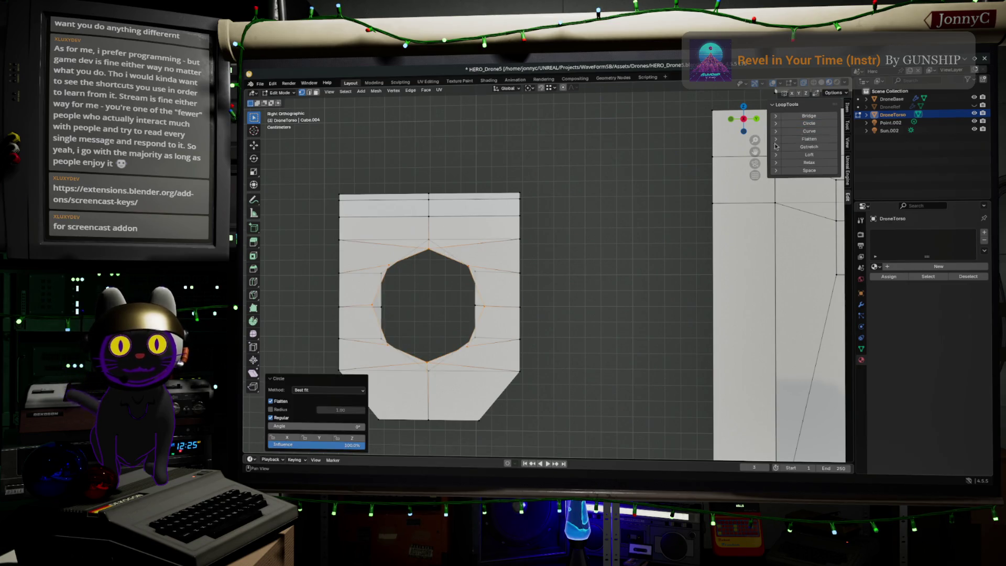
{"action": "left_click", "coordinate": [386, 311], "text": "alt"}
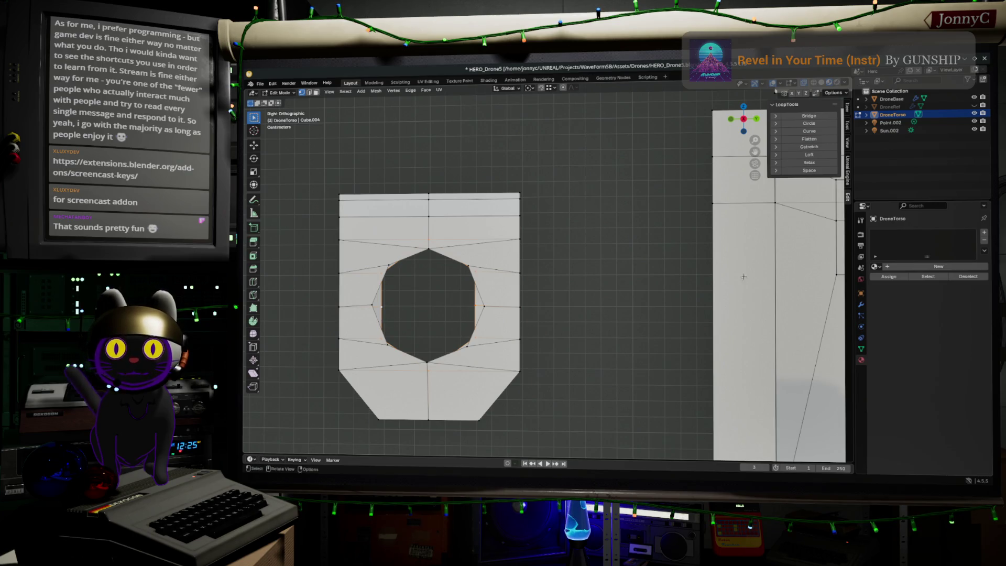
{"action": "left_click", "coordinate": [823, 127]}
{"action": "mouse_move", "coordinate": [545, 353]}
{"action": "middle_mouse_down"}
{"action": "mouse_move", "coordinate": [676, 360]}
{"action": "mouse_move", "coordinate": [627, 354]}
{"action": "middle_mouse_up"}
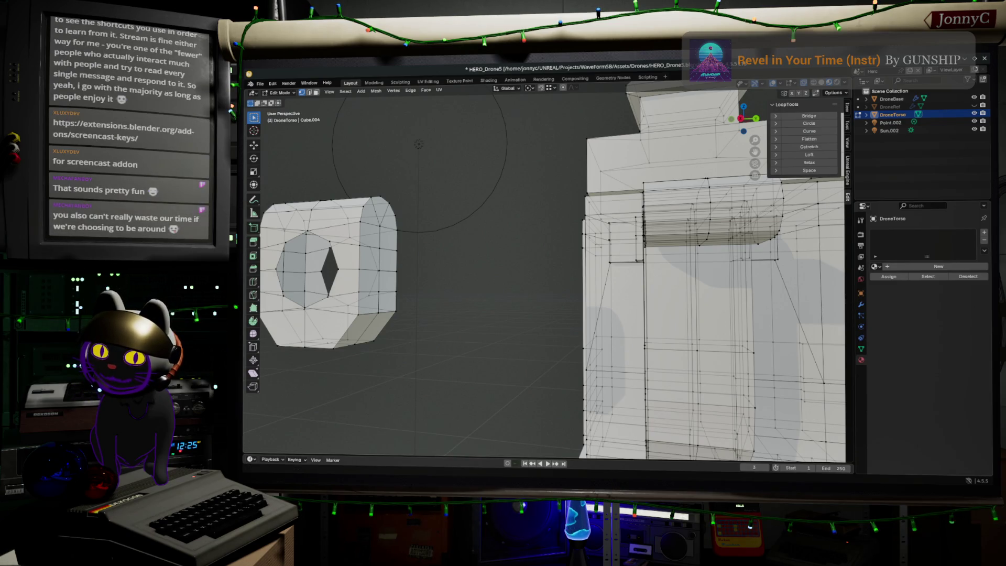
{"action": "key", "text": "alt+Tab"}
{"action": "left_click", "coordinate": [667, 99]}
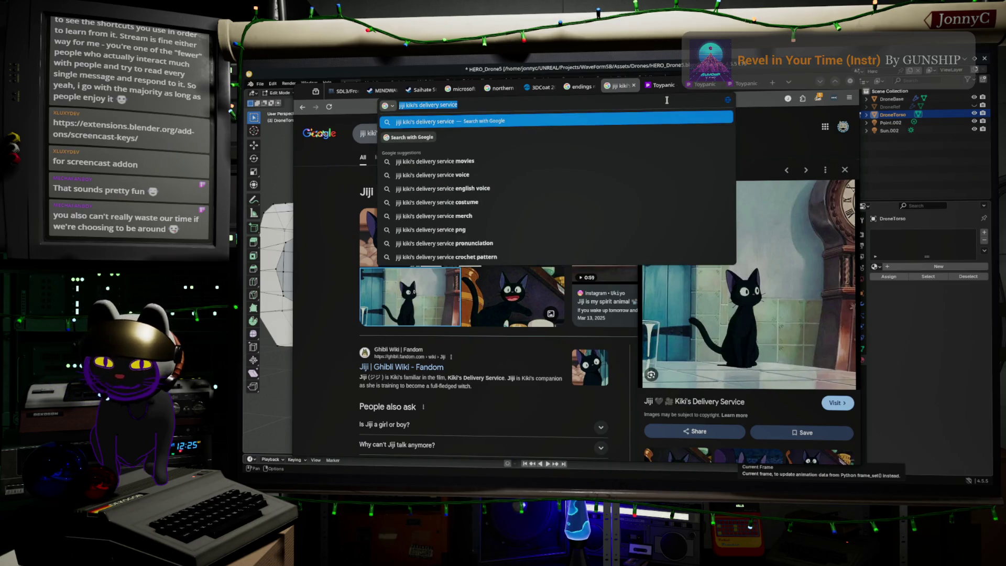
Search Google for '1980 drink robot' and browse the robot photo, Omnibot 2000 video and images.
{"action": "type", "text": "19"}
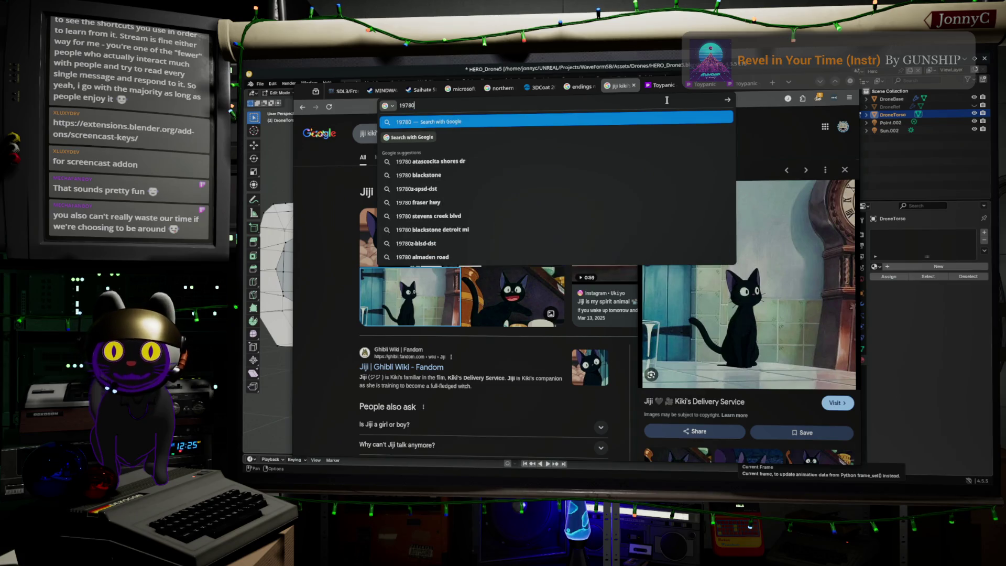
{"action": "type", "text": "80 drink "}
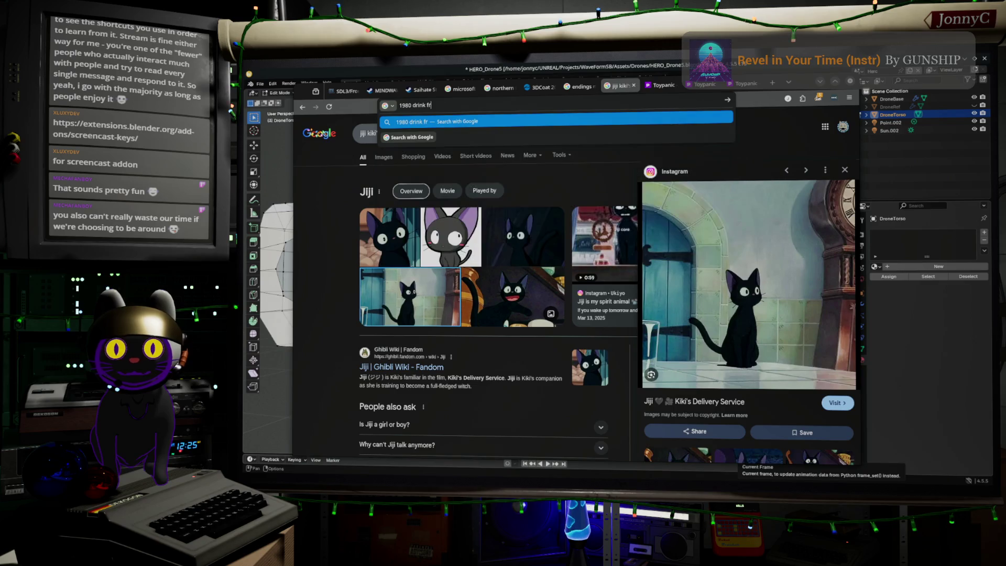
{"action": "type", "text": "robot"}
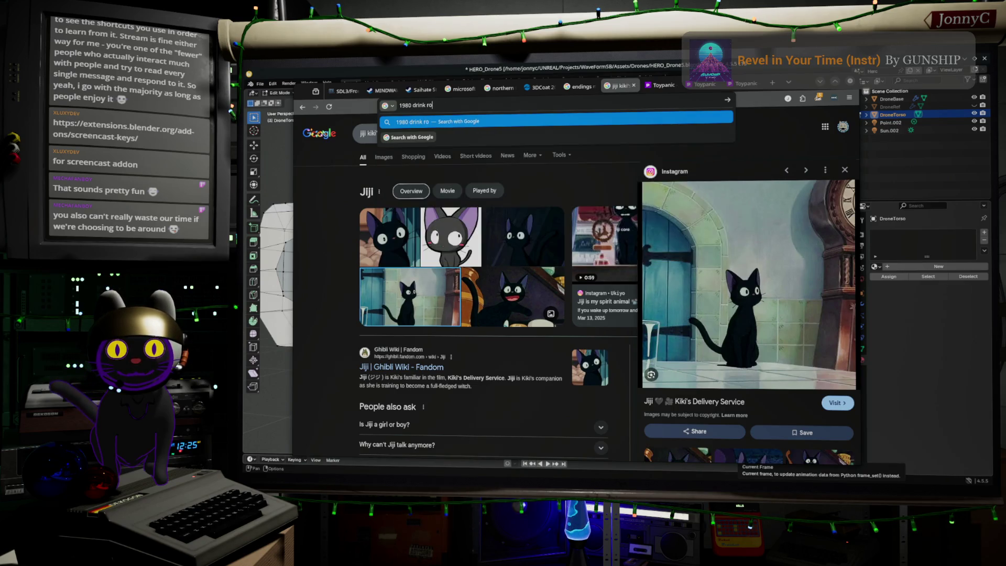
{"action": "key", "text": "Return"}
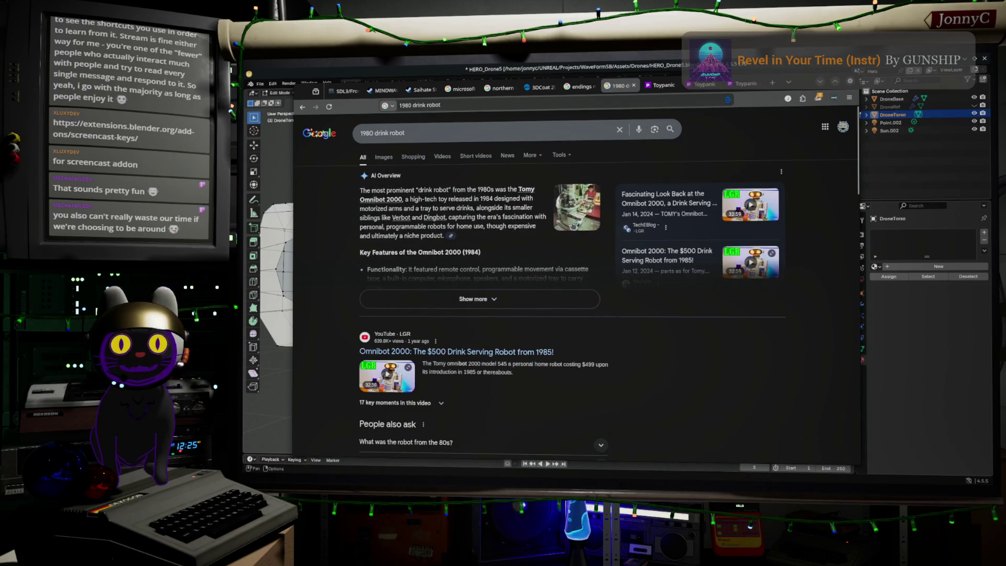
{"action": "left_click", "coordinate": [574, 225]}
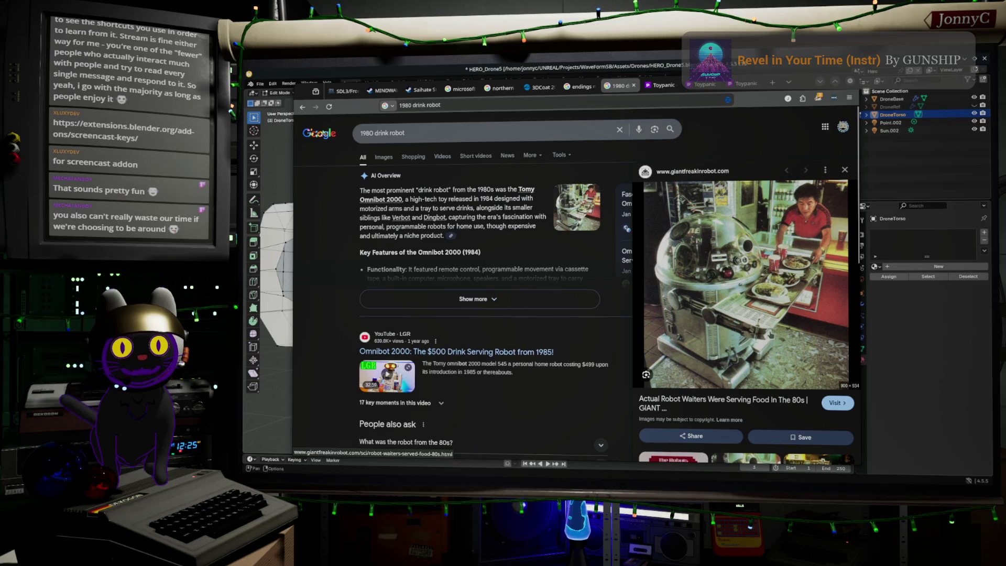
{"action": "scroll", "coordinate": [396, 369], "scroll_direction": "down", "scroll_amount": 1}
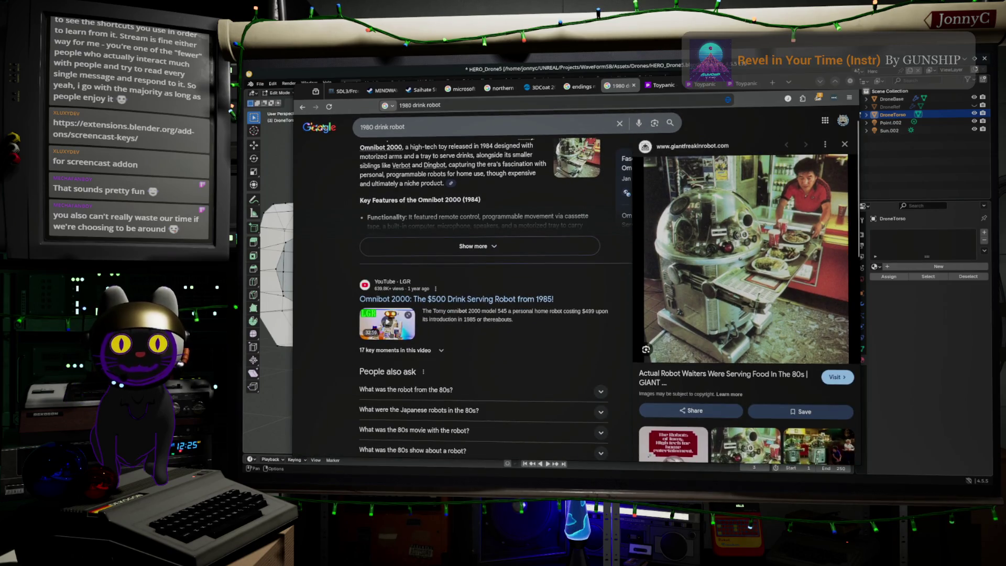
{"action": "left_click", "coordinate": [388, 333]}
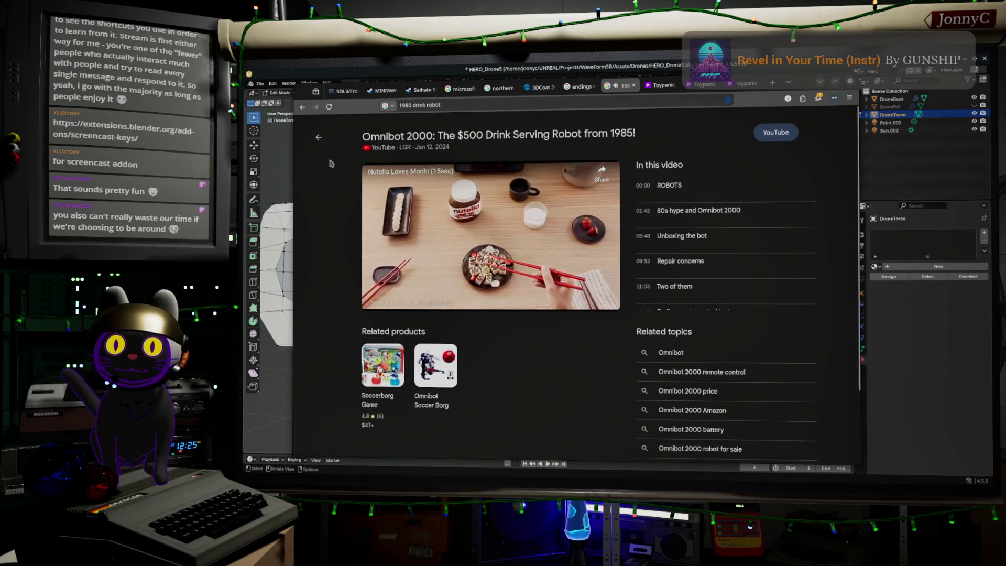
{"action": "left_click", "coordinate": [318, 137]}
{"action": "scroll", "coordinate": [465, 240], "scroll_direction": "down", "scroll_amount": 4}
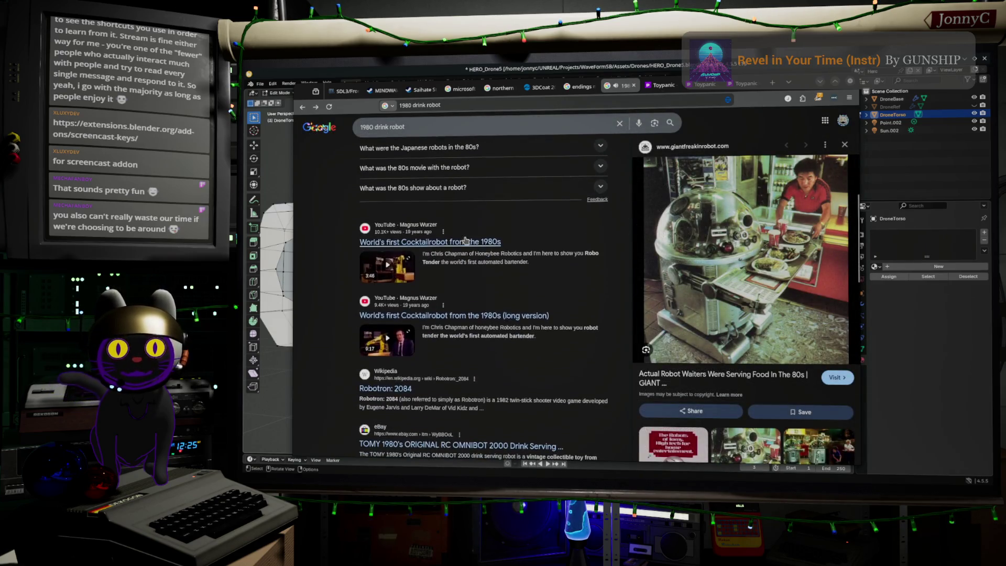
{"action": "scroll", "coordinate": [369, 152], "scroll_direction": "up", "scroll_amount": 6}
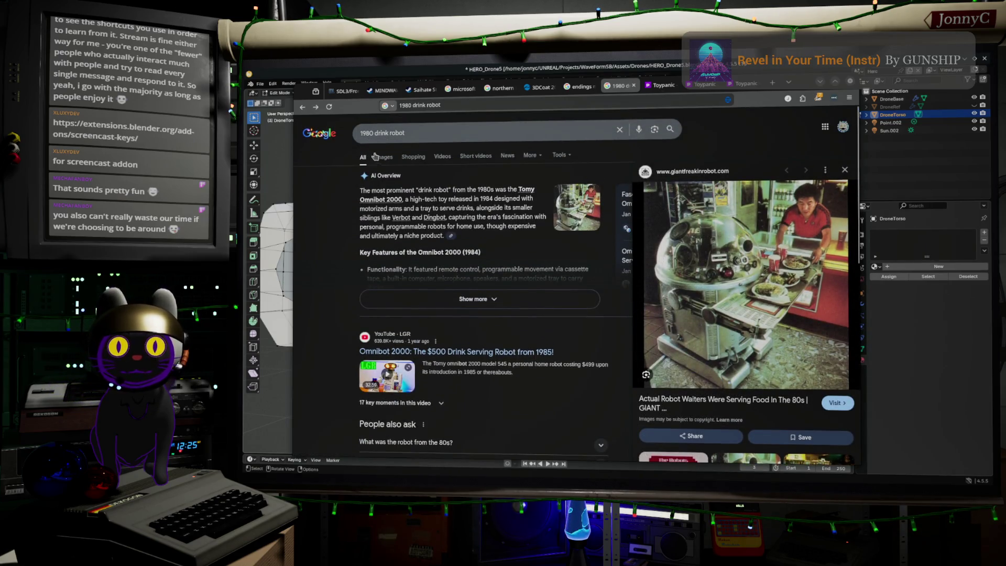
{"action": "left_click", "coordinate": [383, 157]}
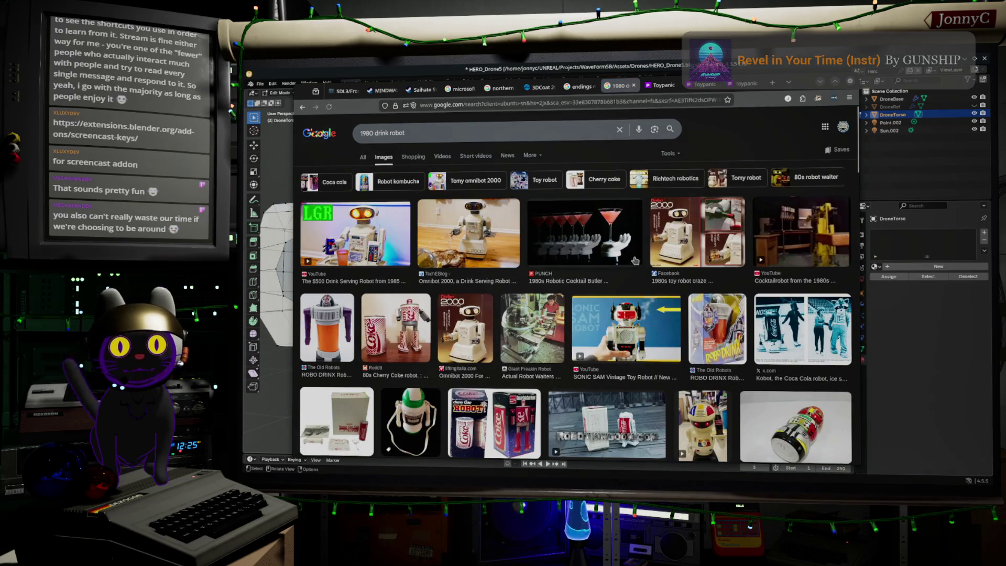
In Google Images, preview the 1980s toy robot craze image, then the Tomy Omnibot 5402.
{"action": "left_click", "coordinate": [667, 250]}
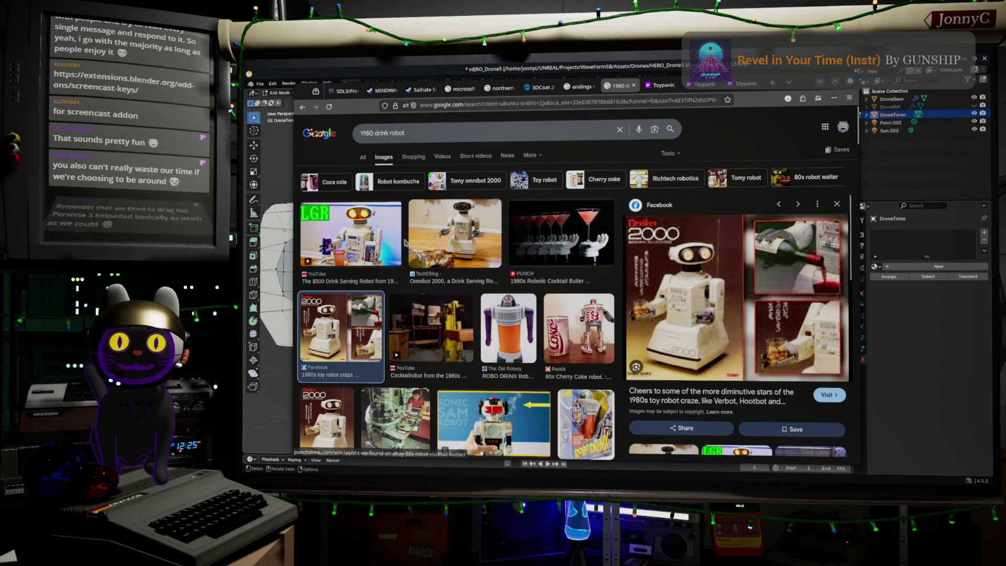
{"action": "scroll", "coordinate": [443, 257], "scroll_direction": "down", "scroll_amount": 1}
{"action": "scroll", "coordinate": [443, 257], "scroll_direction": "down", "scroll_amount": 5}
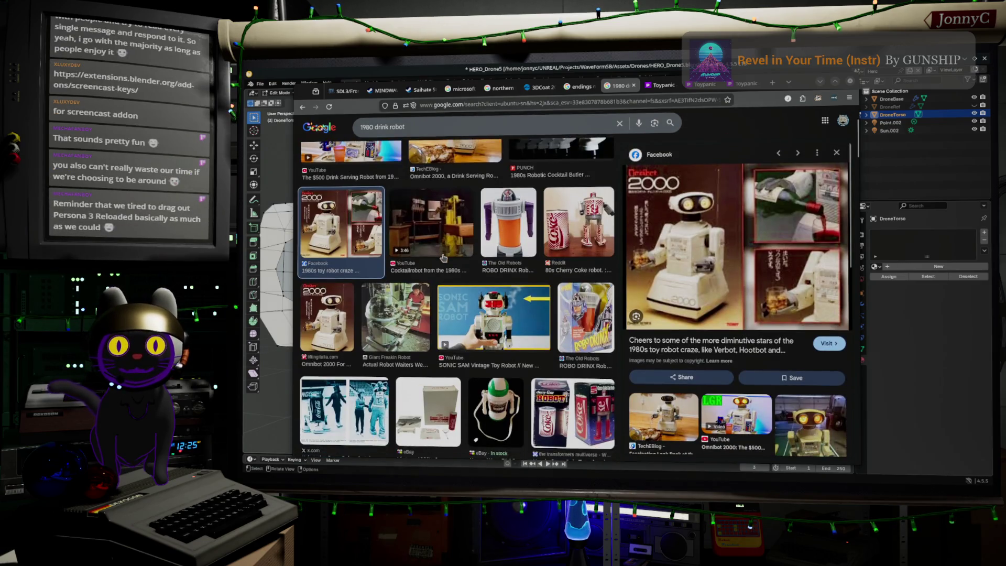
{"action": "scroll", "coordinate": [443, 260], "scroll_direction": "down", "scroll_amount": 1}
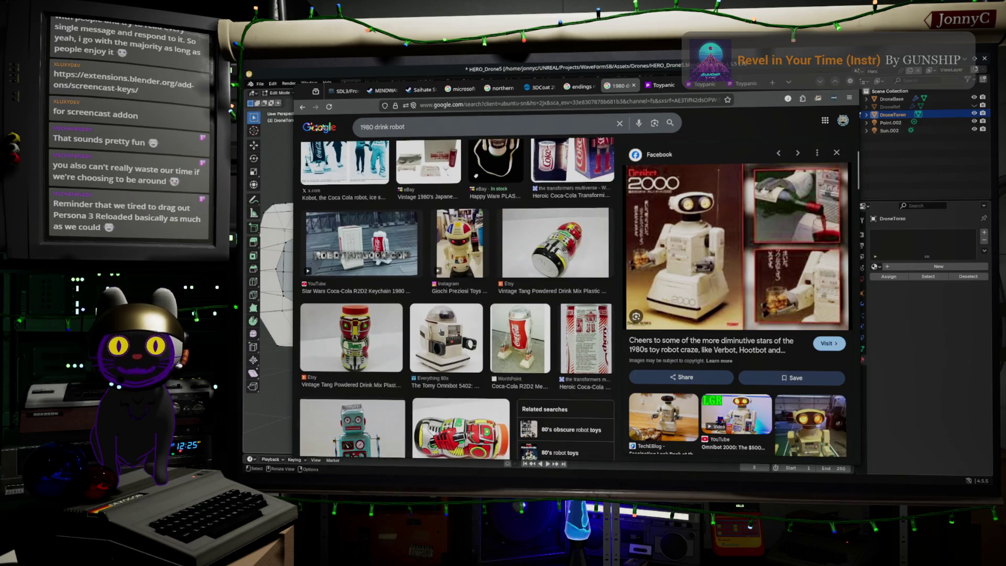
{"action": "left_click", "coordinate": [441, 333]}
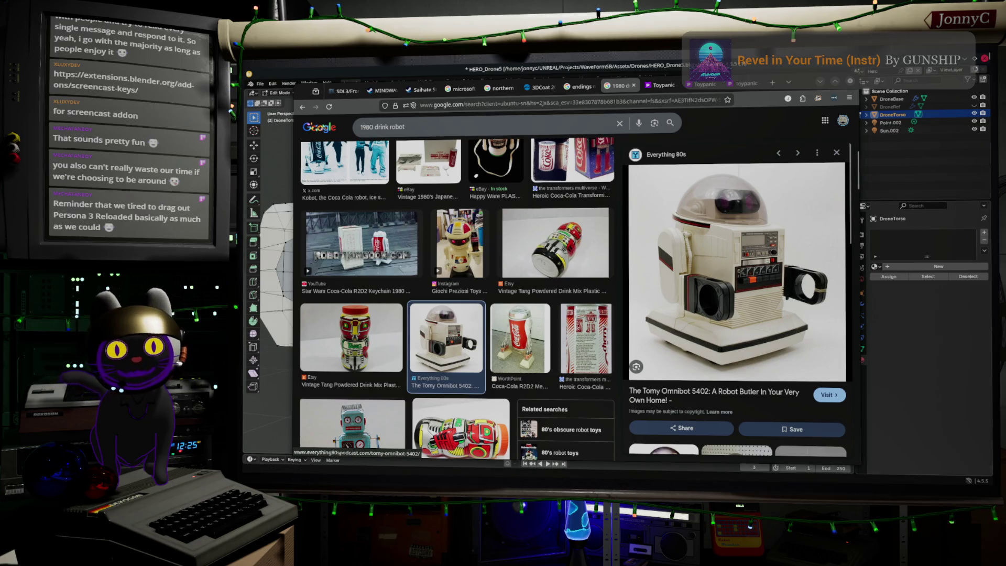
Return to Blender and orbit to face the DroneTorso's holed side panel.
{"action": "left_click", "coordinate": [976, 58]}
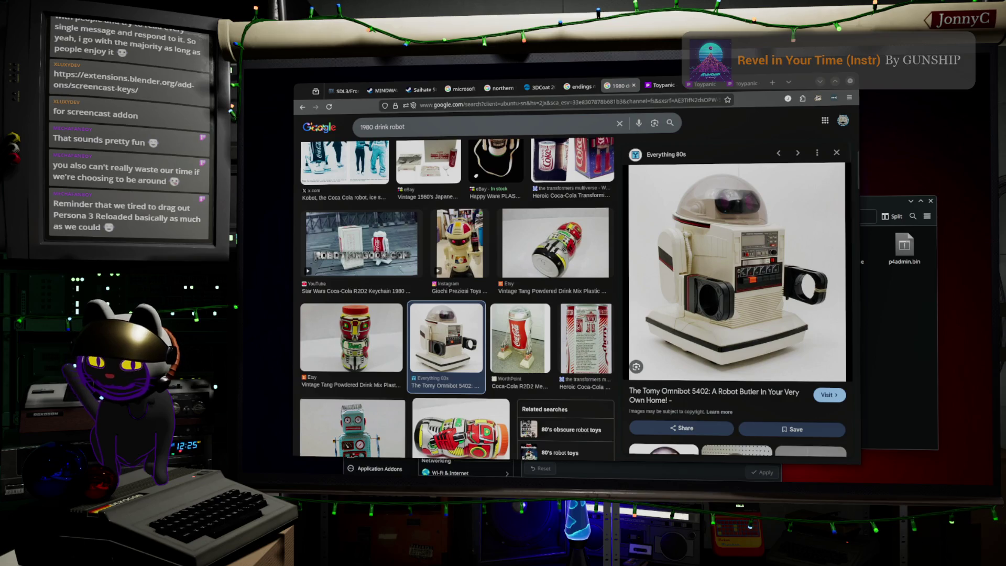
{"action": "key", "text": "alt+Tab"}
{"action": "mouse_move", "coordinate": [535, 240]}
{"action": "middle_mouse_down"}
{"action": "mouse_move", "coordinate": [562, 241]}
{"action": "mouse_move", "coordinate": [544, 253]}
{"action": "middle_mouse_up"}
Select the octagonal hole's edge loop plus surrounding loops, viewed face-on in Right Orthographic.
{"action": "scroll", "coordinate": [556, 243], "scroll_direction": "down", "scroll_amount": 2}
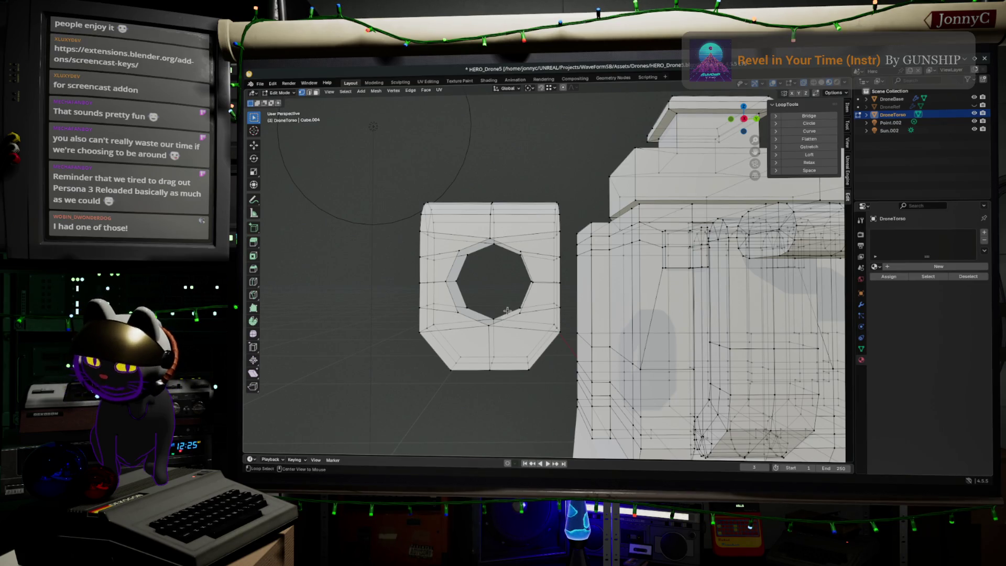
{"action": "left_click", "coordinate": [507, 311], "text": "alt"}
{"action": "left_click", "coordinate": [508, 317], "text": "alt+shift"}
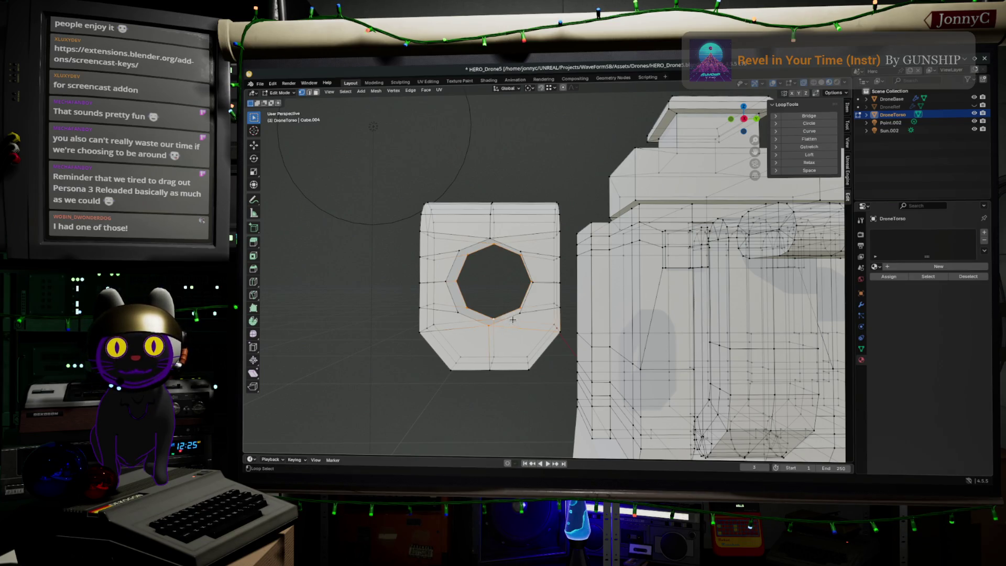
{"action": "left_click", "coordinate": [510, 316], "text": "alt+shift"}
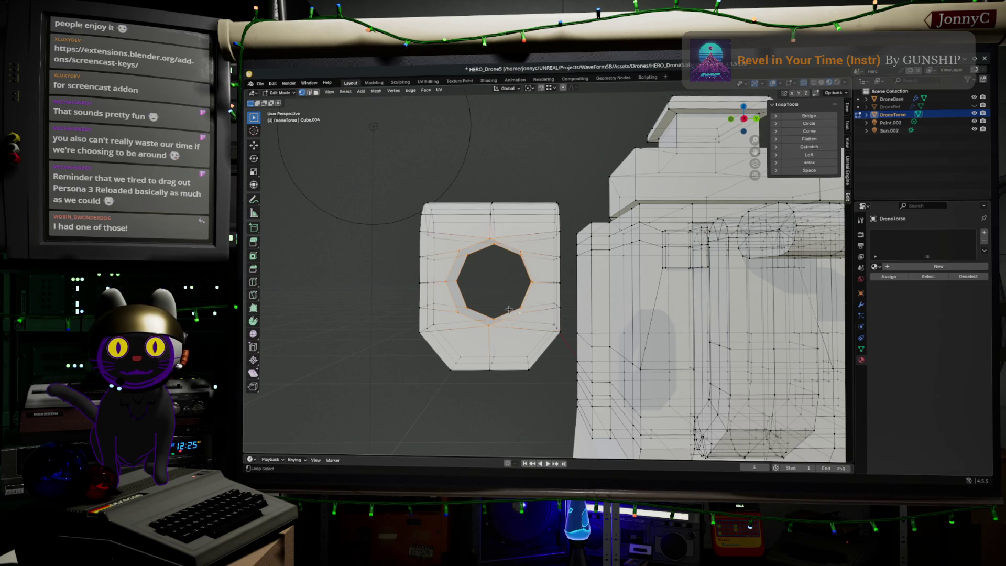
{"action": "left_click", "coordinate": [744, 118]}
{"action": "scroll", "coordinate": [540, 238], "scroll_direction": "up", "scroll_amount": 3}
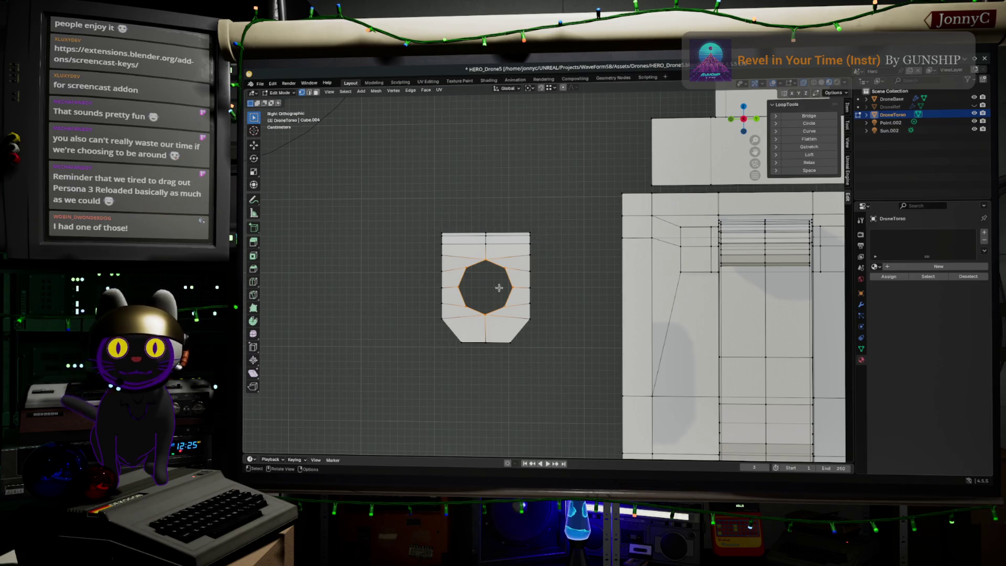
{"action": "scroll", "coordinate": [498, 287], "scroll_direction": "up", "scroll_amount": 2}
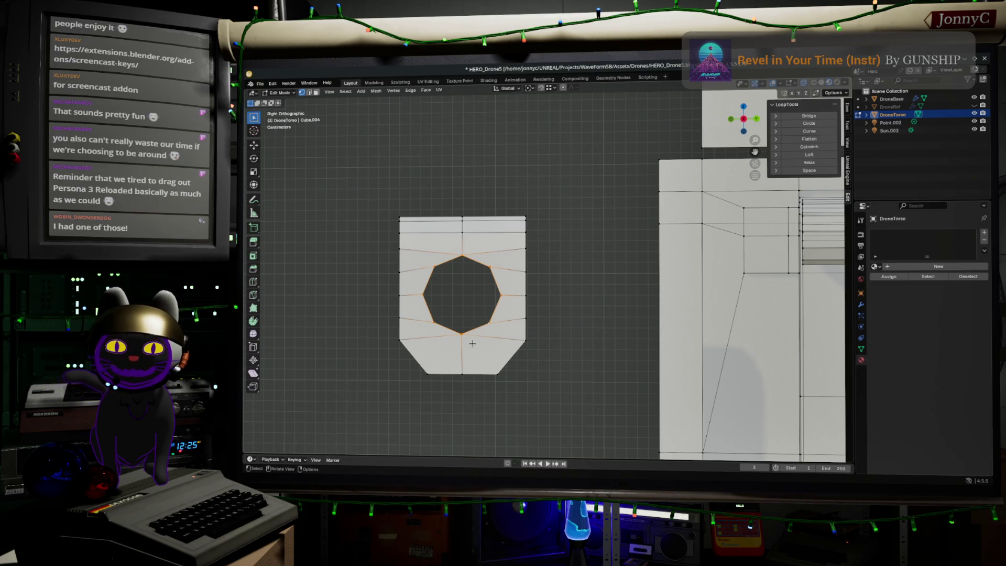
{"action": "scroll", "coordinate": [472, 343], "scroll_direction": "up", "scroll_amount": 1}
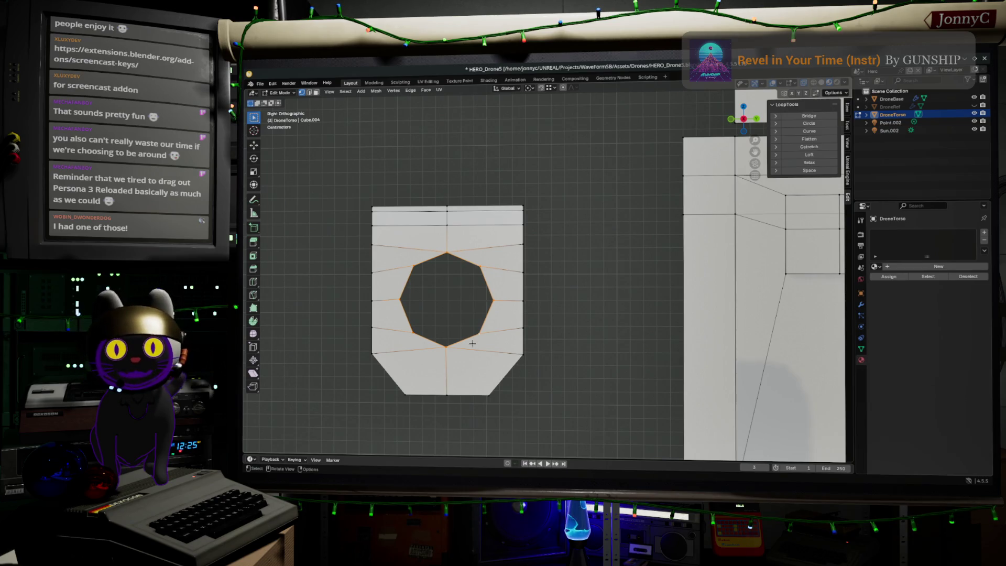
Lower the hole's loops about 0.033 m along Z, then box-select the vertex and edge below.
{"action": "key", "text": "g"}
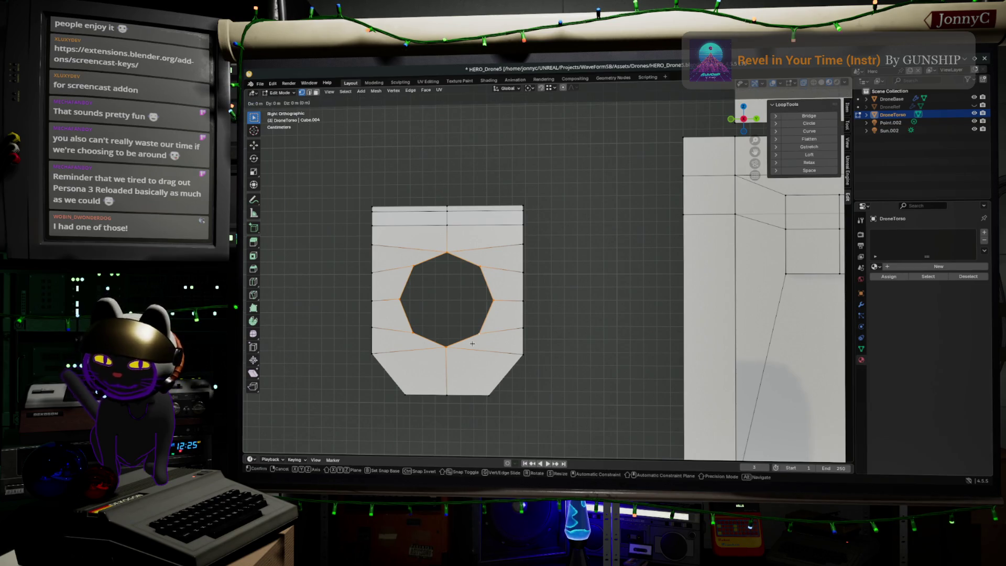
{"action": "key", "text": "z"}
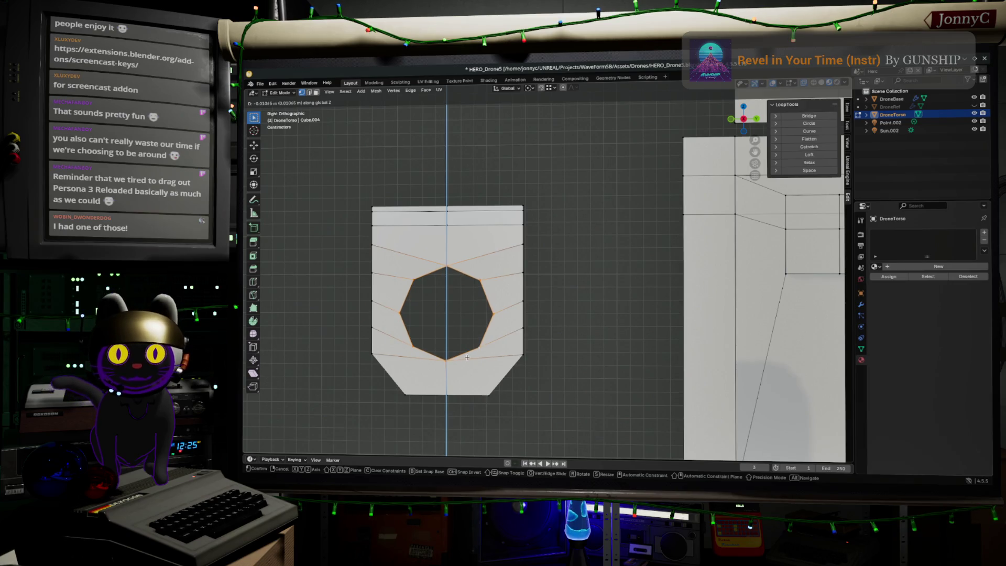
{"action": "left_click", "coordinate": [468, 350]}
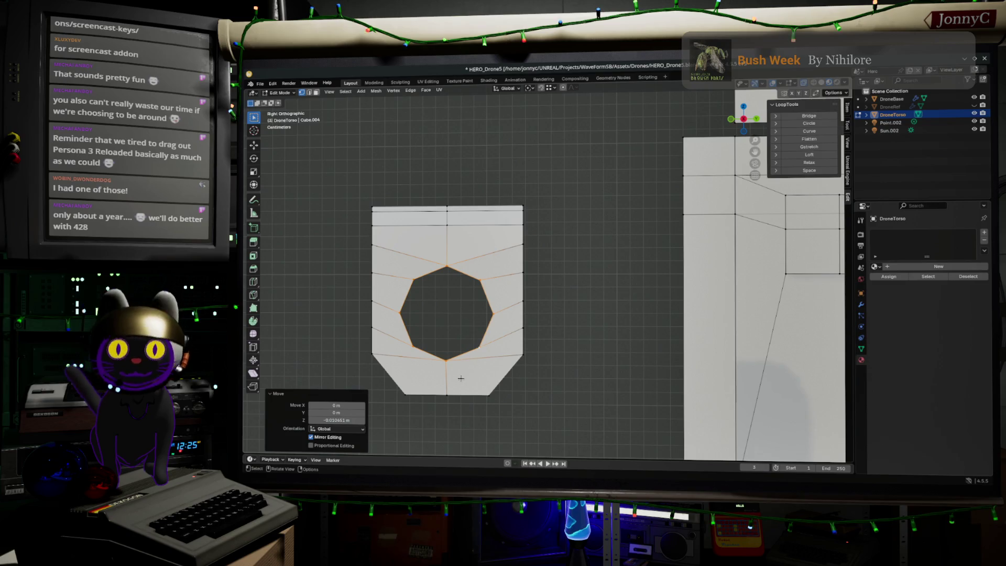
{"action": "left_click_drag", "start_coordinate": [450, 406], "coordinate": [434, 349]}
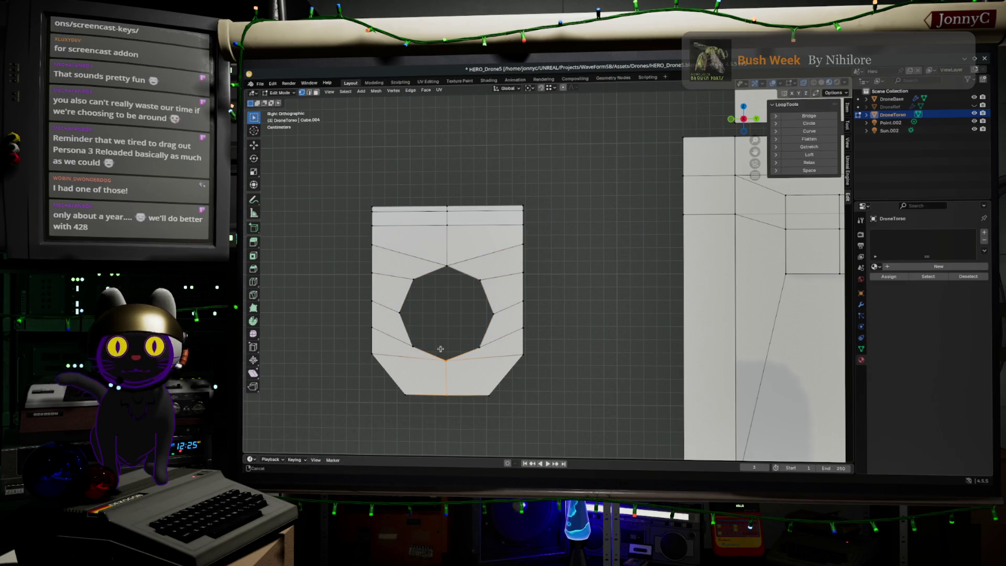
Zoom in on the panel bottom and box-select the vertical edge below the hole.
{"action": "scroll", "coordinate": [444, 347], "scroll_direction": "up", "scroll_amount": 3}
{"action": "middle_click_drag", "start_coordinate": [442, 342], "coordinate": [532, 285], "text": "shift"}
{"action": "scroll", "coordinate": [535, 286], "scroll_direction": "up", "scroll_amount": 1}
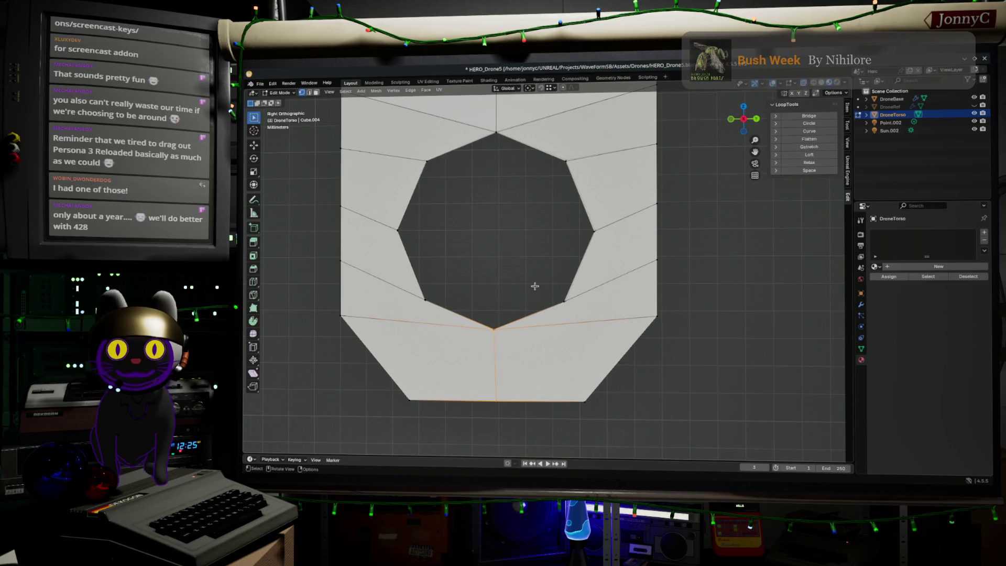
{"action": "scroll", "coordinate": [535, 286], "scroll_direction": "up", "scroll_amount": 3}
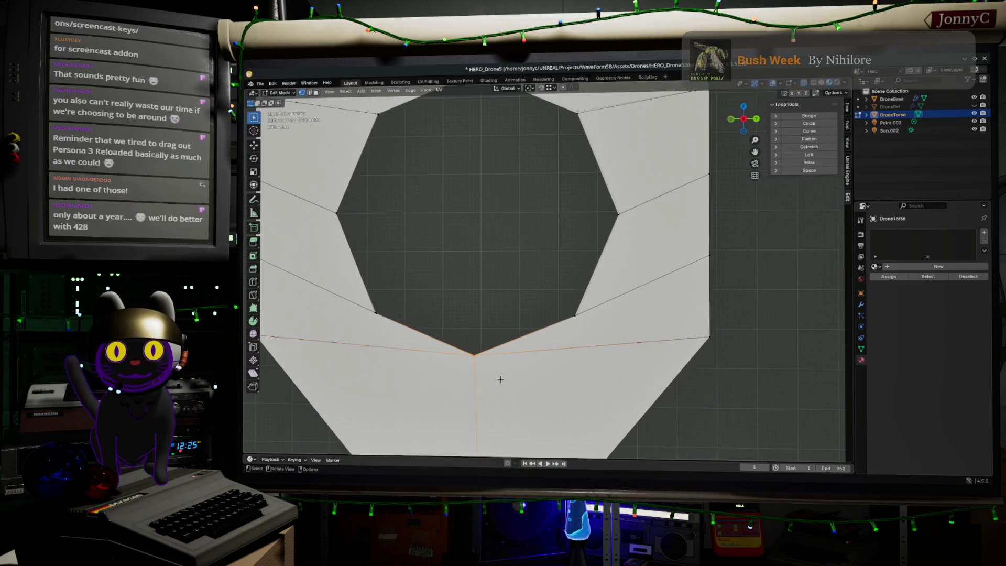
{"action": "middle_click_drag", "start_coordinate": [535, 286], "coordinate": [588, 276], "text": "shift"}
{"action": "scroll", "coordinate": [588, 276], "scroll_direction": "down", "scroll_amount": 3}
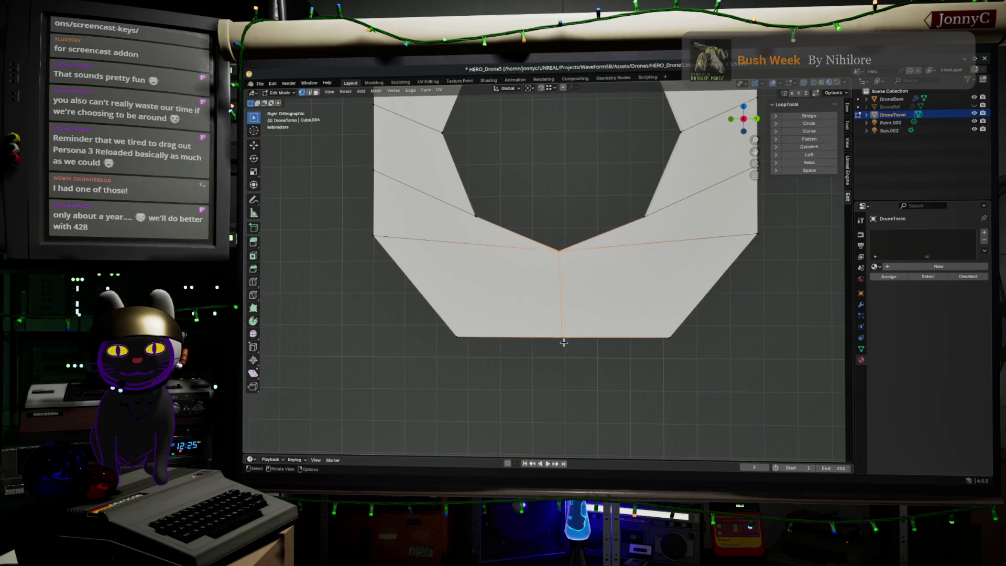
{"action": "left_click_drag", "start_coordinate": [579, 388], "coordinate": [536, 224]}
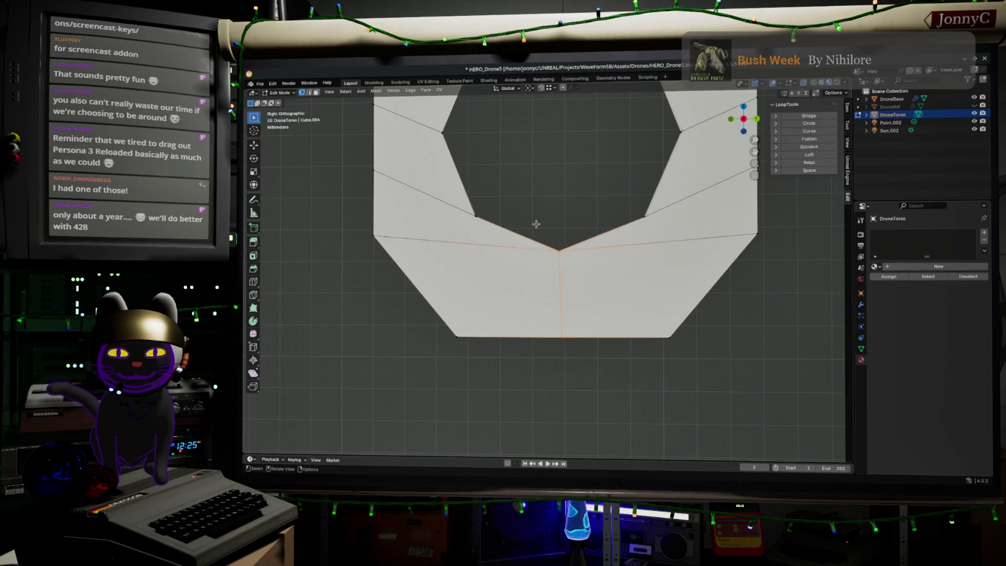
Pan and zoom to check the selected edge, then orbit back out of the side view.
{"action": "mouse_move", "coordinate": [534, 222]}
{"action": "middle_mouse_down", "text": "shift"}
{"action": "mouse_move", "coordinate": [548, 220]}
{"action": "mouse_move", "coordinate": [550, 288]}
{"action": "middle_mouse_up", "text": "shift"}
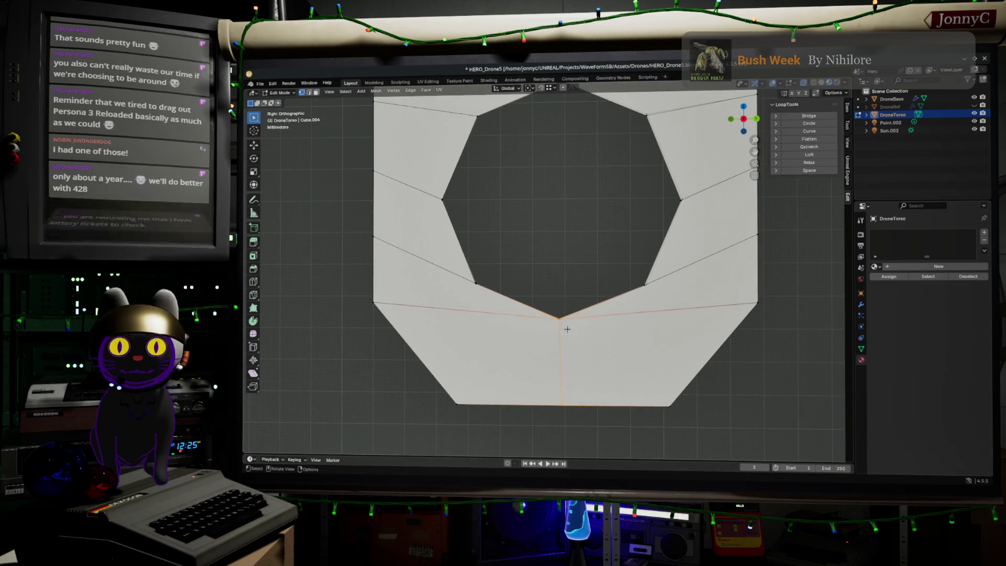
{"action": "scroll", "coordinate": [572, 341], "scroll_direction": "up", "scroll_amount": 2}
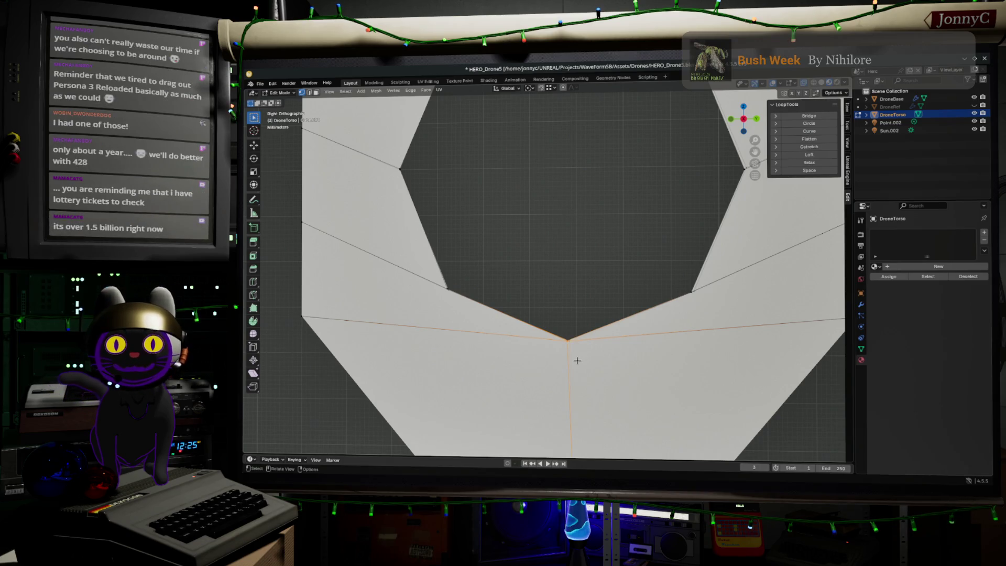
{"action": "scroll", "coordinate": [577, 360], "scroll_direction": "down", "scroll_amount": 1}
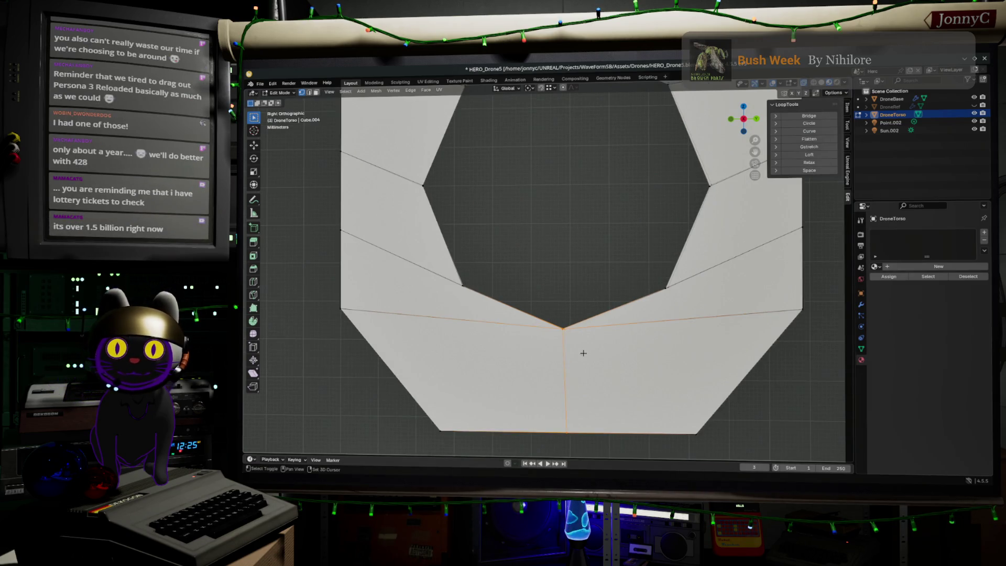
{"action": "mouse_move", "coordinate": [584, 353]}
{"action": "middle_mouse_down", "text": "shift"}
{"action": "mouse_move", "coordinate": [602, 294]}
{"action": "mouse_move", "coordinate": [620, 336]}
{"action": "middle_mouse_up", "text": "shift"}
{"action": "scroll", "coordinate": [606, 296], "scroll_direction": "up", "scroll_amount": 1}
{"action": "scroll", "coordinate": [602, 293], "scroll_direction": "down", "scroll_amount": 1}
{"action": "scroll", "coordinate": [620, 336], "scroll_direction": "down", "scroll_amount": 1}
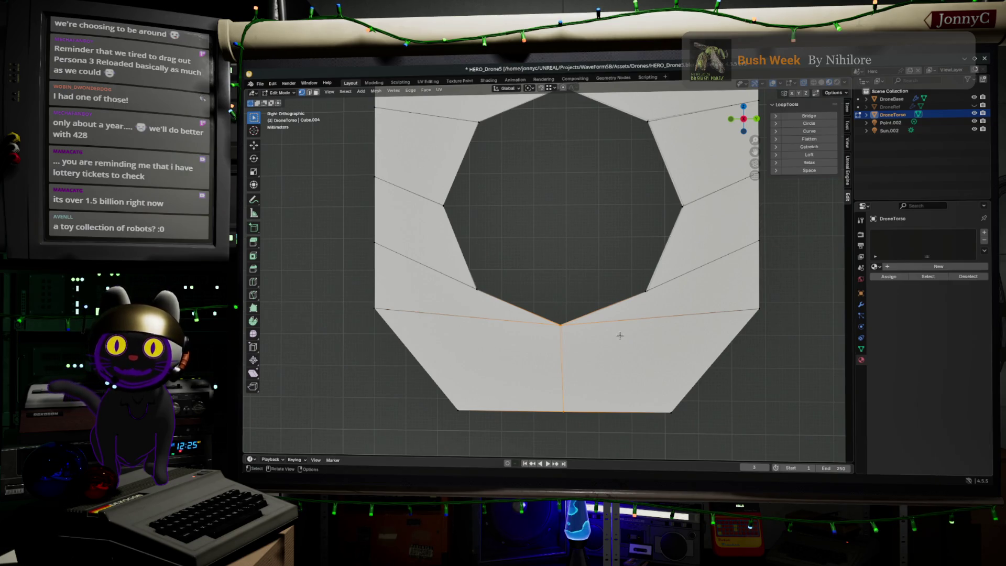
{"action": "middle_click_drag", "start_coordinate": [619, 336], "coordinate": [600, 368]}
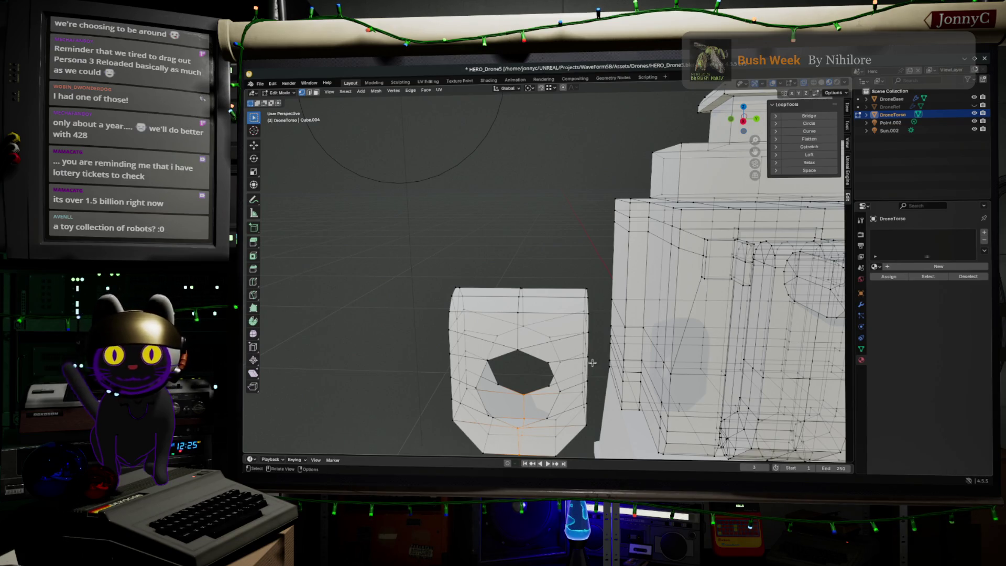
Select the lower loop and shortest path down the vertical seam, viewed in Right Orthographic.
{"action": "mouse_move", "coordinate": [592, 362]}
{"action": "middle_mouse_down"}
{"action": "mouse_move", "coordinate": [642, 281]}
{"action": "mouse_move", "coordinate": [528, 326]}
{"action": "mouse_move", "coordinate": [545, 326]}
{"action": "middle_mouse_up"}
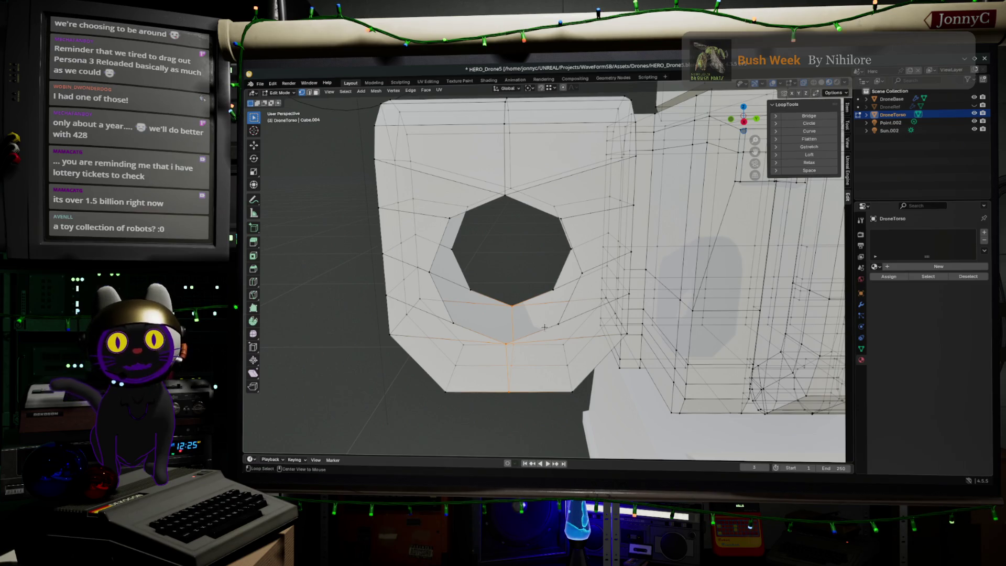
{"action": "left_click", "coordinate": [544, 327], "text": "alt"}
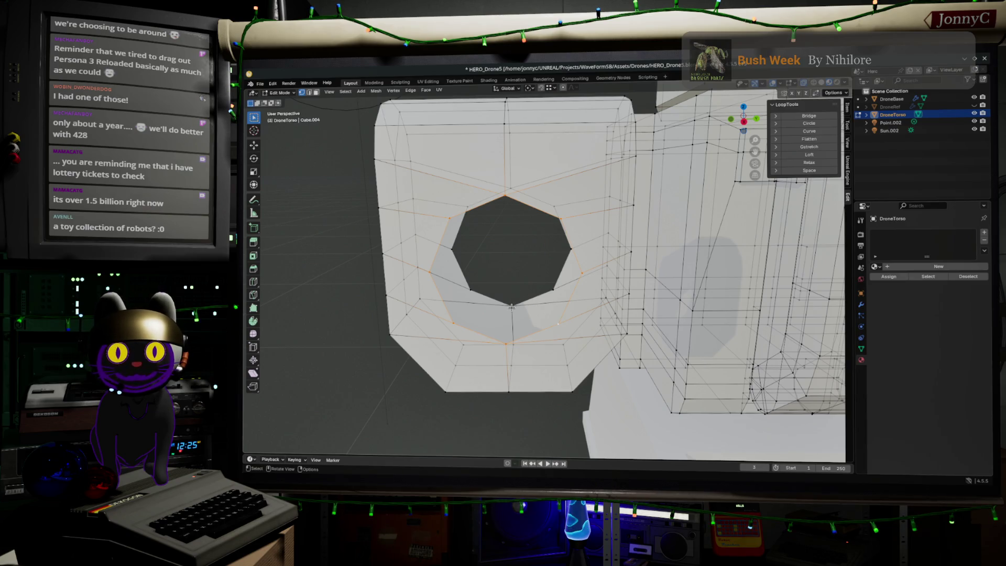
{"action": "left_click", "coordinate": [504, 346], "text": "alt"}
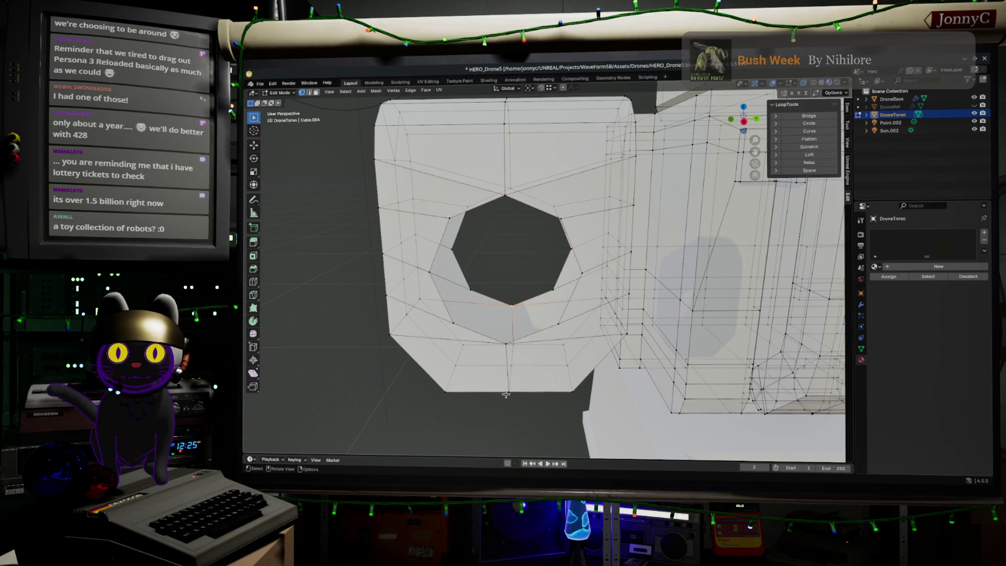
{"action": "left_click", "coordinate": [507, 351], "text": "ctrl"}
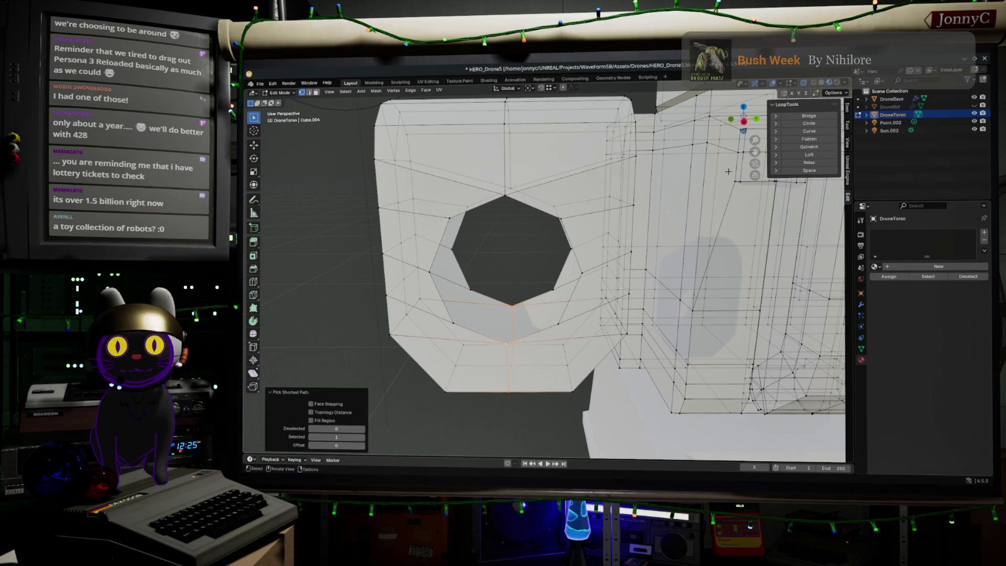
{"action": "left_click", "coordinate": [745, 123]}
{"action": "scroll", "coordinate": [583, 314], "scroll_direction": "up", "scroll_amount": 8}
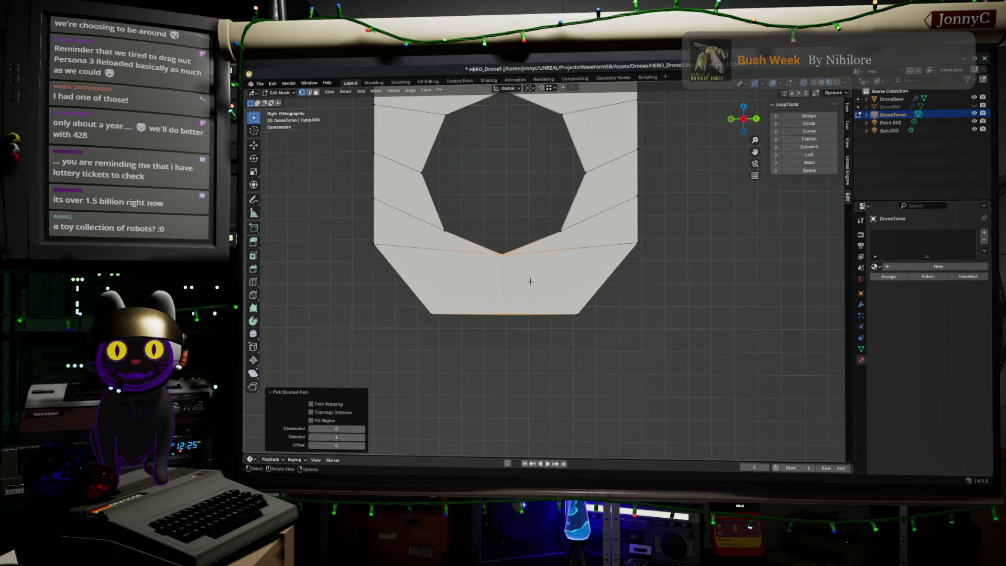
{"action": "scroll", "coordinate": [530, 281], "scroll_direction": "up", "scroll_amount": 1}
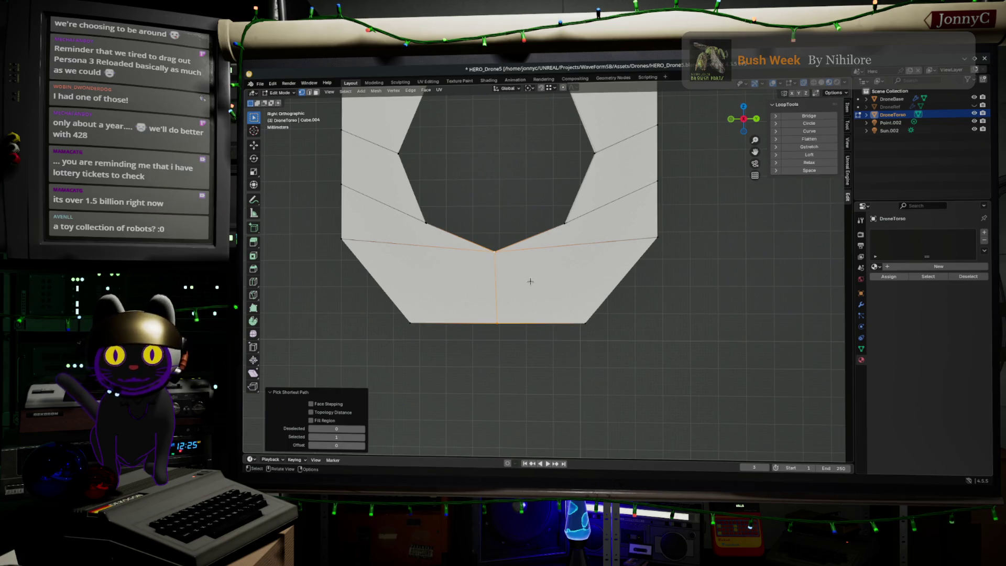
Rip the mesh along the vertical edge below the hole and frame the split area.
{"action": "key", "text": "g"}
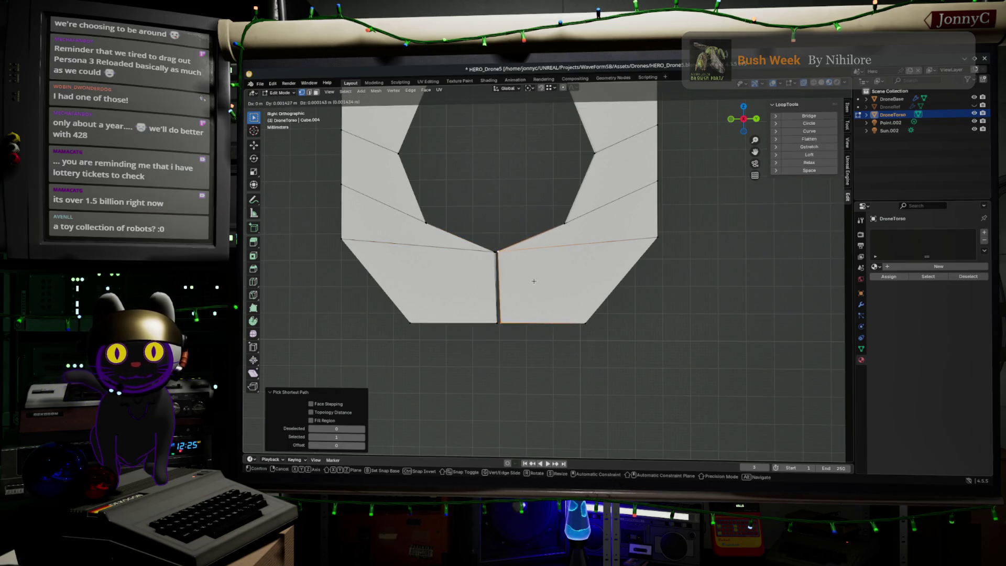
{"action": "left_click", "coordinate": [531, 281]}
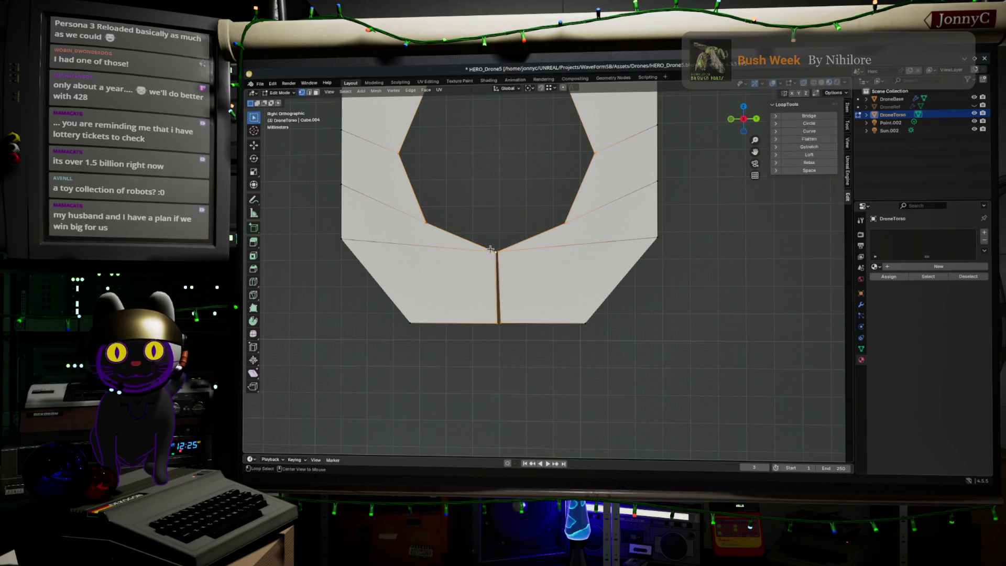
{"action": "mouse_move", "coordinate": [491, 249]}
{"action": "middle_mouse_down"}
{"action": "mouse_move", "coordinate": [493, 283]}
{"action": "mouse_move", "coordinate": [514, 294]}
{"action": "middle_mouse_up"}
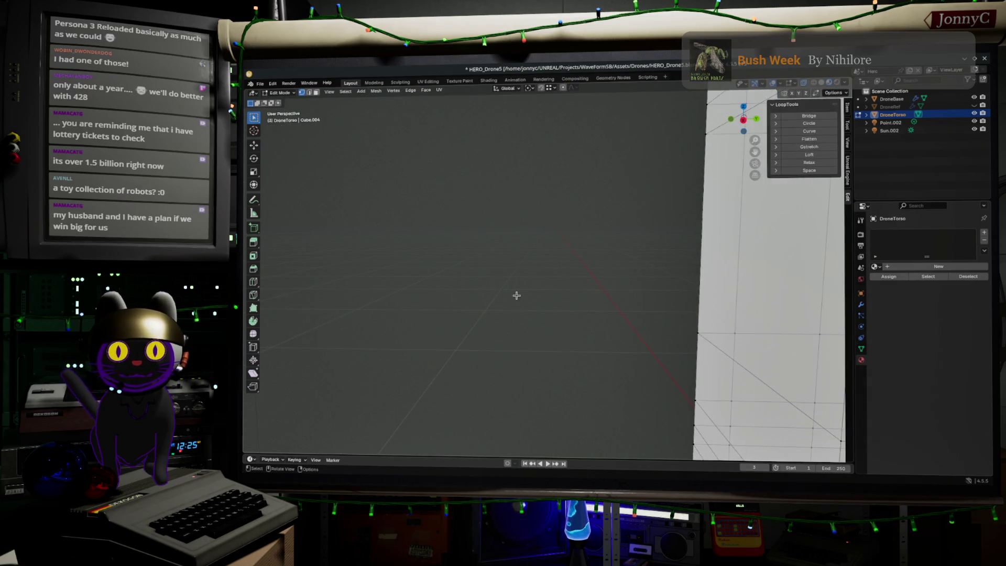
{"action": "key", "text": "KP_Decimal"}
{"action": "scroll", "coordinate": [659, 376], "scroll_direction": "up", "scroll_amount": 5}
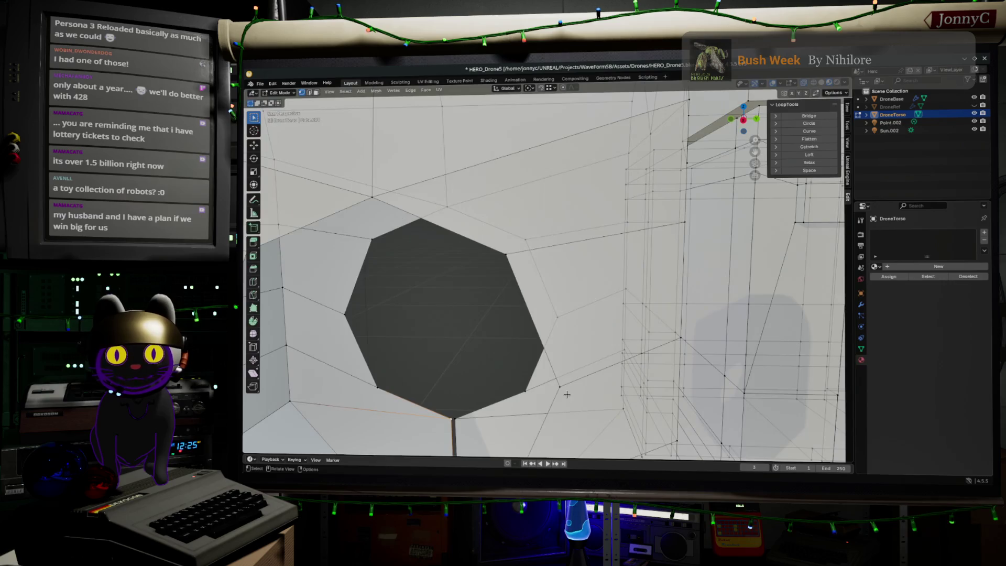
{"action": "mouse_move", "coordinate": [409, 443]}
{"action": "middle_mouse_down", "text": "shift"}
{"action": "mouse_move", "coordinate": [539, 280]}
{"action": "mouse_move", "coordinate": [538, 302]}
{"action": "middle_mouse_up", "text": "shift"}
{"action": "scroll", "coordinate": [538, 301], "scroll_direction": "down", "scroll_amount": 5}
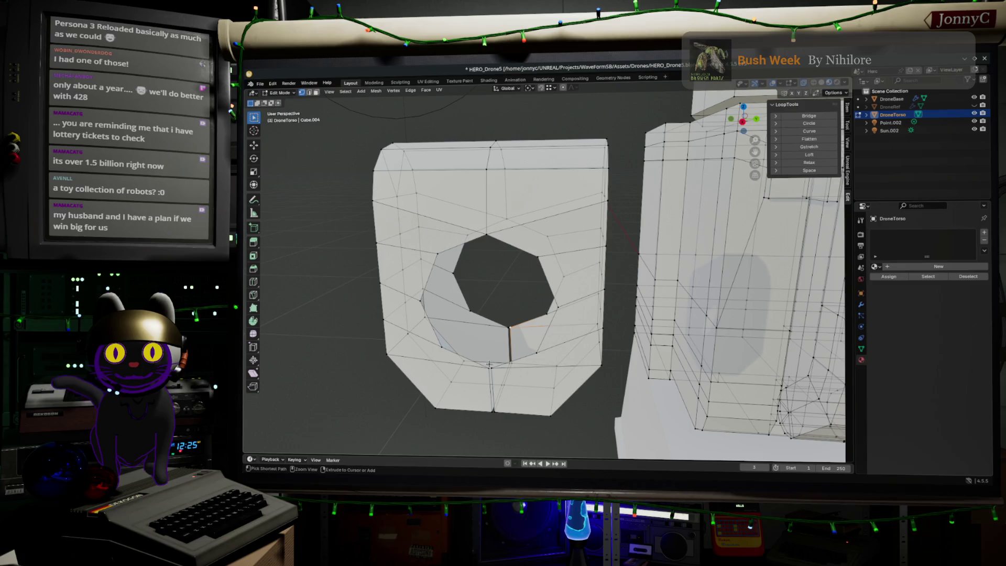
Inspect the split by loop-selecting edges around the hole's rim and seam from several angles.
{"action": "left_click", "coordinate": [502, 328], "text": "ctrl"}
{"action": "left_click", "coordinate": [501, 328]}
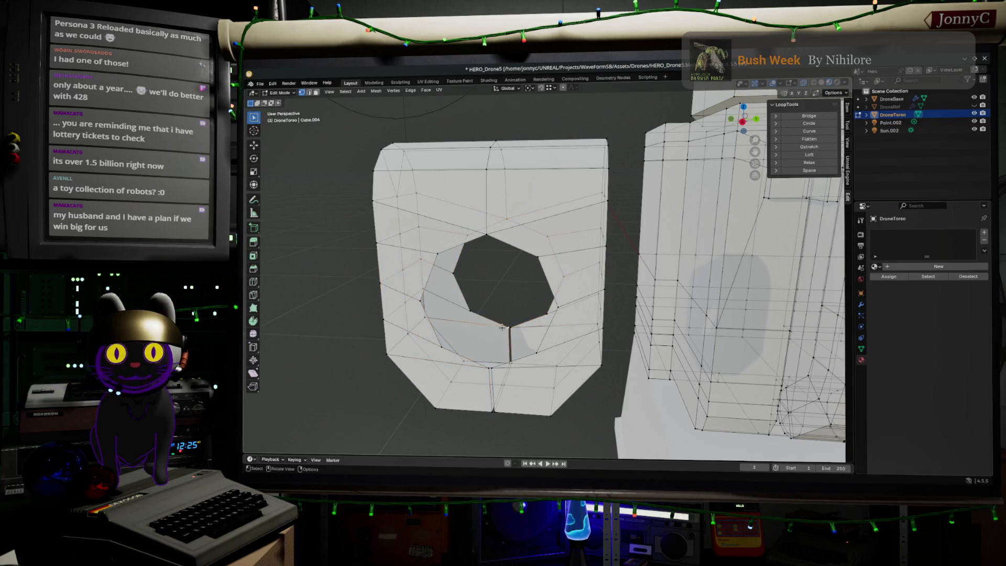
{"action": "left_click", "coordinate": [488, 366]}
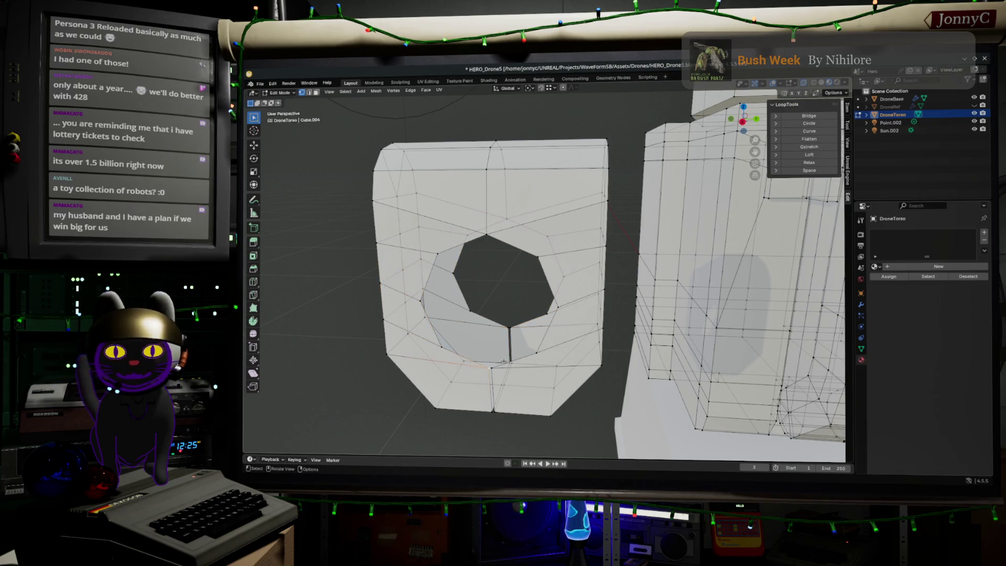
{"action": "left_click", "coordinate": [504, 332], "text": "alt"}
{"action": "mouse_move", "coordinate": [504, 332]}
{"action": "middle_mouse_down"}
{"action": "mouse_move", "coordinate": [504, 414]}
{"action": "mouse_move", "coordinate": [507, 385]}
{"action": "mouse_move", "coordinate": [513, 409]}
{"action": "middle_mouse_up"}
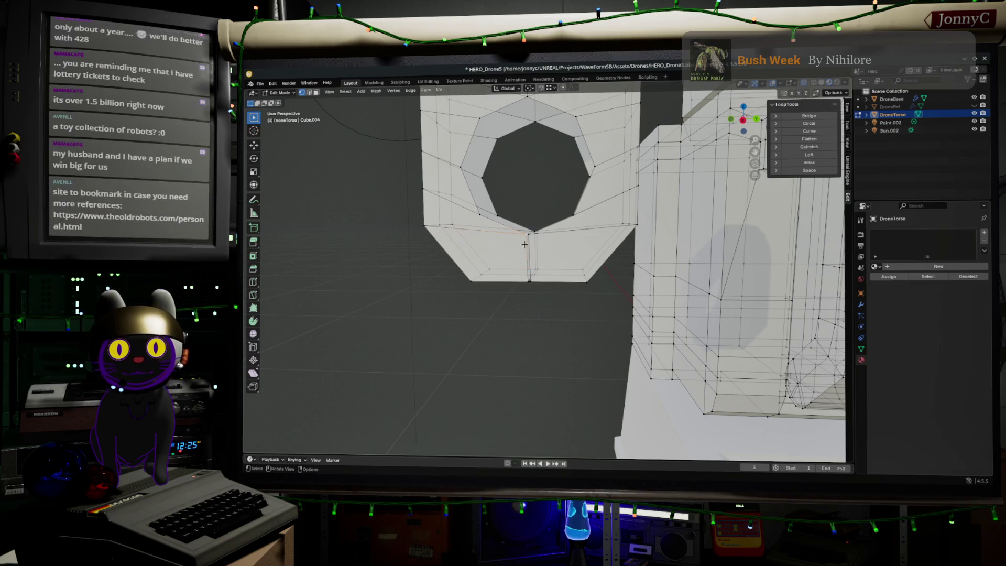
{"action": "left_click", "coordinate": [524, 274], "text": "alt"}
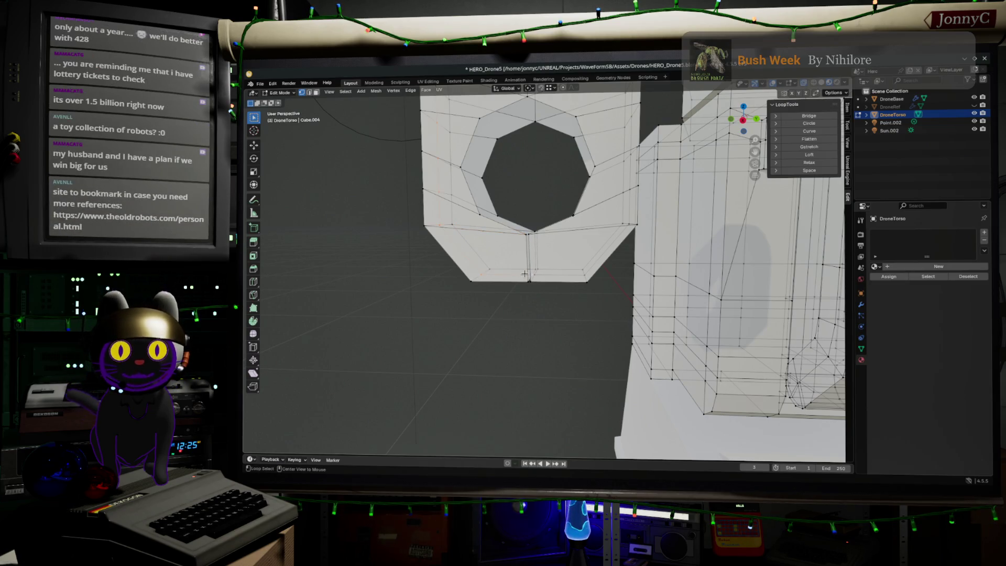
{"action": "left_click", "coordinate": [525, 263], "text": "alt"}
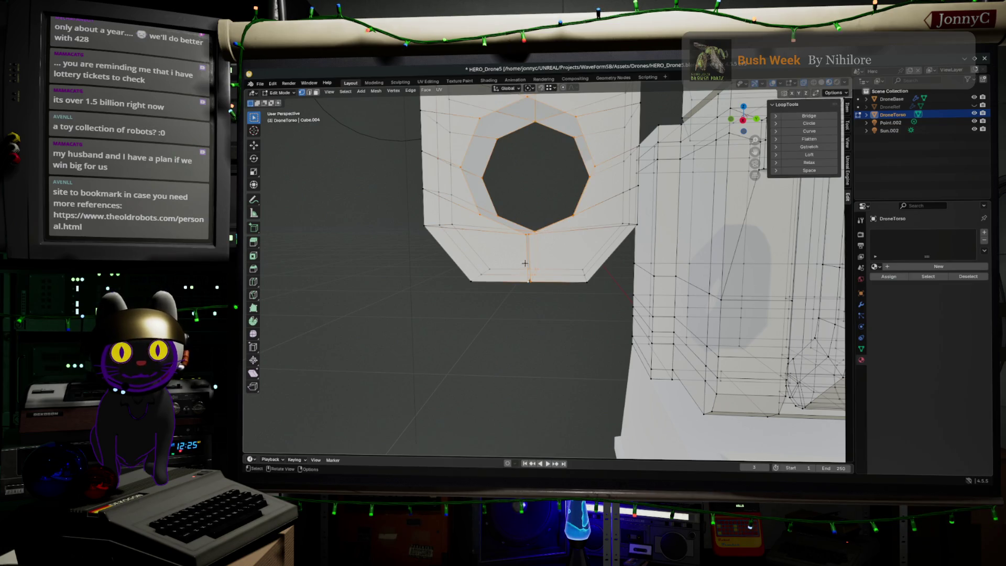
{"action": "key", "text": "ctrl+z"}
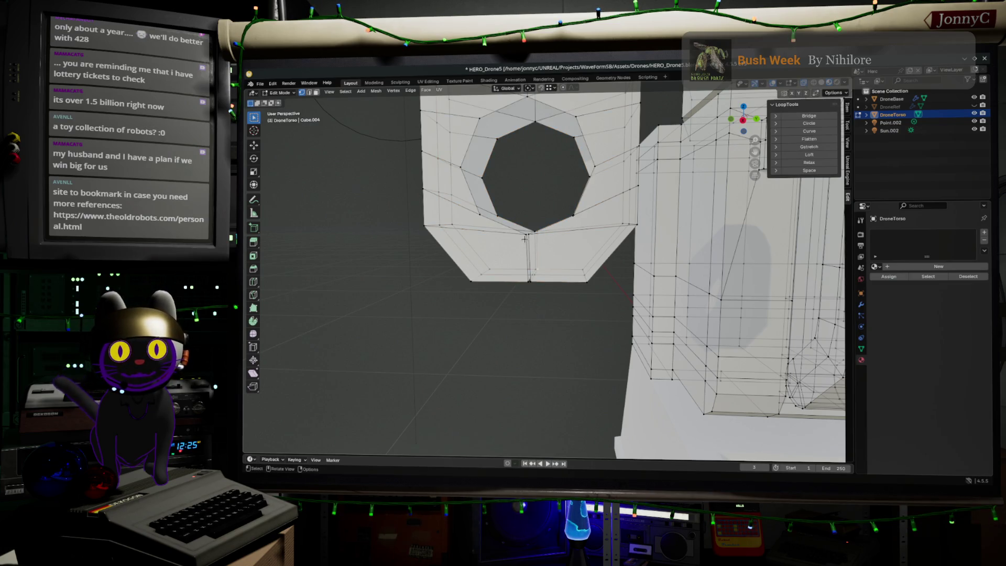
{"action": "middle_click_drag", "start_coordinate": [519, 233], "coordinate": [531, 286]}
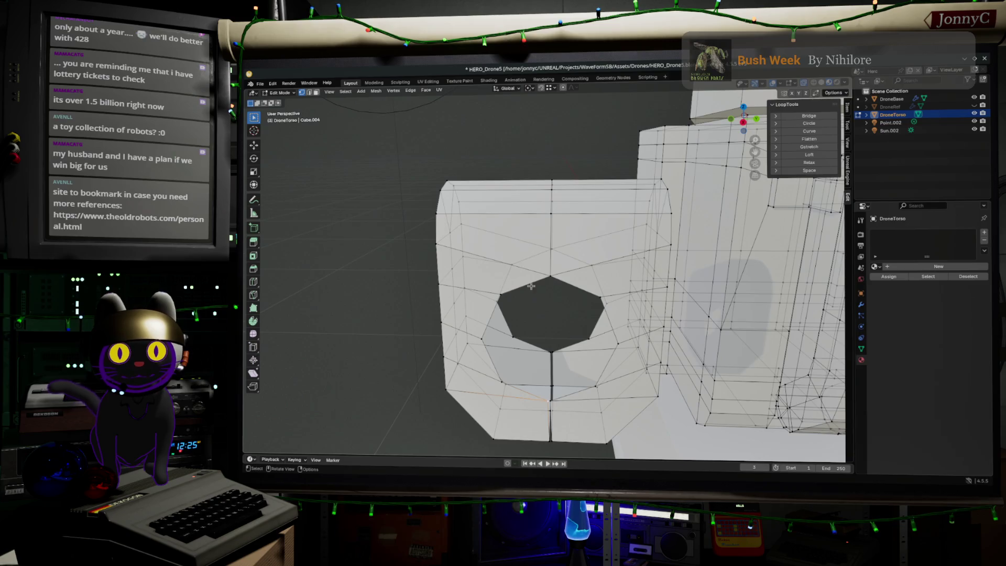
{"action": "left_click", "coordinate": [546, 348], "text": "alt"}
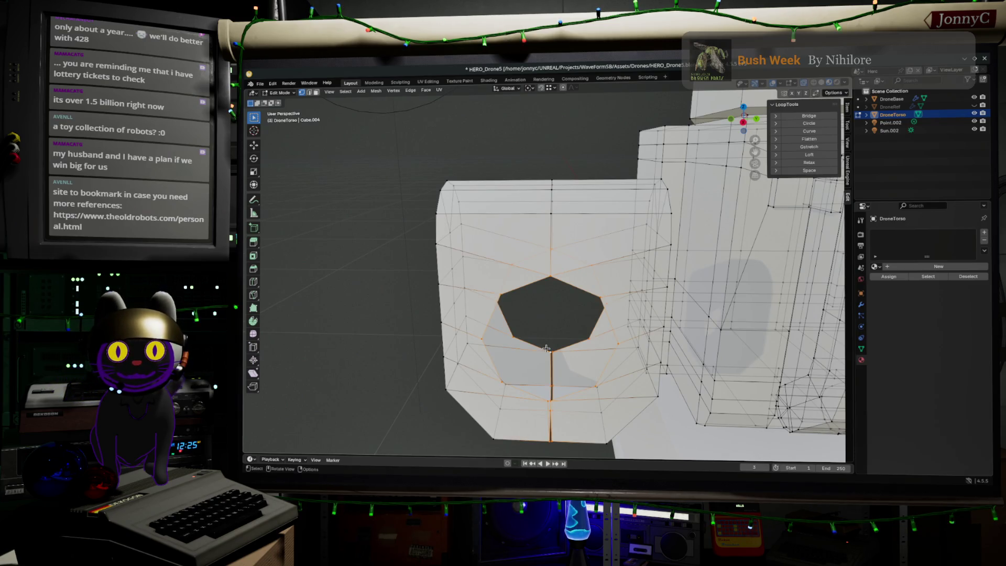
{"action": "key", "text": "ctrl+z"}
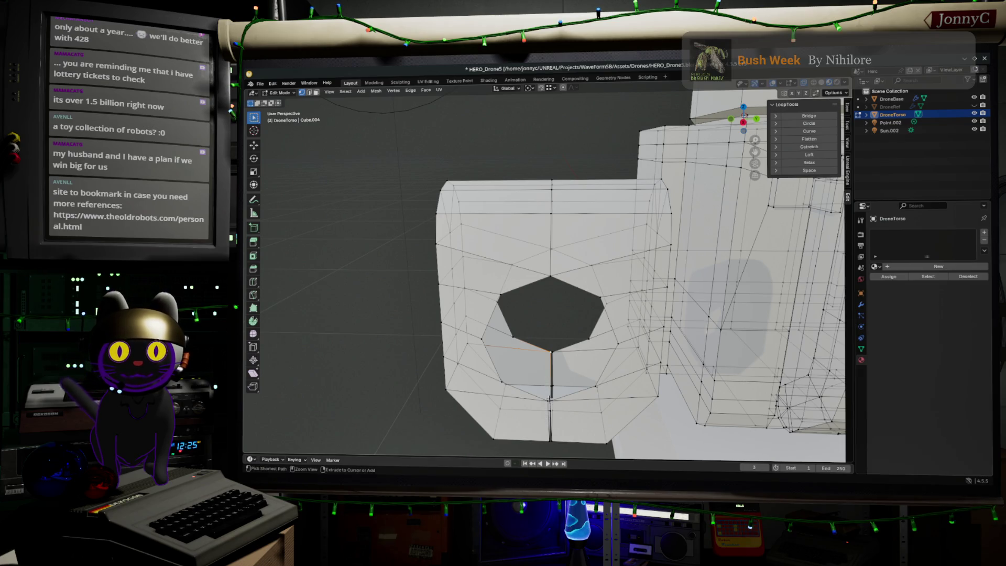
{"action": "middle_click_drag", "start_coordinate": [548, 400], "coordinate": [464, 361]}
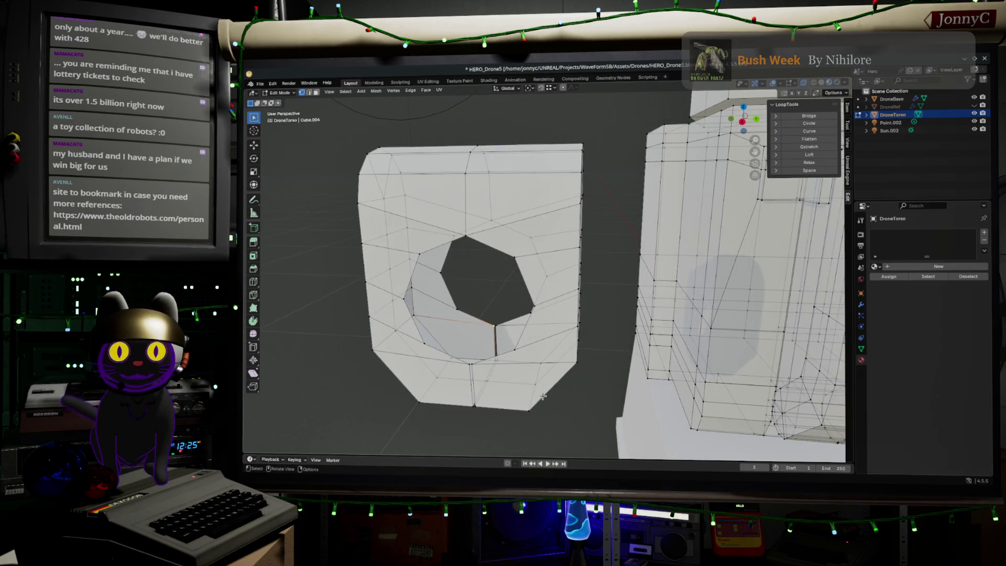
{"action": "left_click", "coordinate": [464, 362], "text": "ctrl"}
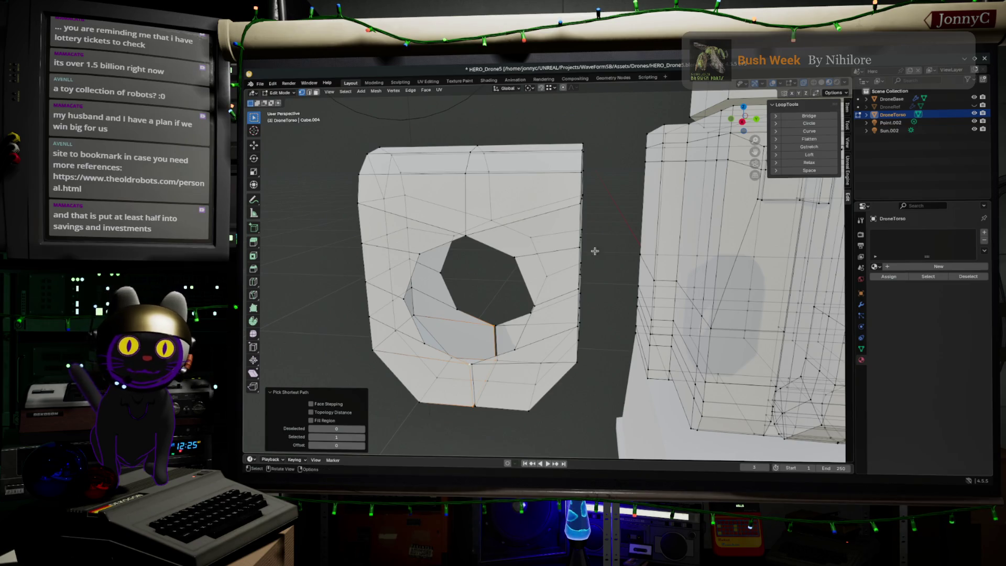
{"action": "left_click", "coordinate": [742, 123]}
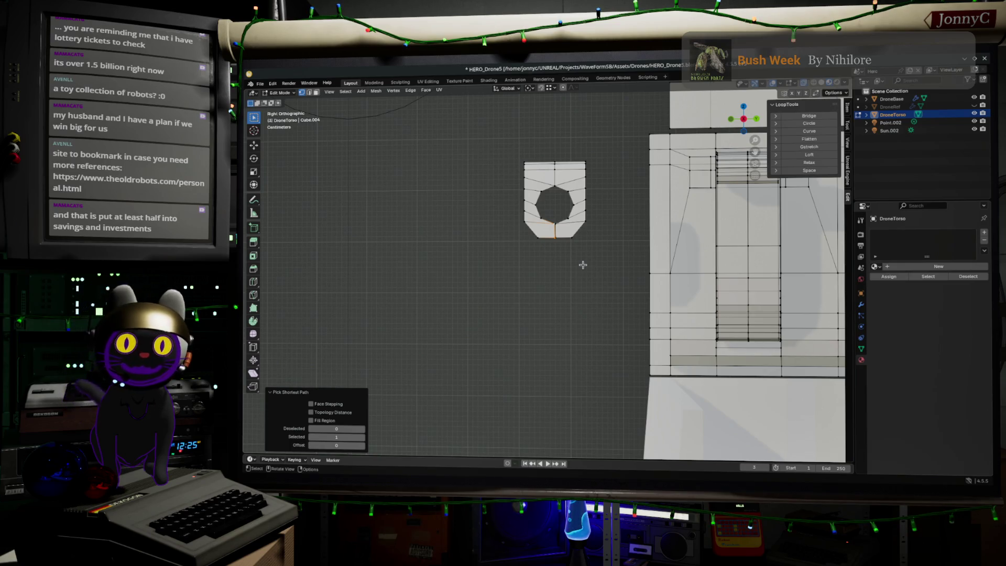
{"action": "scroll", "coordinate": [581, 205], "scroll_direction": "up", "scroll_amount": 5}
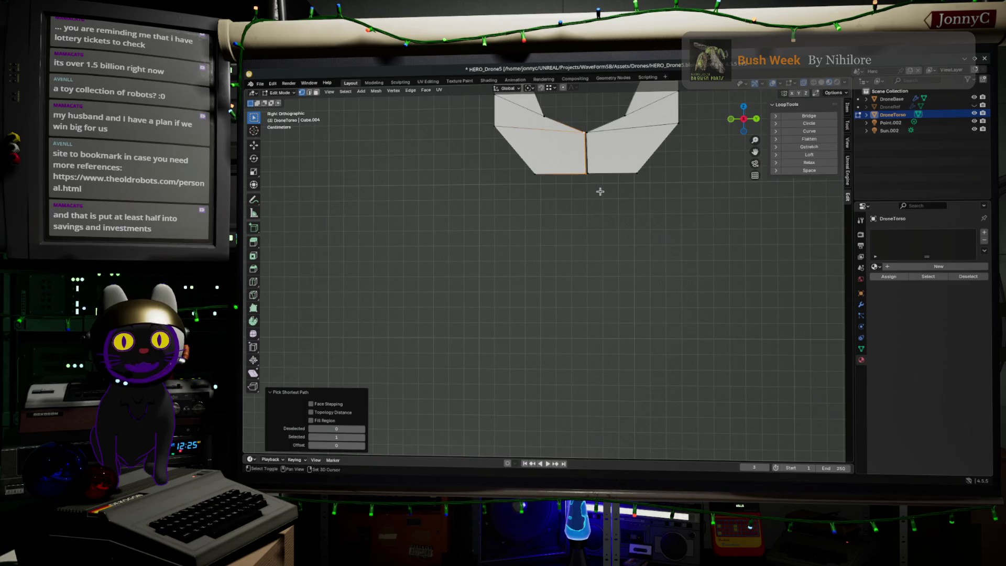
{"action": "mouse_move", "coordinate": [600, 192]}
{"action": "middle_mouse_down", "text": "shift"}
{"action": "mouse_move", "coordinate": [584, 220]}
{"action": "mouse_move", "coordinate": [562, 341]}
{"action": "middle_mouse_up", "text": "shift"}
{"action": "scroll", "coordinate": [562, 342], "scroll_direction": "up", "scroll_amount": 4}
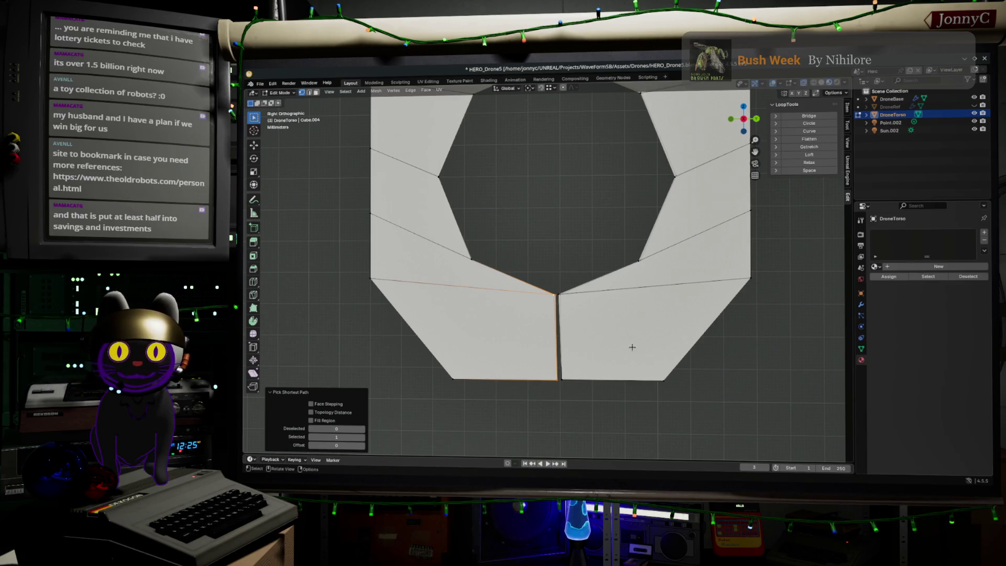
{"action": "scroll", "coordinate": [645, 341], "scroll_direction": "up", "scroll_amount": 2}
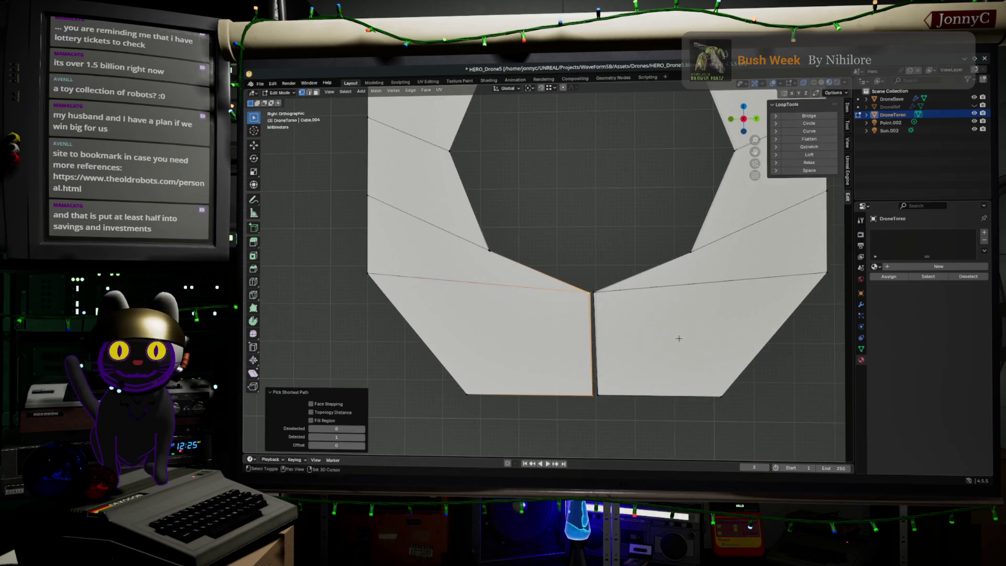
{"action": "scroll", "coordinate": [650, 323], "scroll_direction": "up", "scroll_amount": 1}
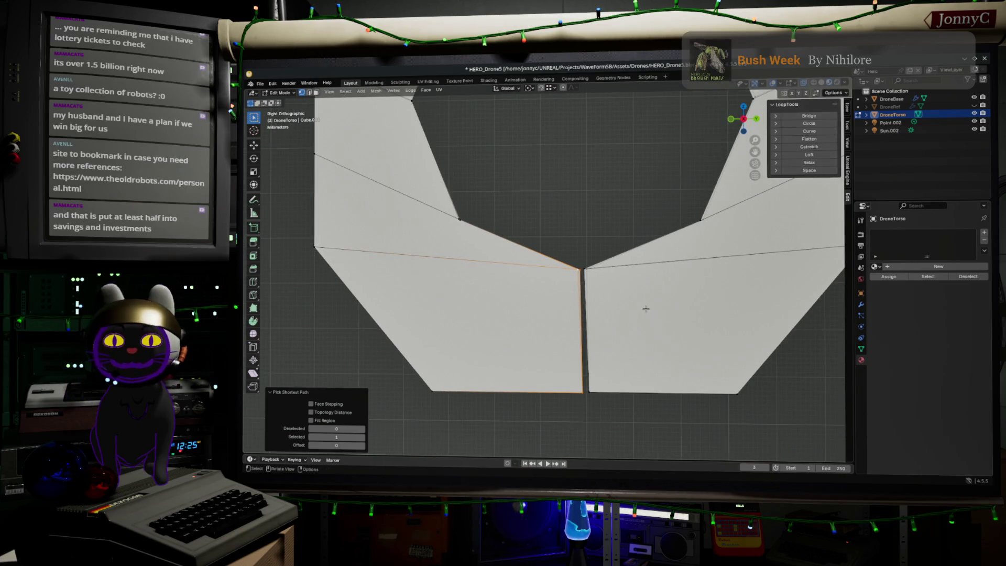
{"action": "middle_click_drag", "start_coordinate": [645, 309], "coordinate": [656, 315]}
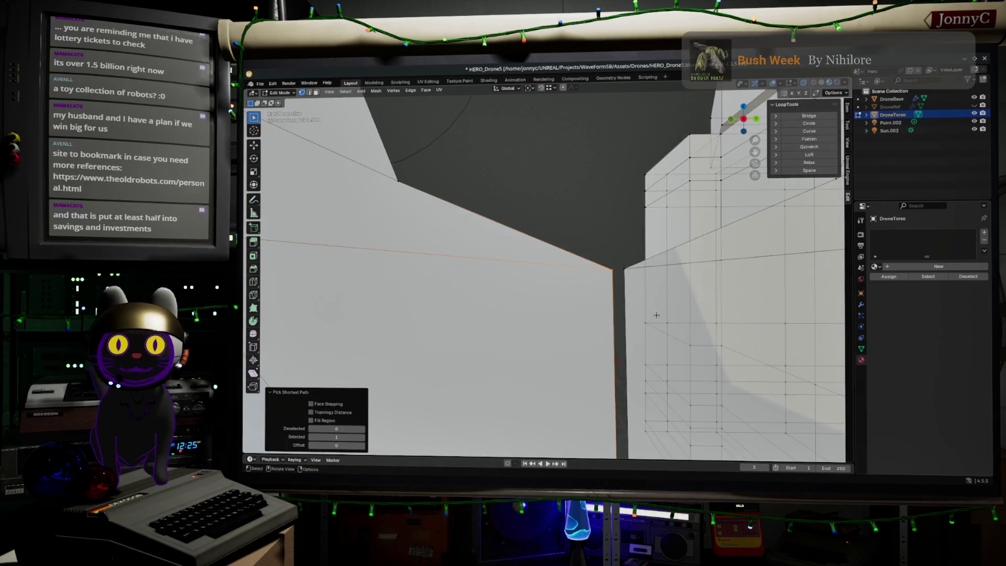
{"action": "scroll", "coordinate": [571, 310], "scroll_direction": "down", "scroll_amount": 5}
{"action": "scroll", "coordinate": [570, 309], "scroll_direction": "up", "scroll_amount": 3}
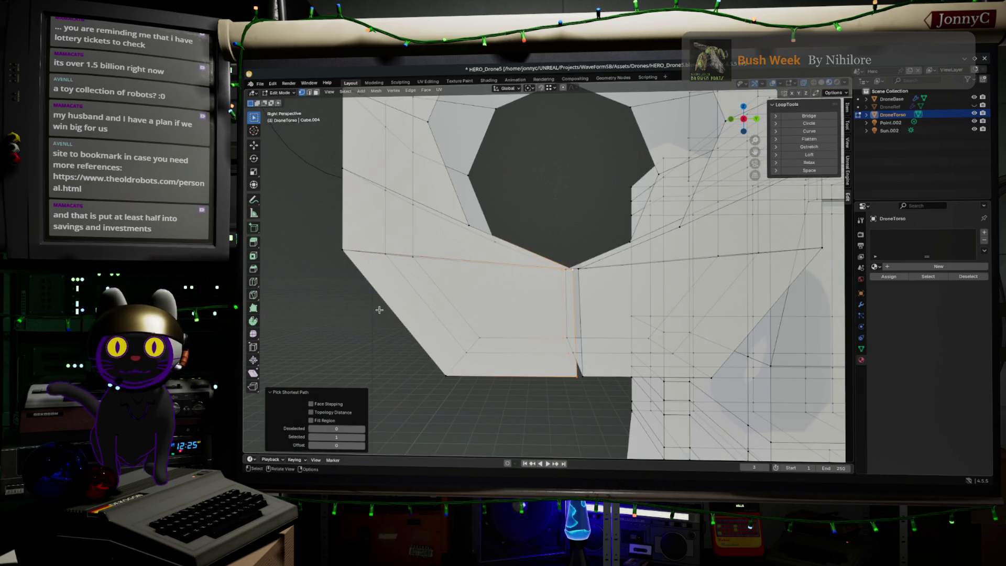
{"action": "scroll", "coordinate": [380, 309], "scroll_direction": "down", "scroll_amount": 3}
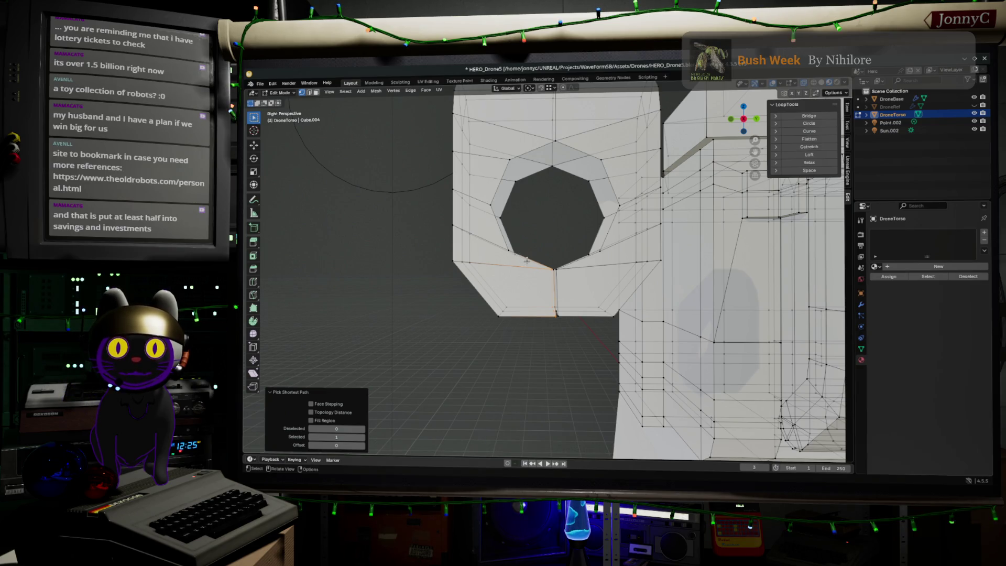
{"action": "middle_click_drag", "start_coordinate": [524, 260], "coordinate": [525, 265]}
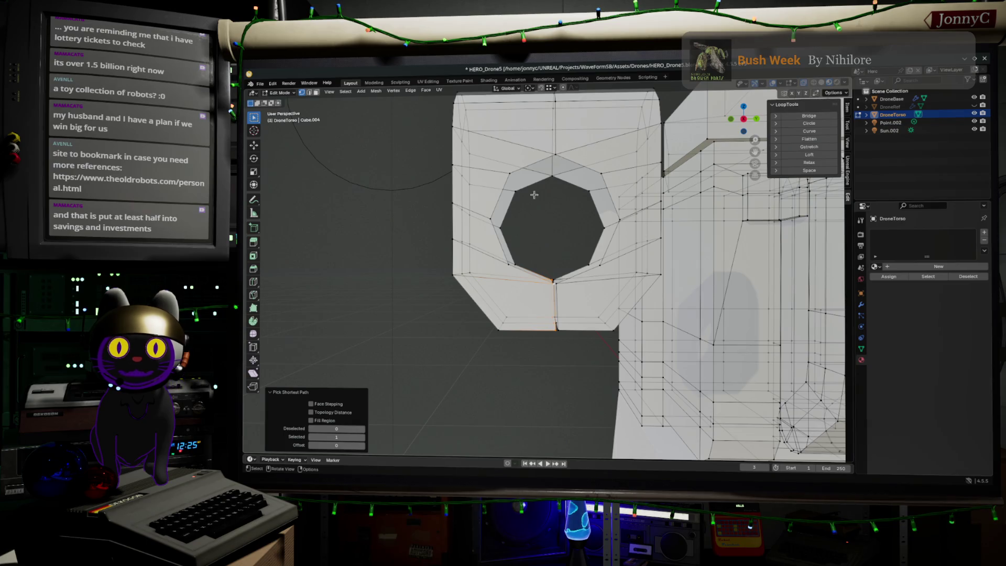
{"action": "middle_click_drag", "start_coordinate": [556, 269], "coordinate": [556, 269]}
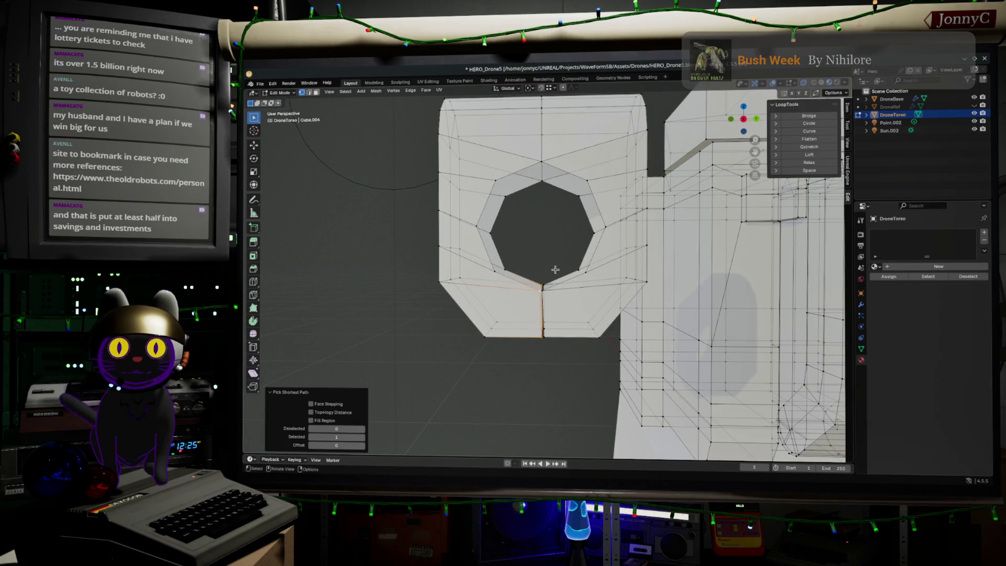